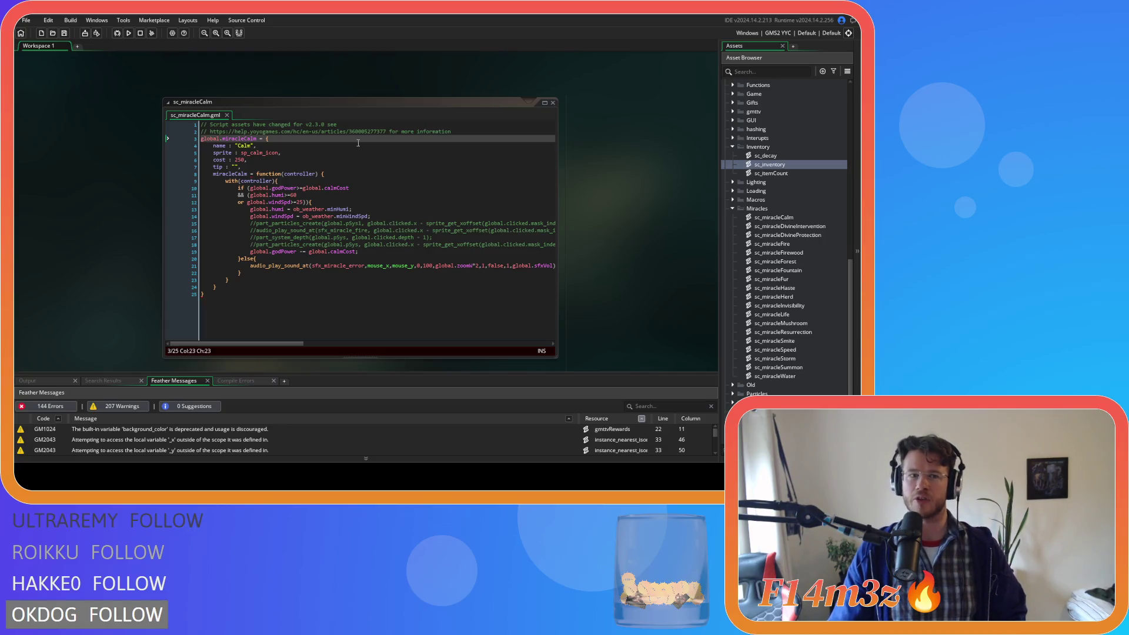
- Insert an empty line 3 above the global.miracleCalm struct in sc_miracleCalm
key(Home)
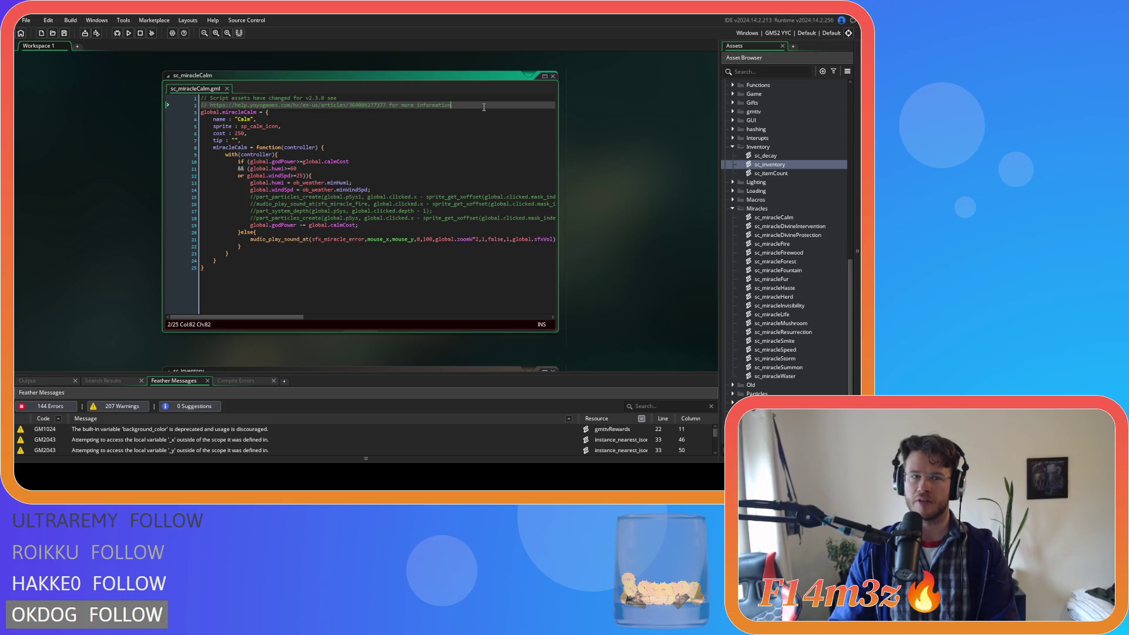
key(Return)
key(Up)
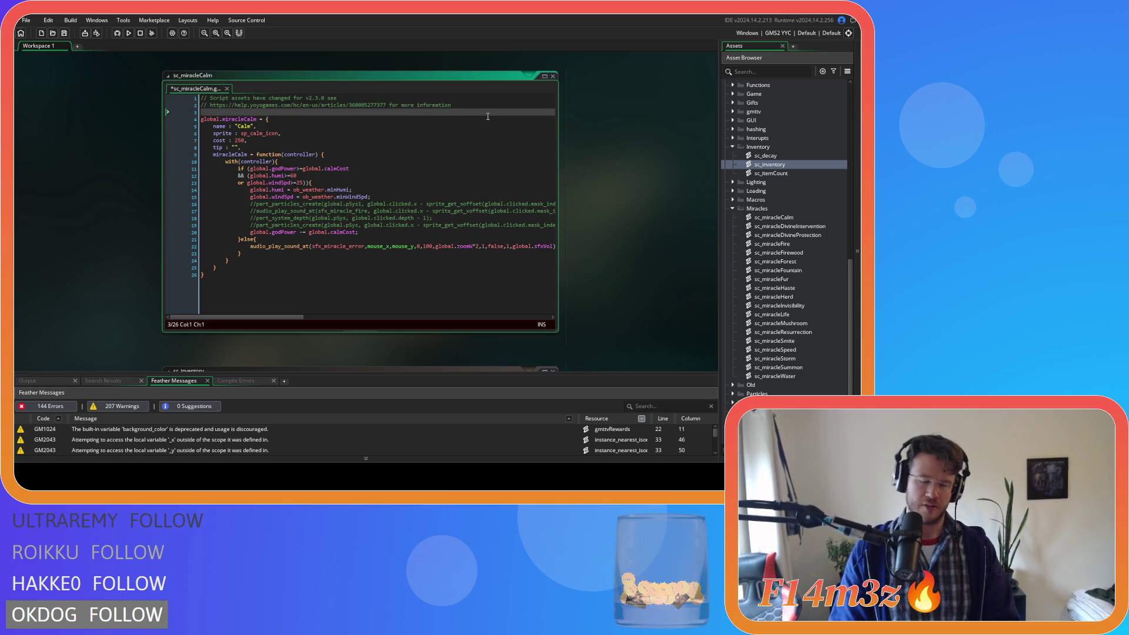
key(BackSpace)
key(BackSpace)
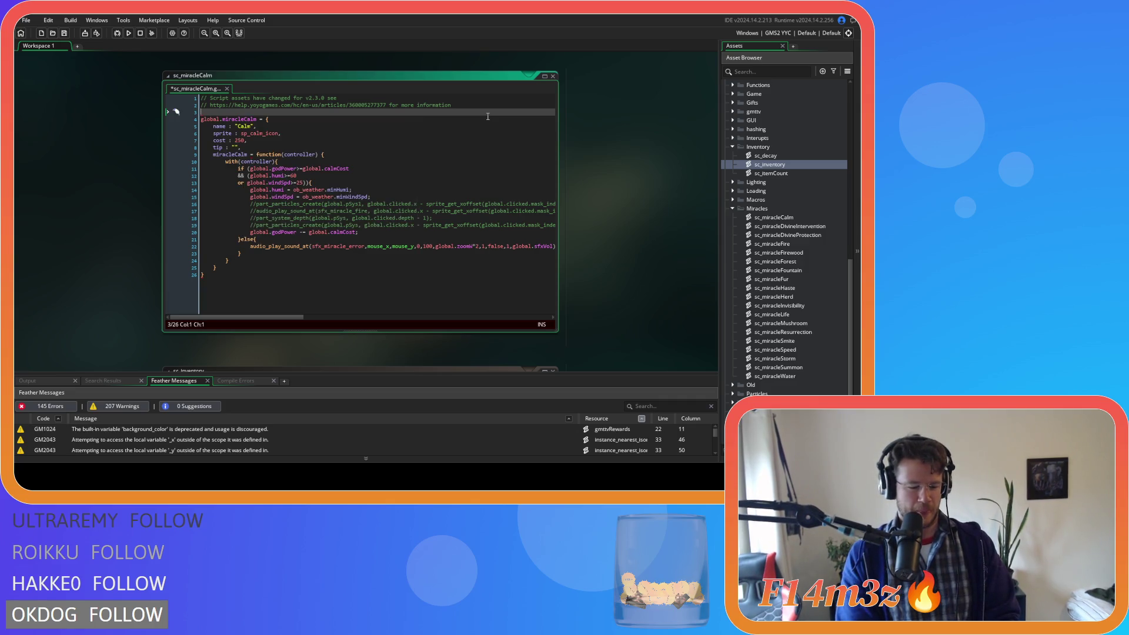
text(fun)
key(BackSpace)
key(BackSpace)
key(BackSpace)
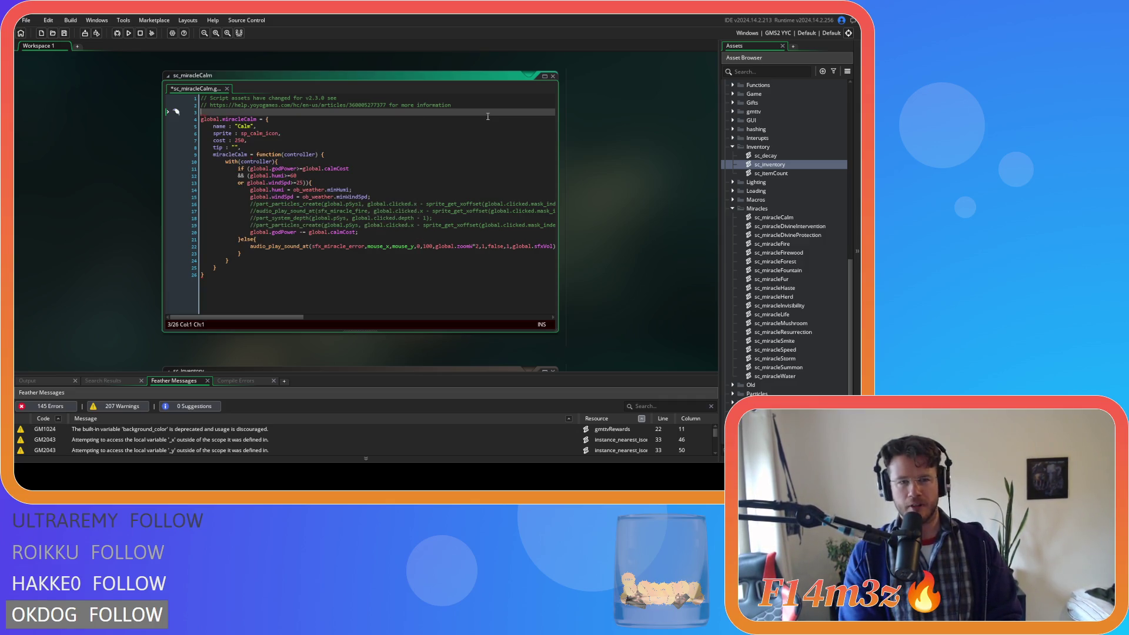
scroll(499, 48, up, 1)
- Copy the function header line from sc_miracleDivineIntervention
double_click(790, 227)
triple_click(356, 119)
key(ctrl+c)
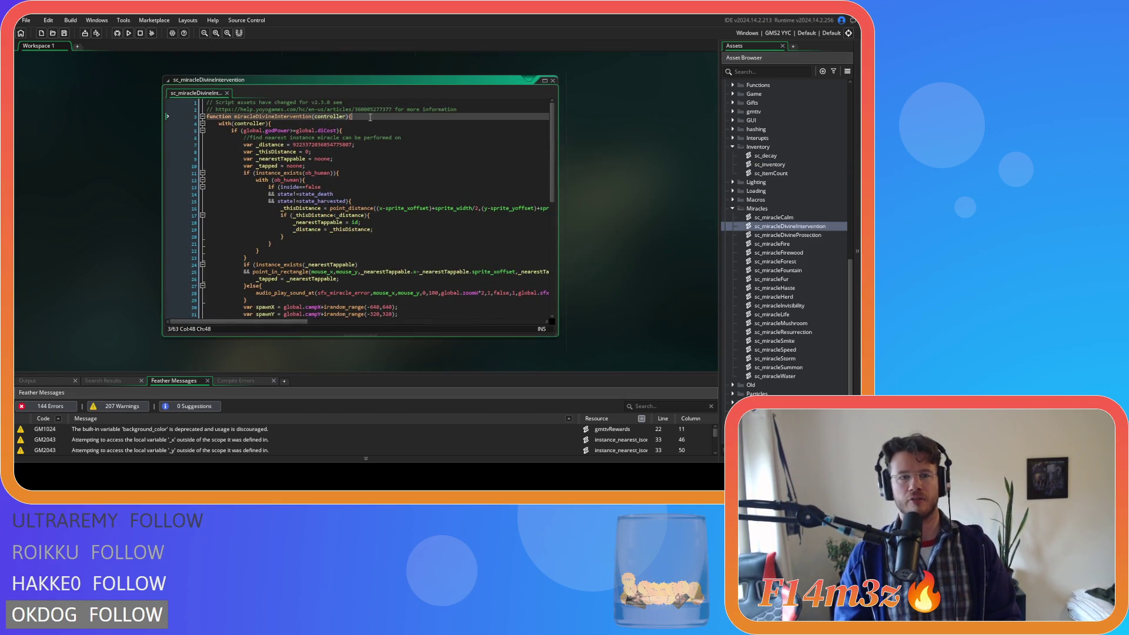
scroll(89, 121, up, 5)
scroll(90, 123, up, 5)
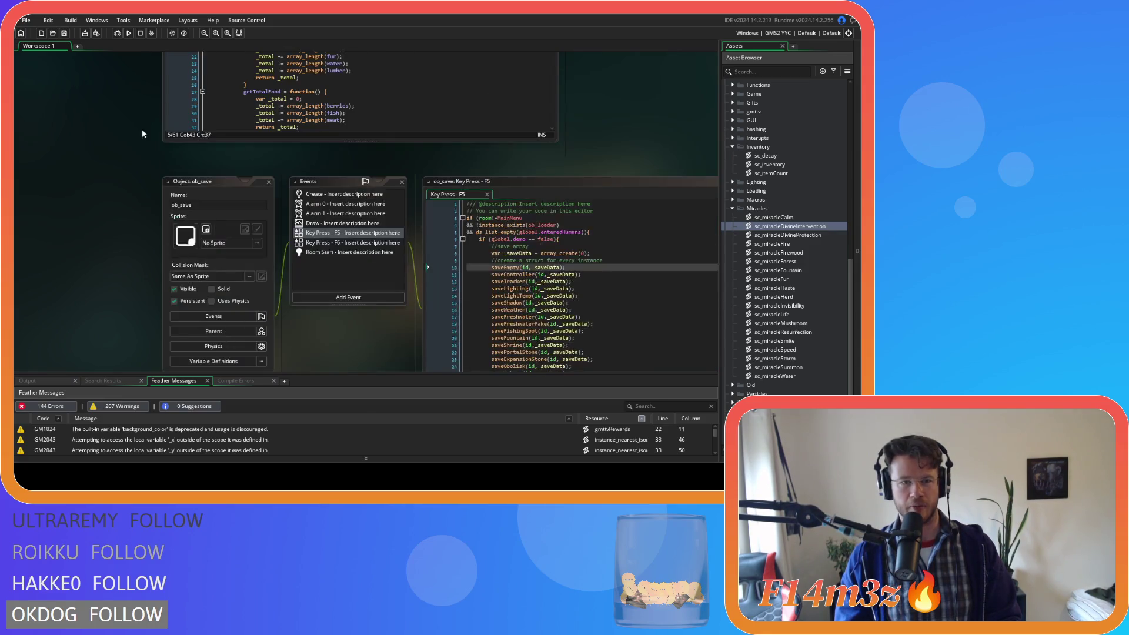
scroll(144, 169, up, 10)
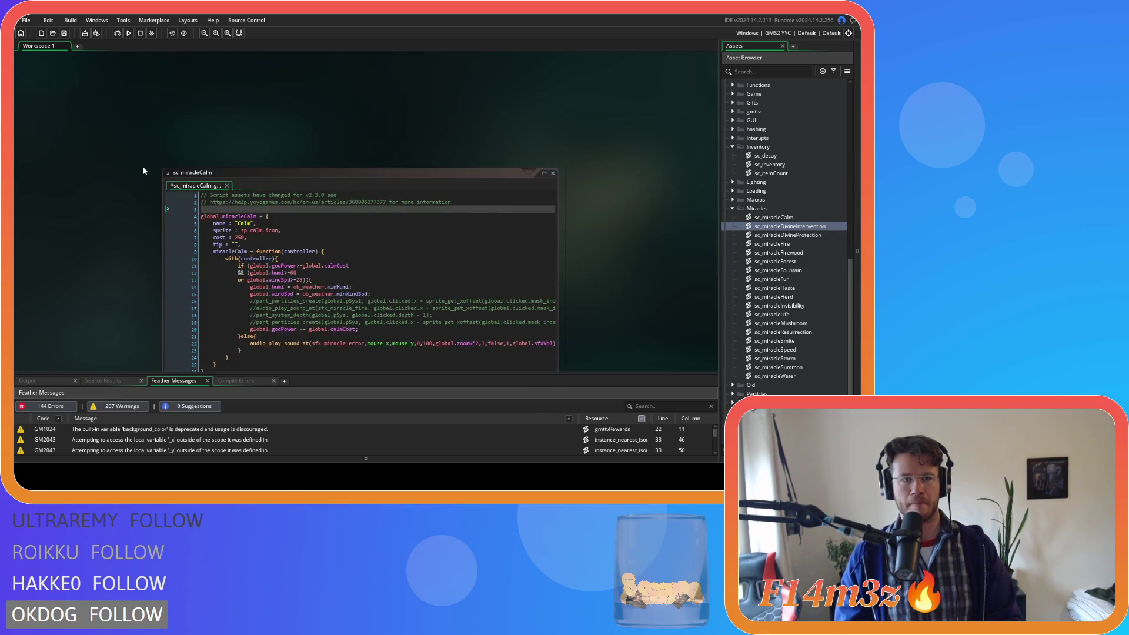
- Paste the header onto line 3 of sc_miracleCalm, rename it miracleCreateCalm, and save
click(259, 209)
key(ctrl+v)
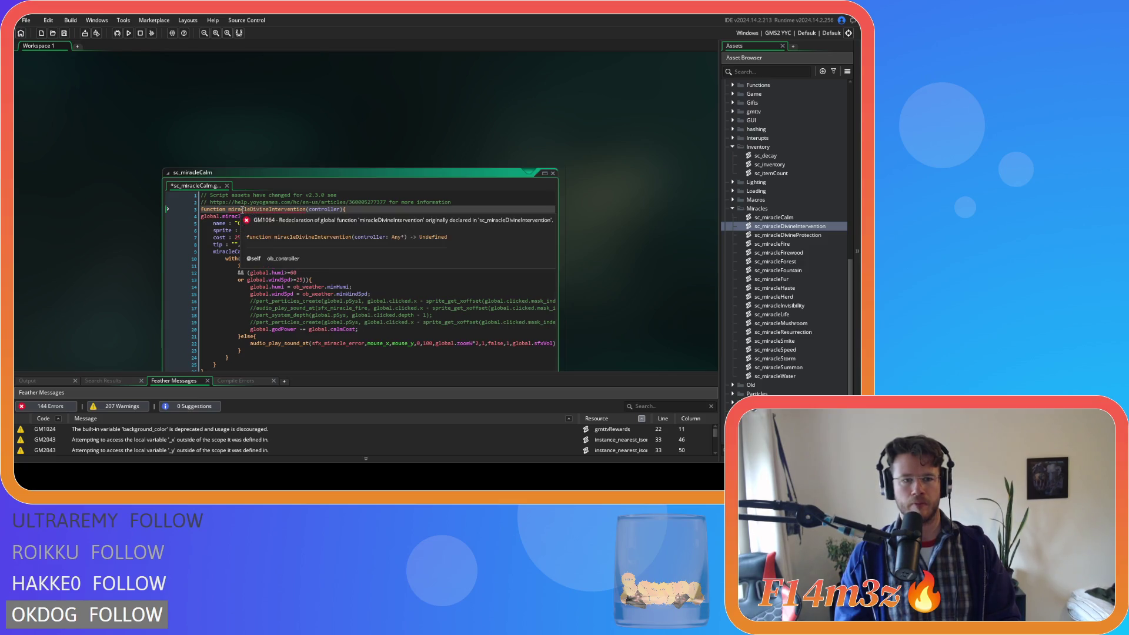
text(miracleCalm)
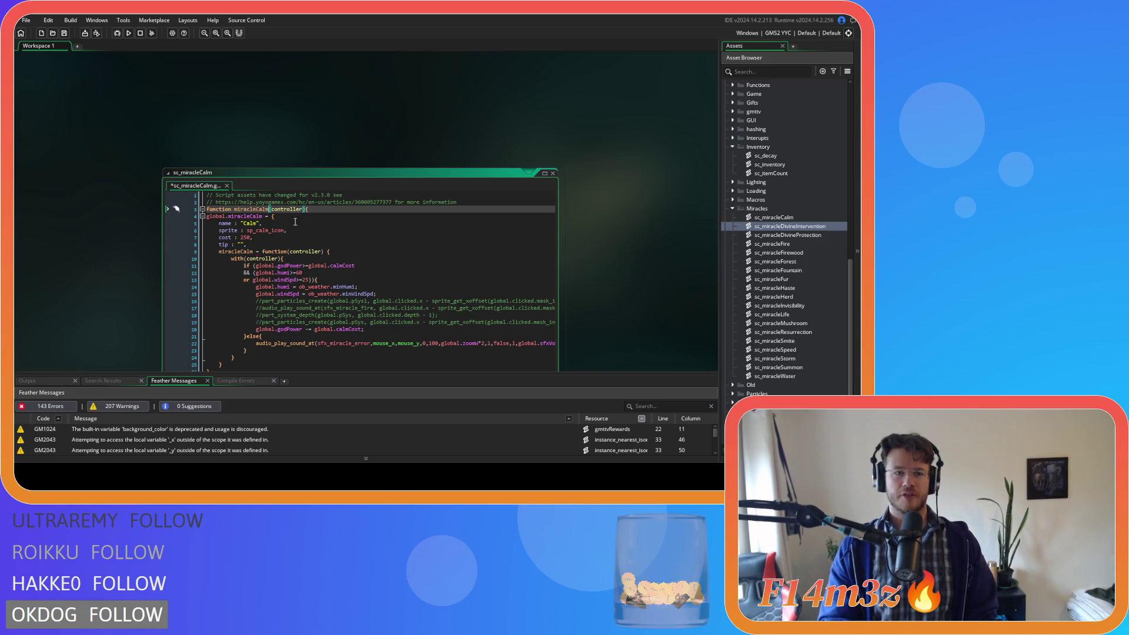
key(Left)
key(Left)
key(Left)
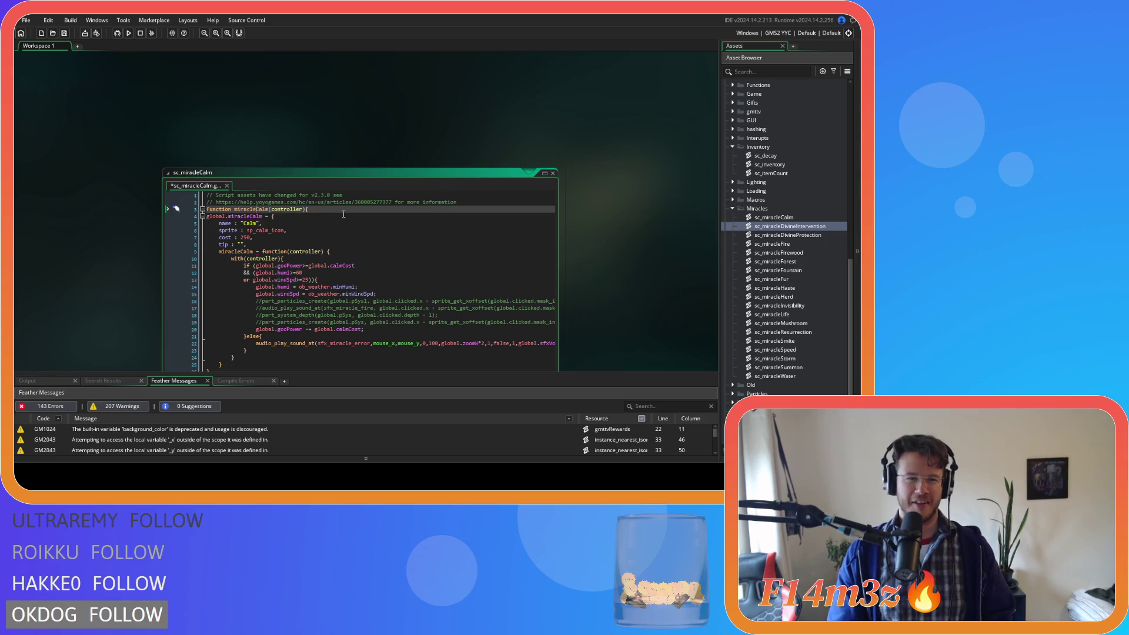
text(Create)
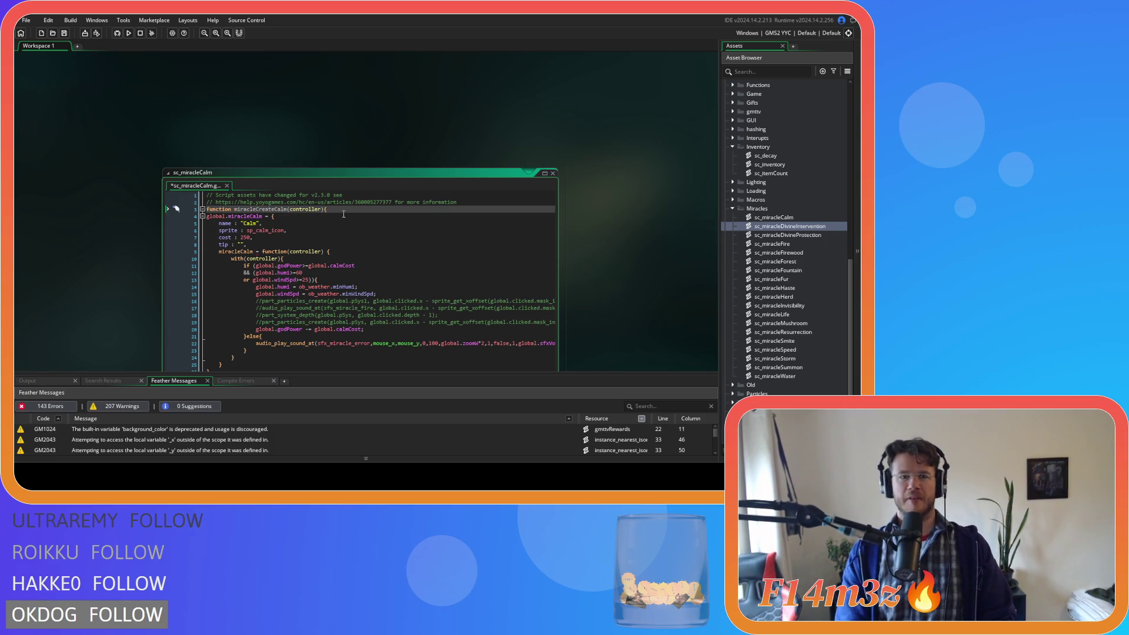
key(ctrl+s)
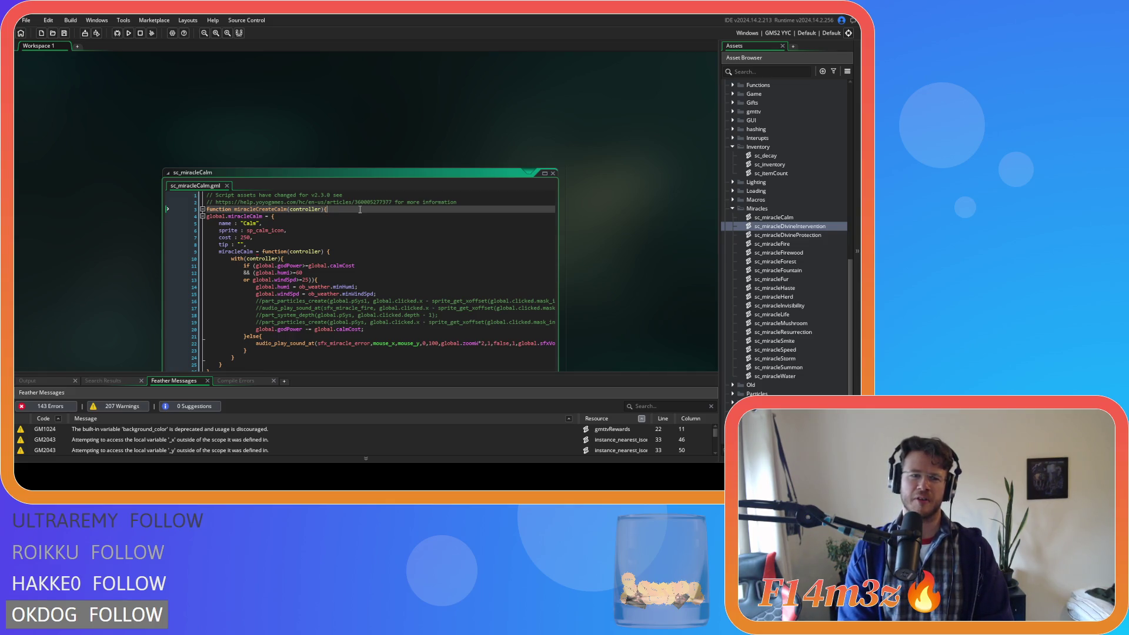
- Add a new final line 27 for the closing brace of miracleCreateCalm
click(247, 259)
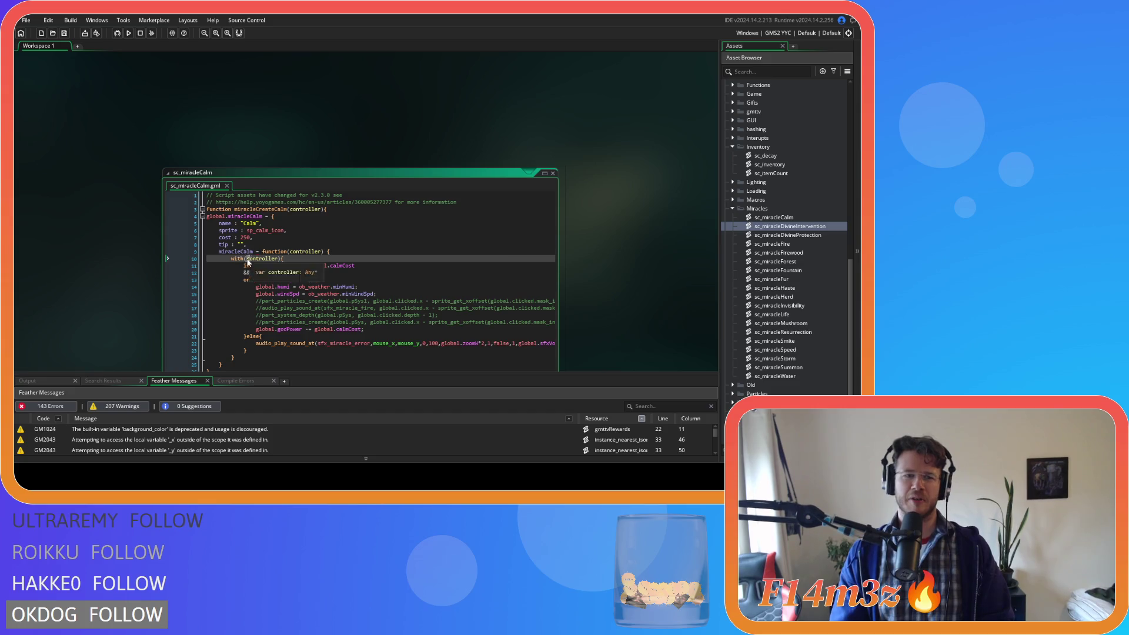
click(253, 252)
click(341, 213)
scroll(287, 224, down, 3)
click(238, 251)
key(Return)
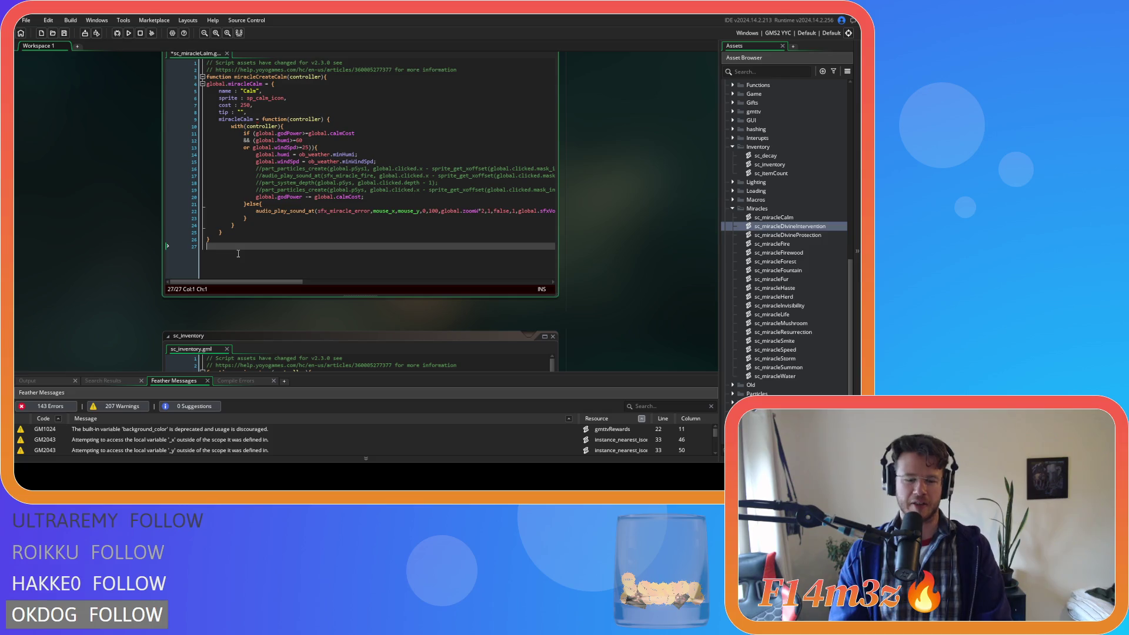
text(})
- Indent lines 4–27 one level inside miracleCreateCalm and save the script
mouse_move(238, 253)
mouse_down()
mouse_move(128, 107)
mouse_move(128, 86)
mouse_up()
key(Tab)
key(ctrl+s)
click(326, 76)
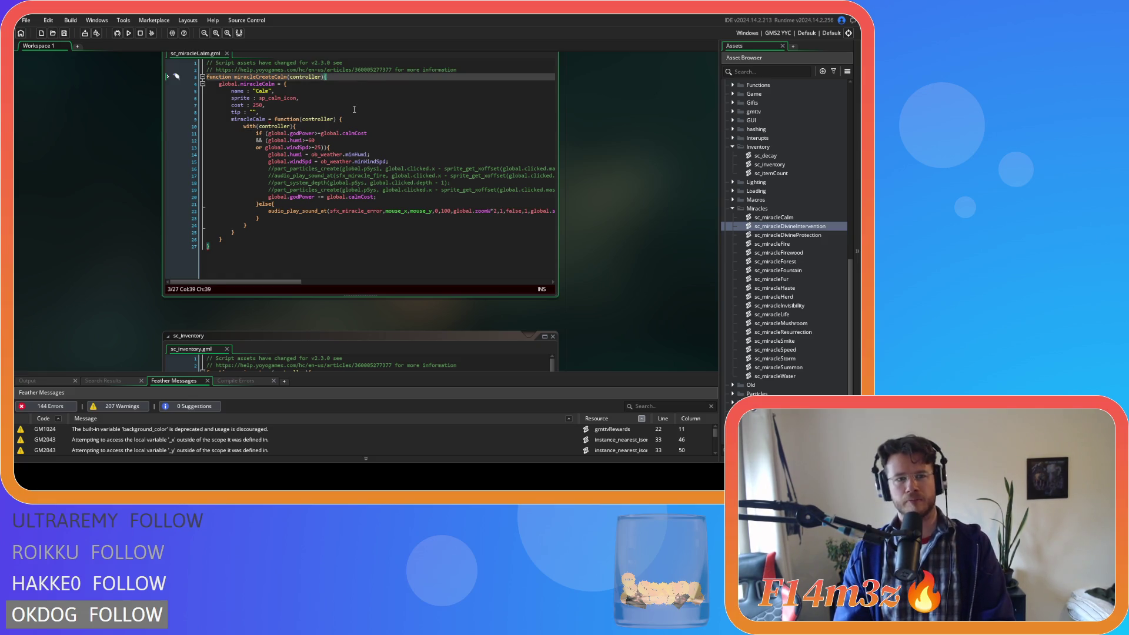
mouse_move(208, 245)
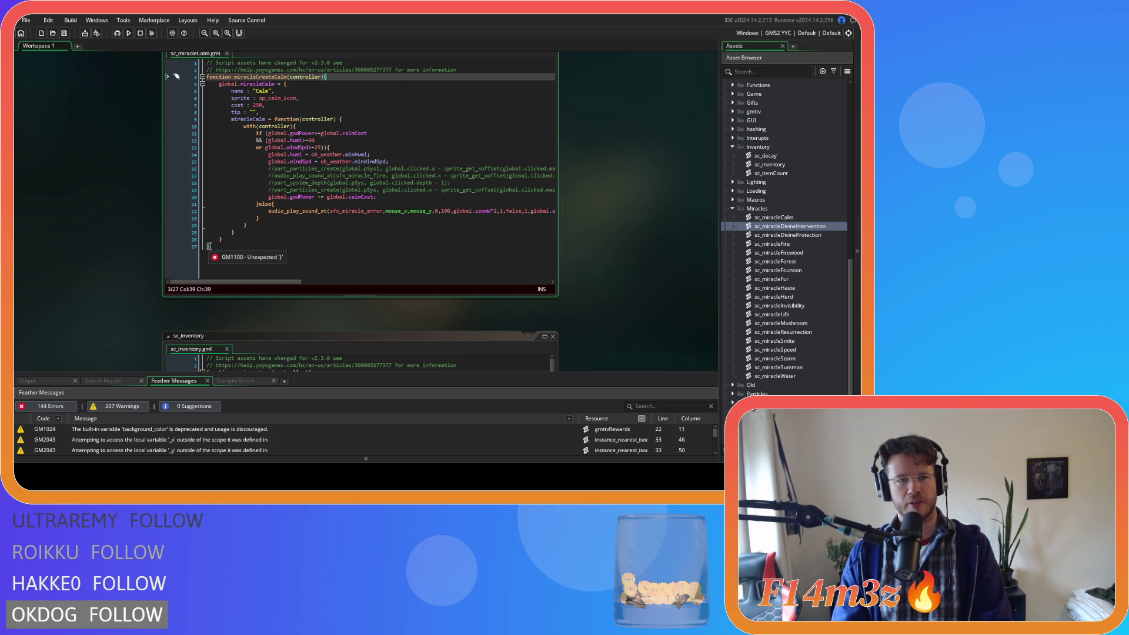
scroll(234, 306, down, 3)
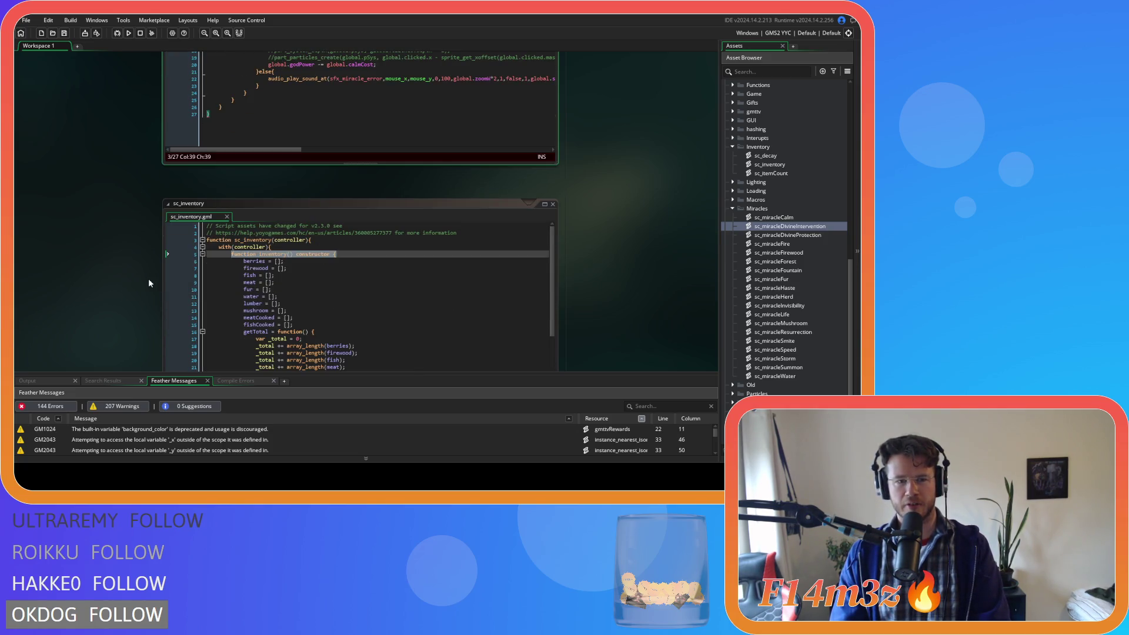
scroll(147, 277, up, 4)
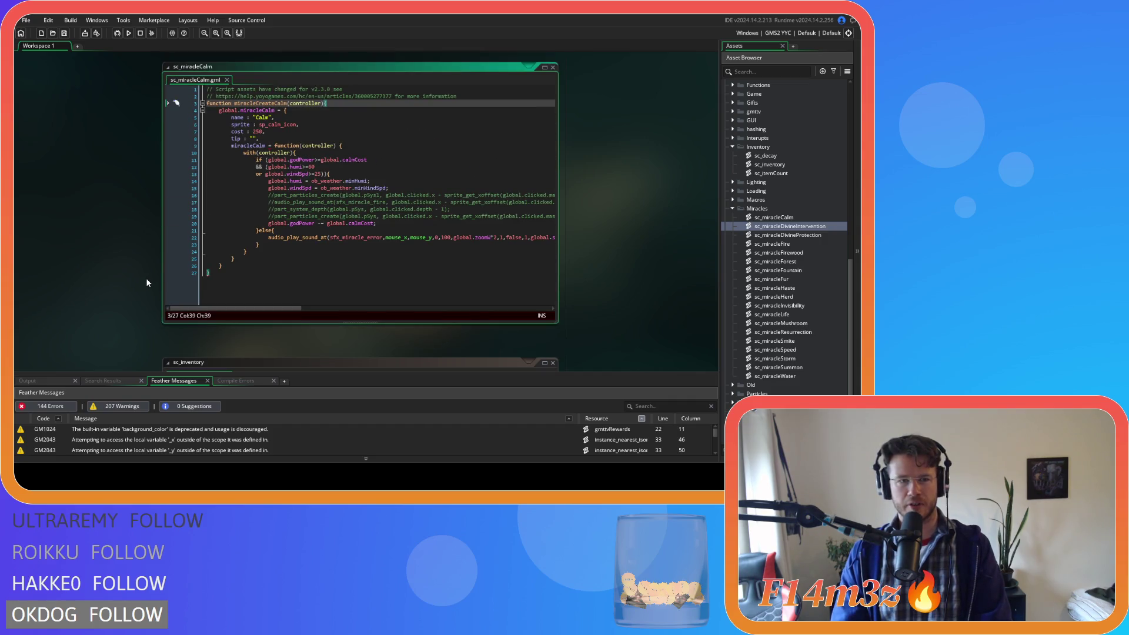
scroll(105, 281, down, 3)
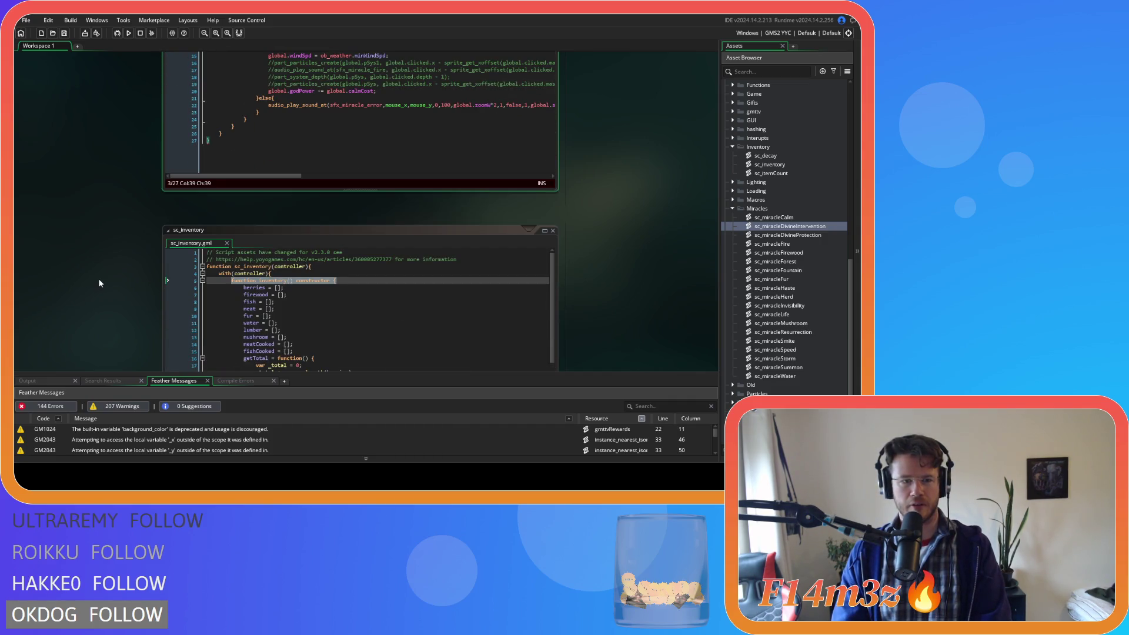
scroll(97, 277, up, 4)
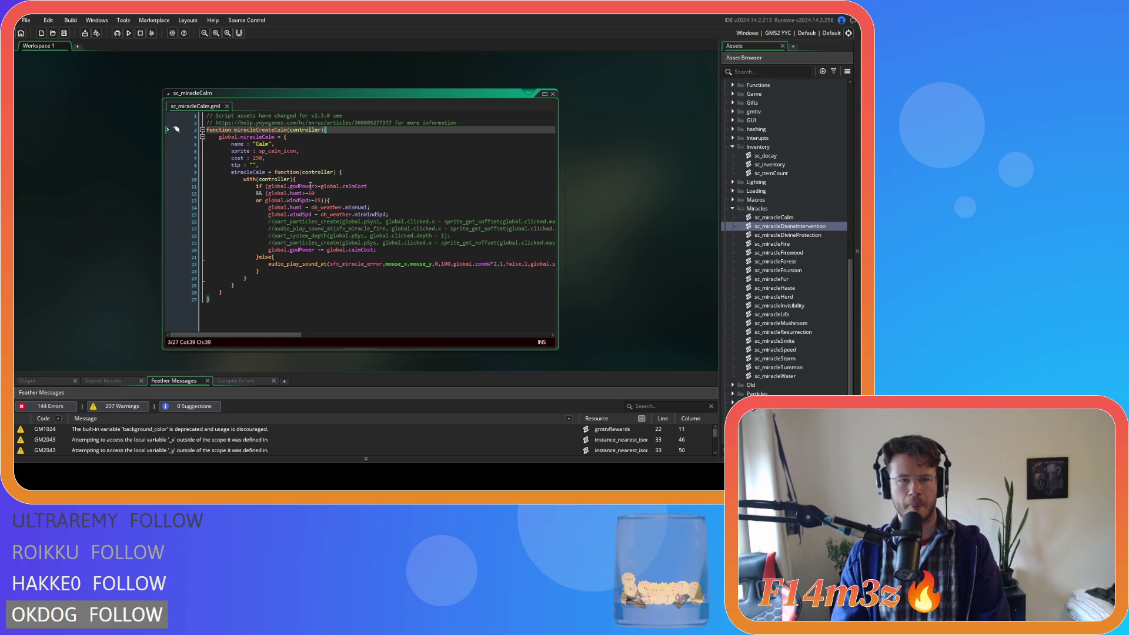
- Delete the space before the opening brace on line 9
click(322, 137)
key(Up)
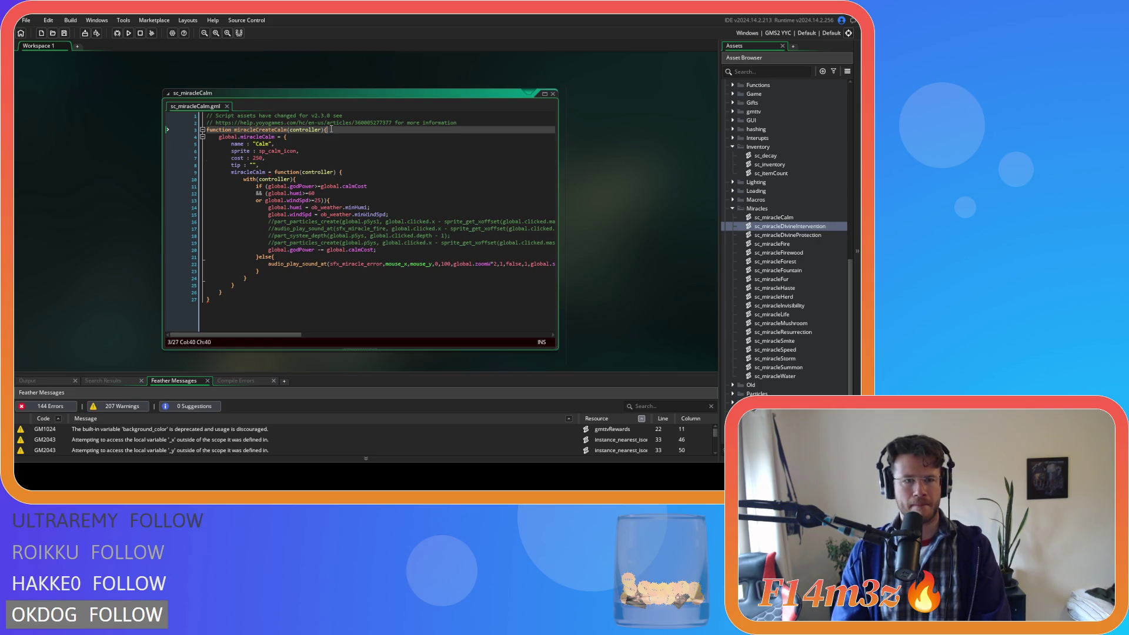
click(332, 142)
click(352, 172)
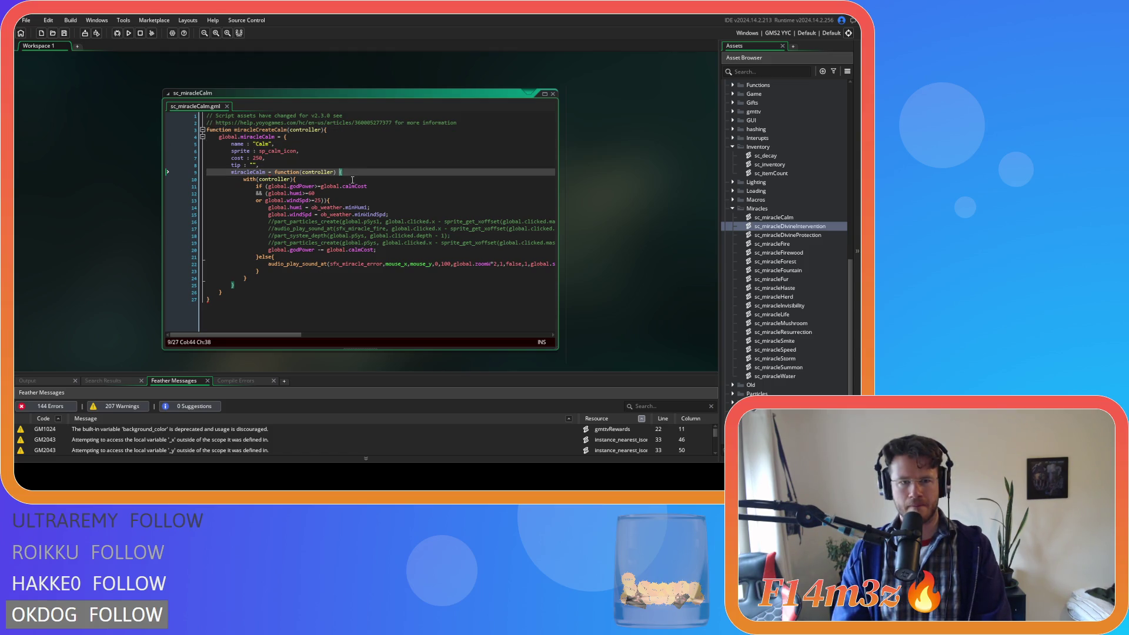
key(BackSpace)
click(323, 180)
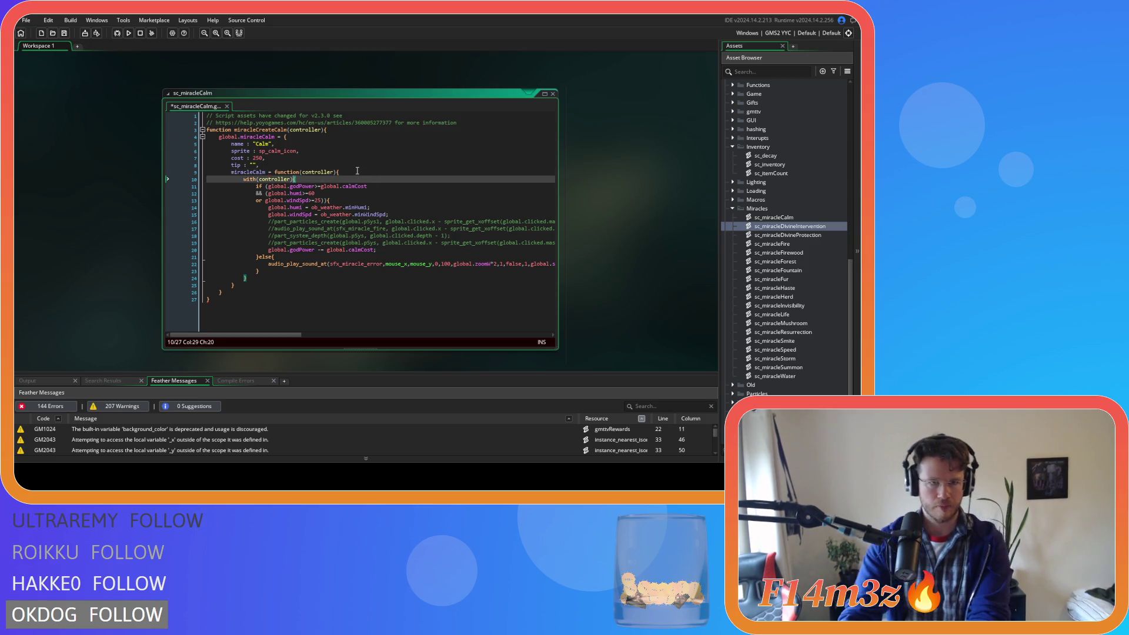
click(353, 172)
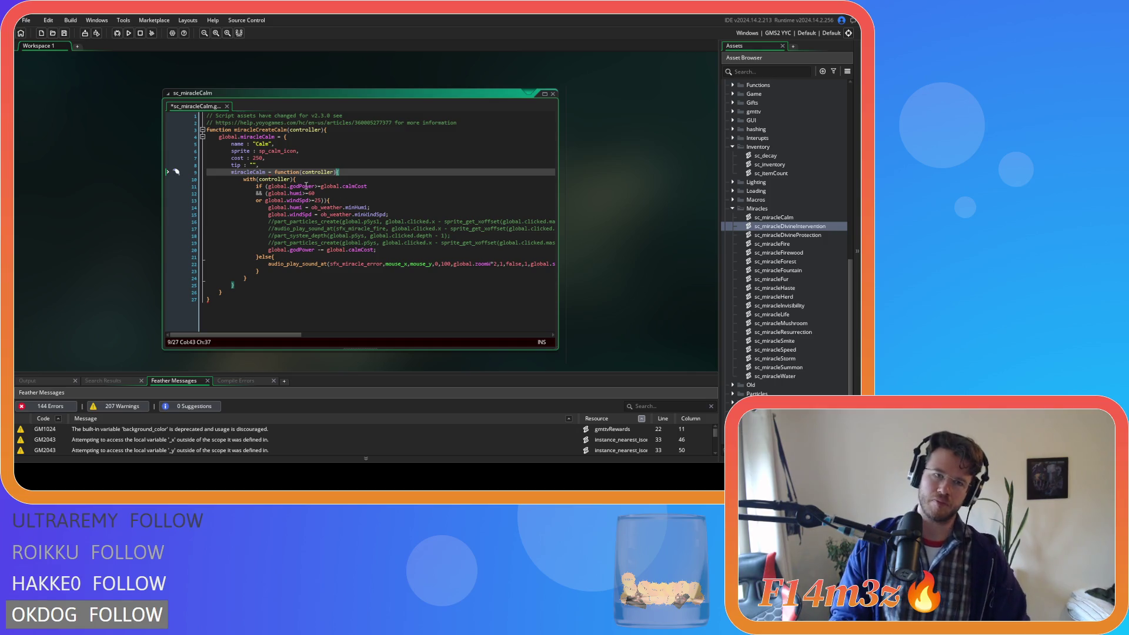
- Change the '=' after miracleCalm on line 9 to ':' and save
drag(241, 129, 346, 129)
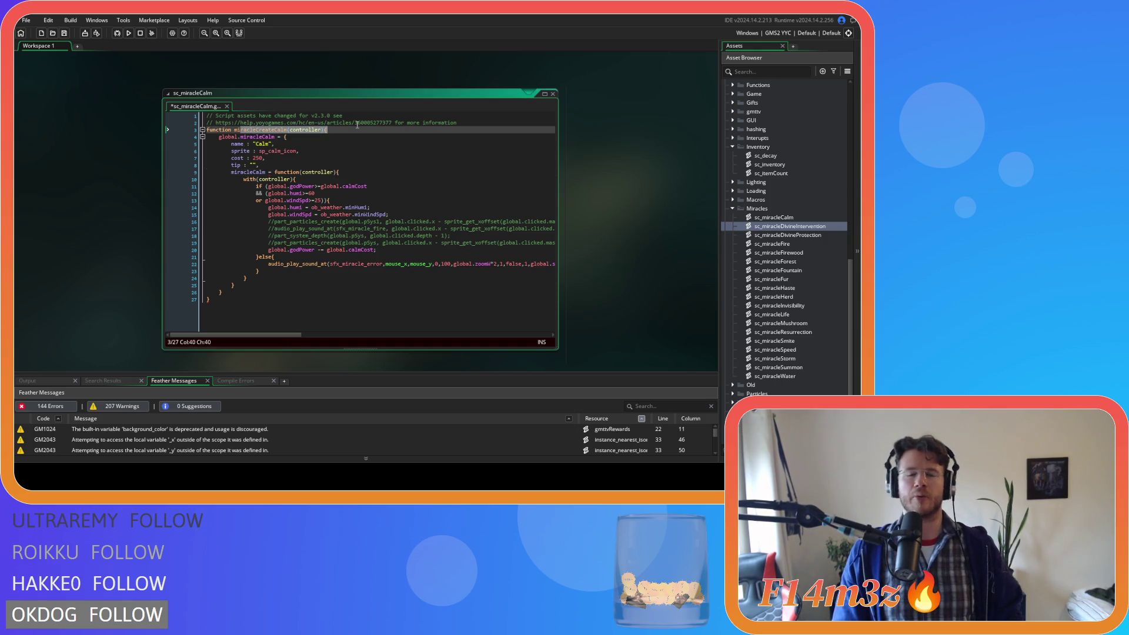
click(269, 171)
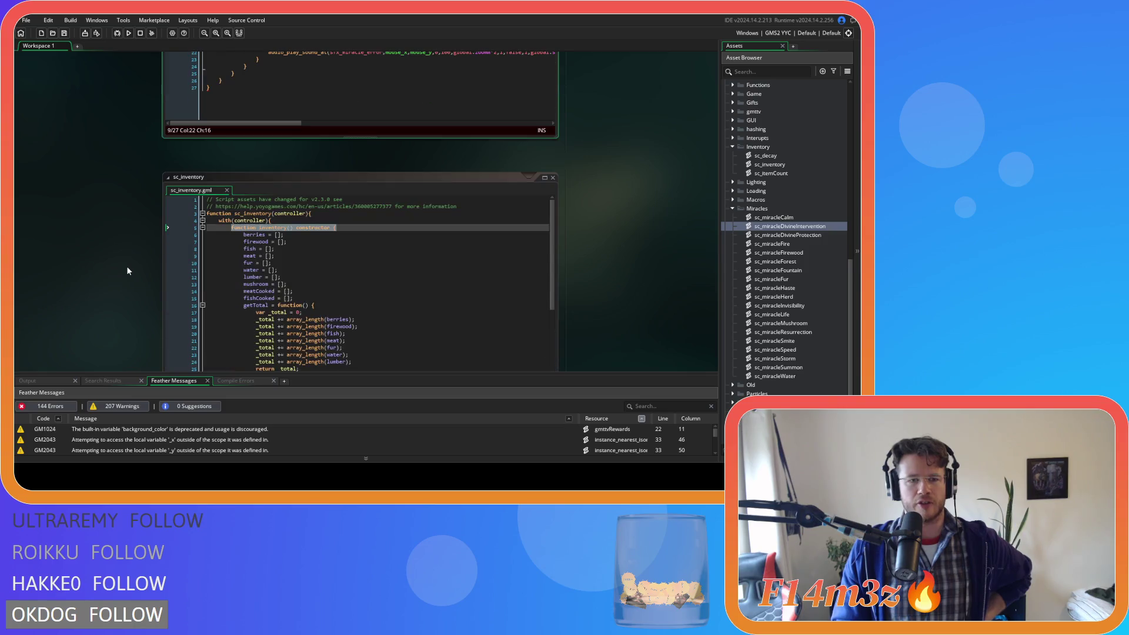
mouse_move(272, 176)
text(: function(controller){)
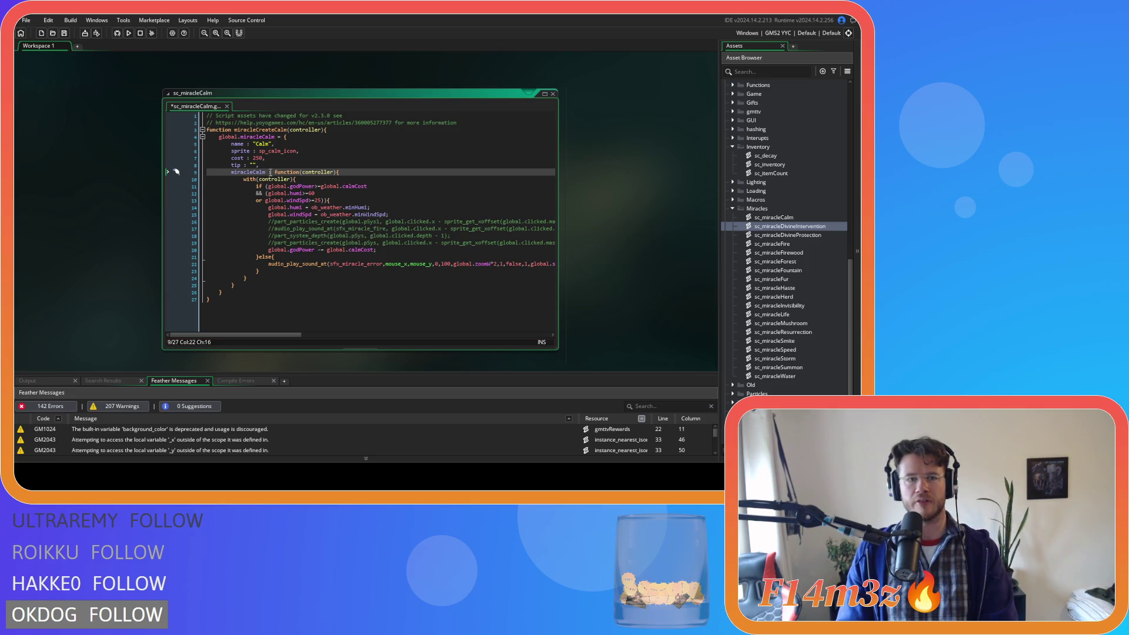
click(393, 165)
click(393, 172)
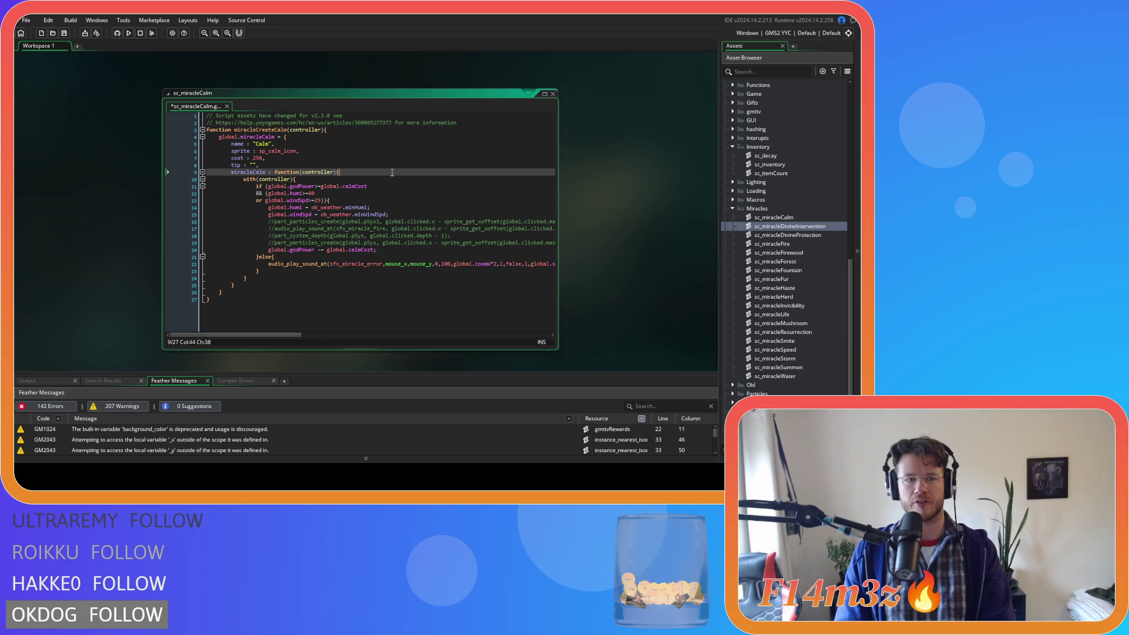
key(ctrl+s)
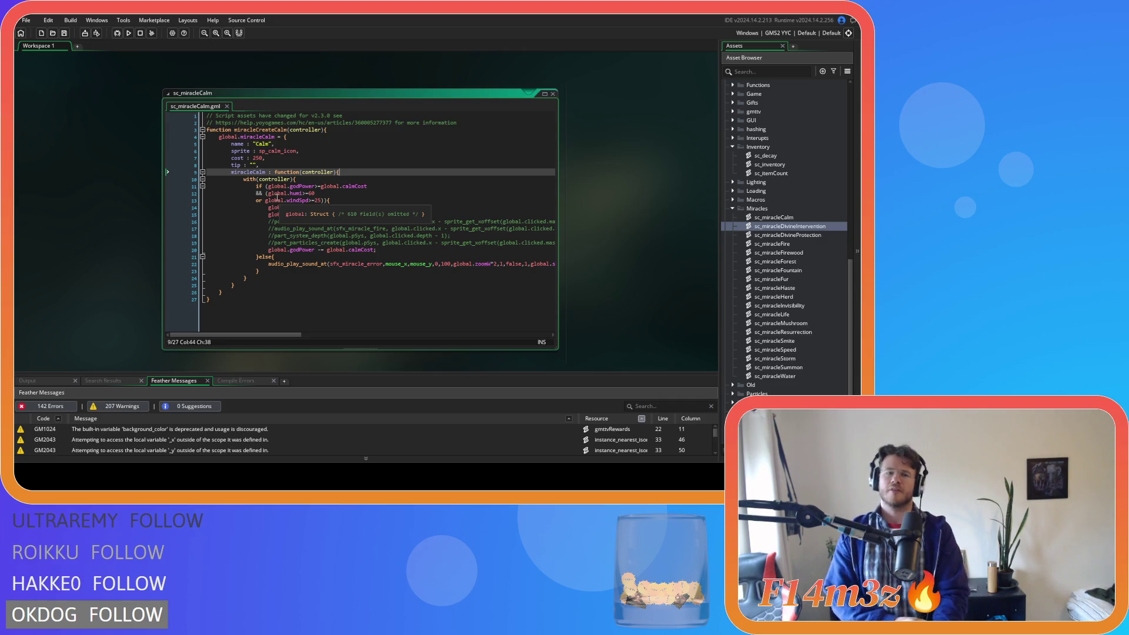
scroll(593, 229, down, 10)
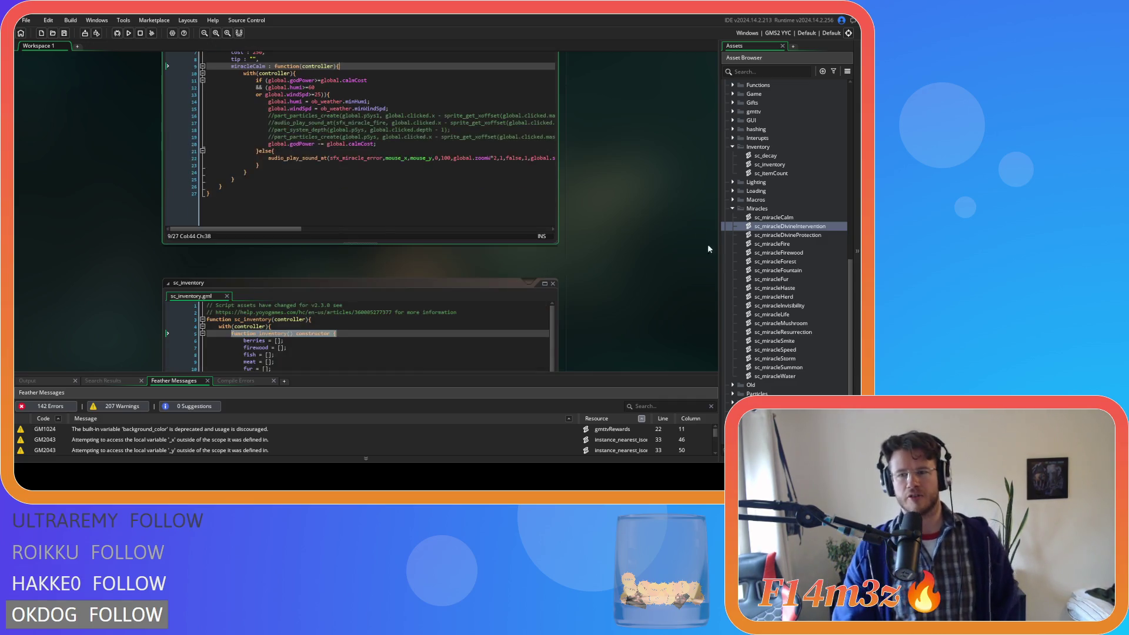
- Review the Inventory constructor and getTotal function in sc_inventory, then close it
click(350, 201)
click(270, 101)
click(277, 174)
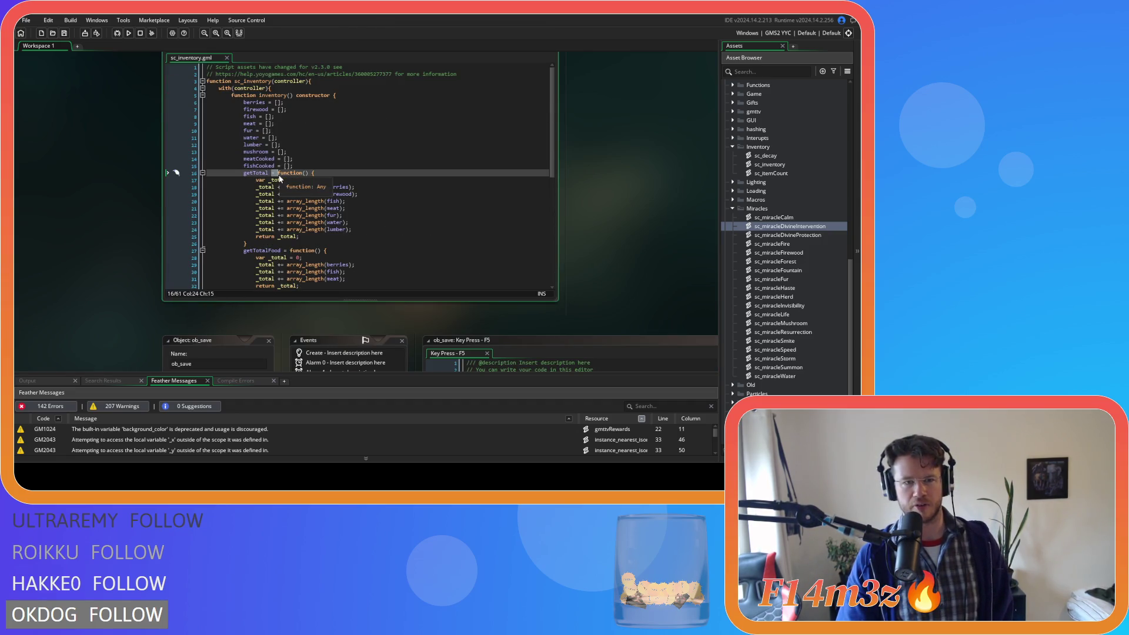
key(End)
scroll(381, 229, down, 5)
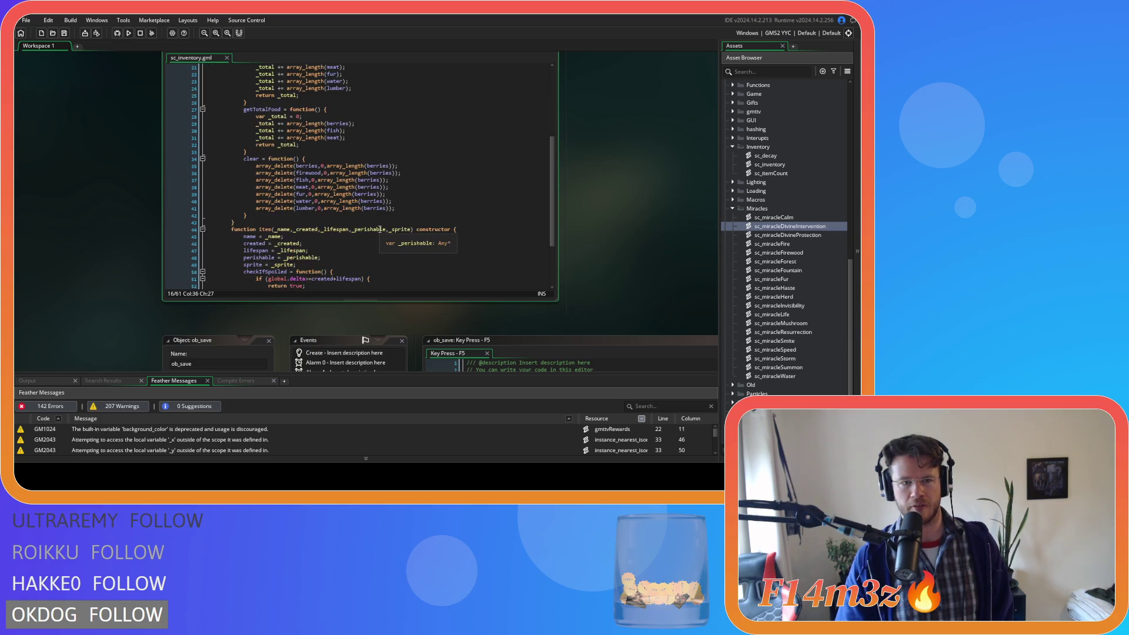
scroll(380, 229, down, 1)
scroll(380, 229, down, 3)
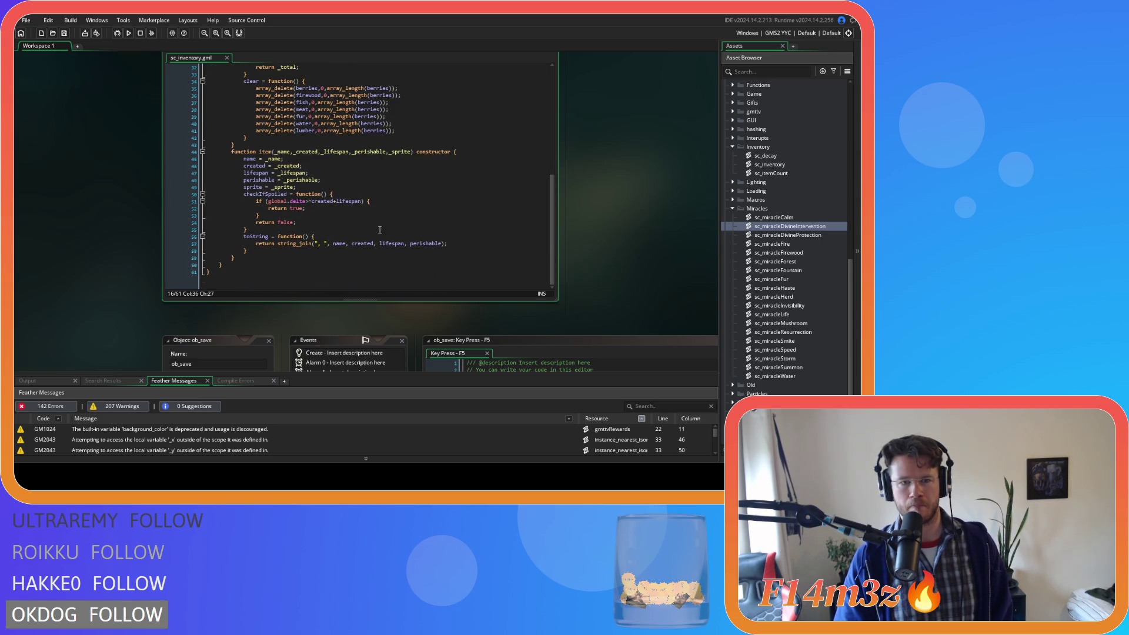
scroll(380, 229, up, 10)
scroll(575, 225, up, 5)
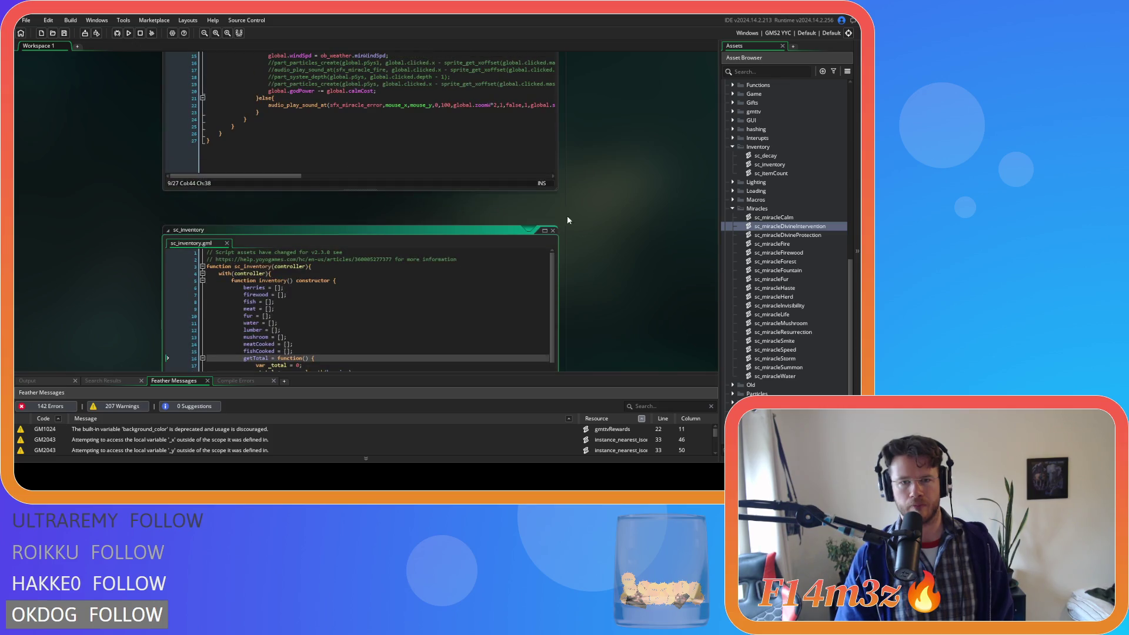
click(553, 231)
- Select the sprite, cost and tip fields in sc_miracleCalm, then open sc_miracleDivineProtection
scroll(587, 247, up, 4)
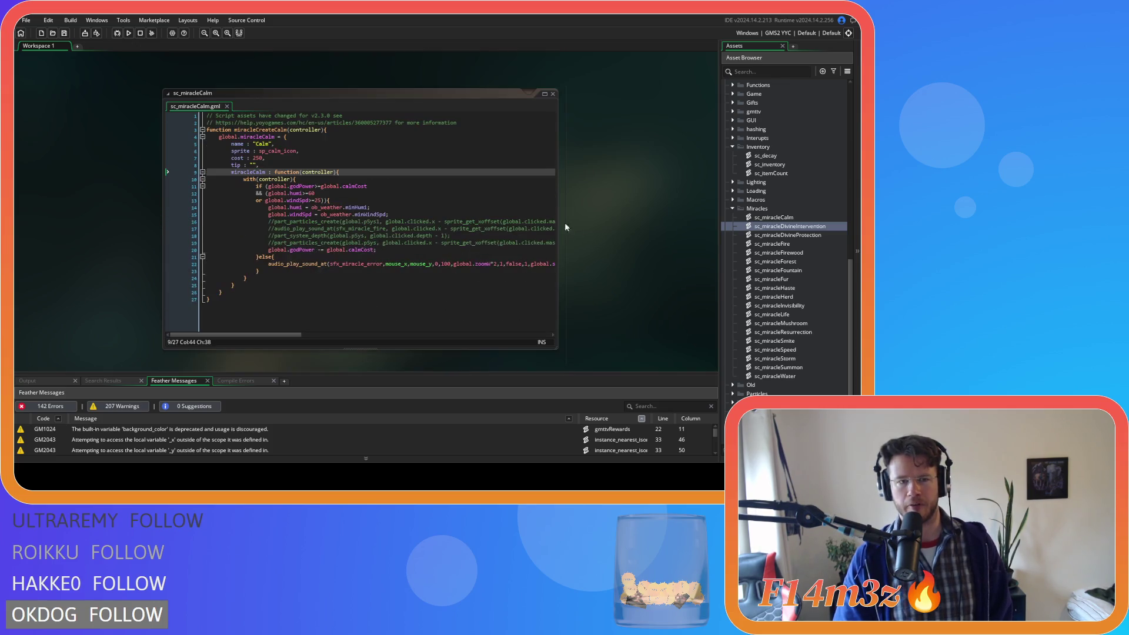
click(339, 201)
click(350, 186)
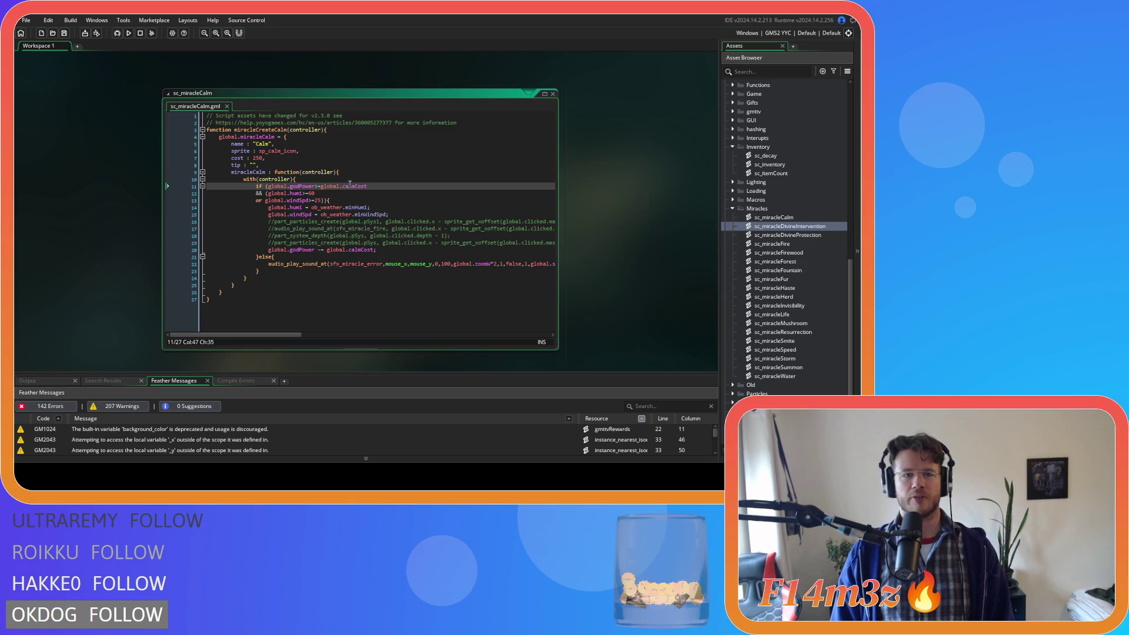
drag(262, 167, 232, 144)
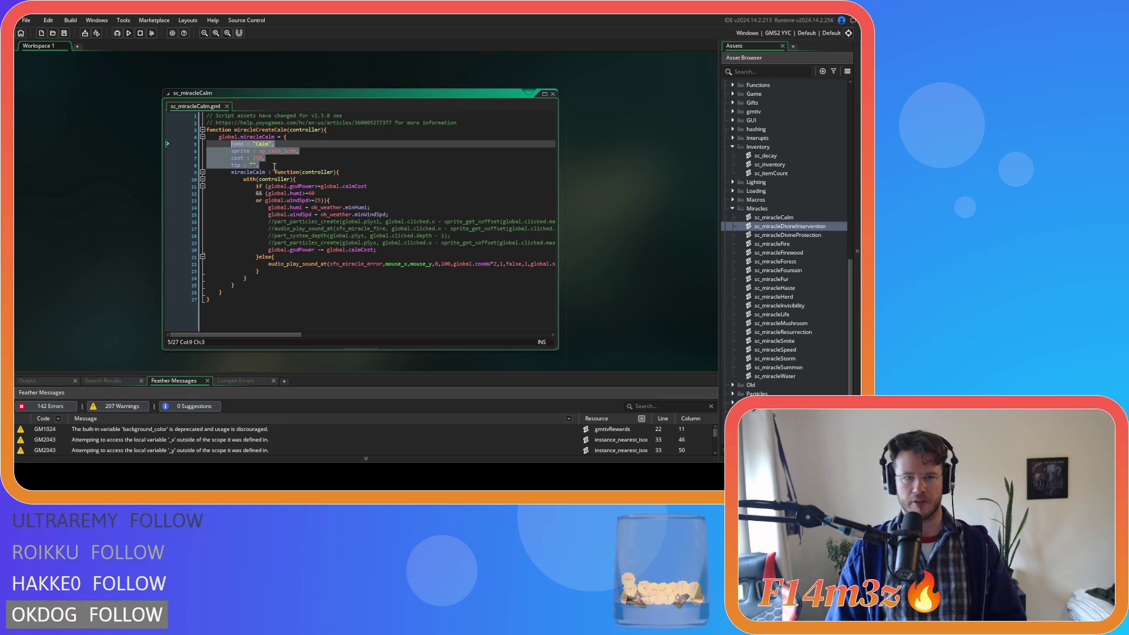
double_click(772, 236)
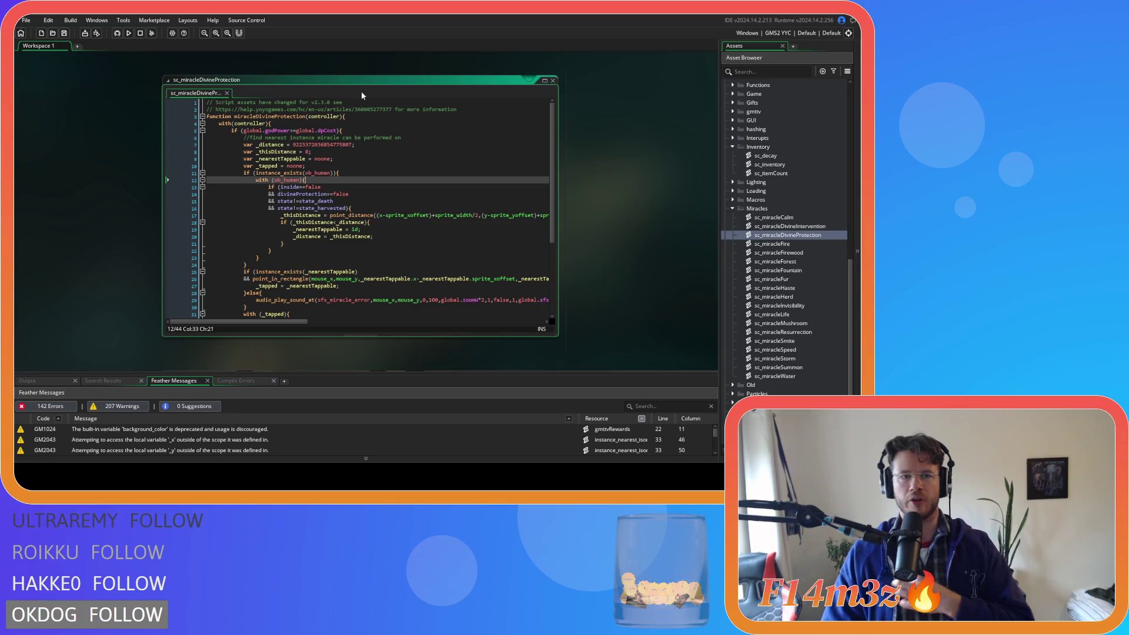
mouse_move(256, 116)
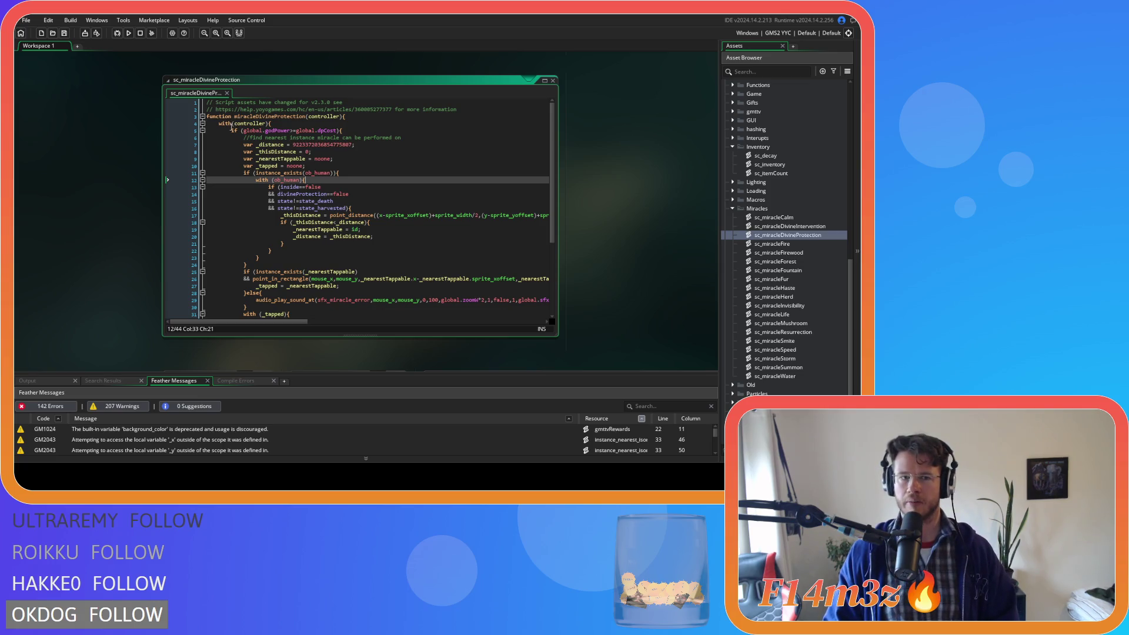
click(356, 123)
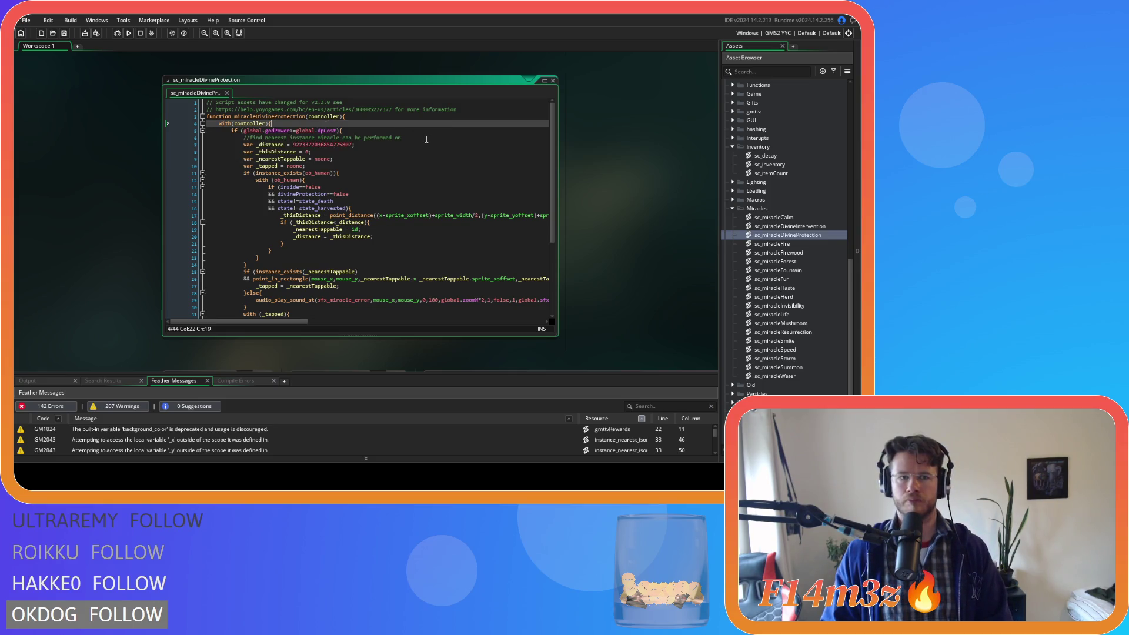
- Select the miracleDivineProtection function through its closing lines and indent it deeper
scroll(307, 176, down, 3)
scroll(312, 211, up, 3)
scroll(315, 224, down, 5)
scroll(315, 224, up, 5)
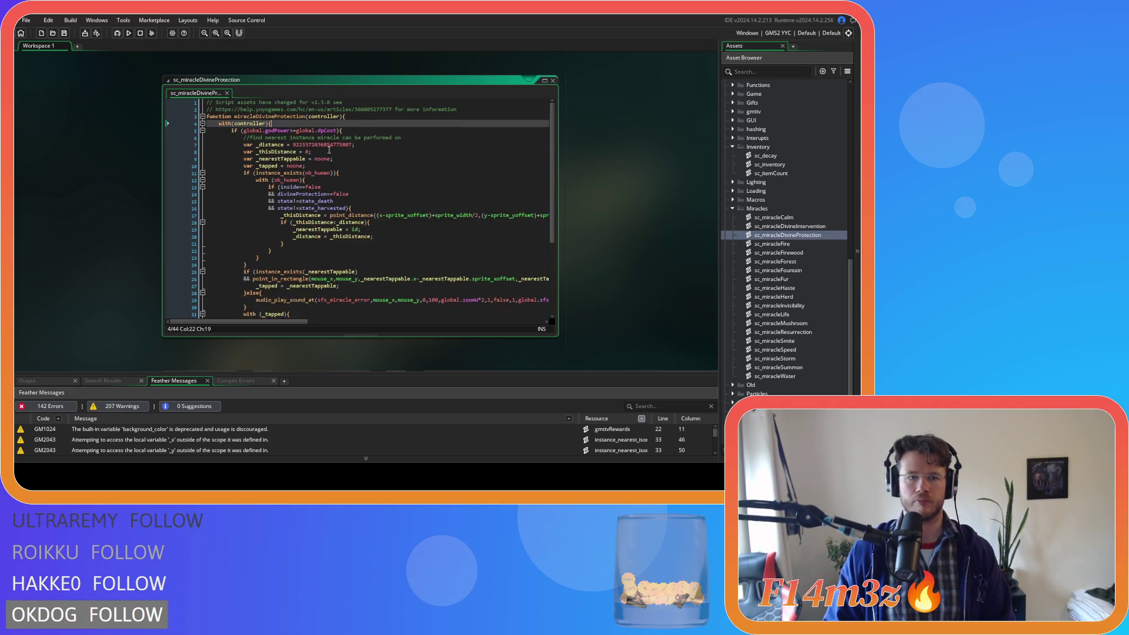
scroll(341, 154, down, 3)
scroll(341, 154, up, 3)
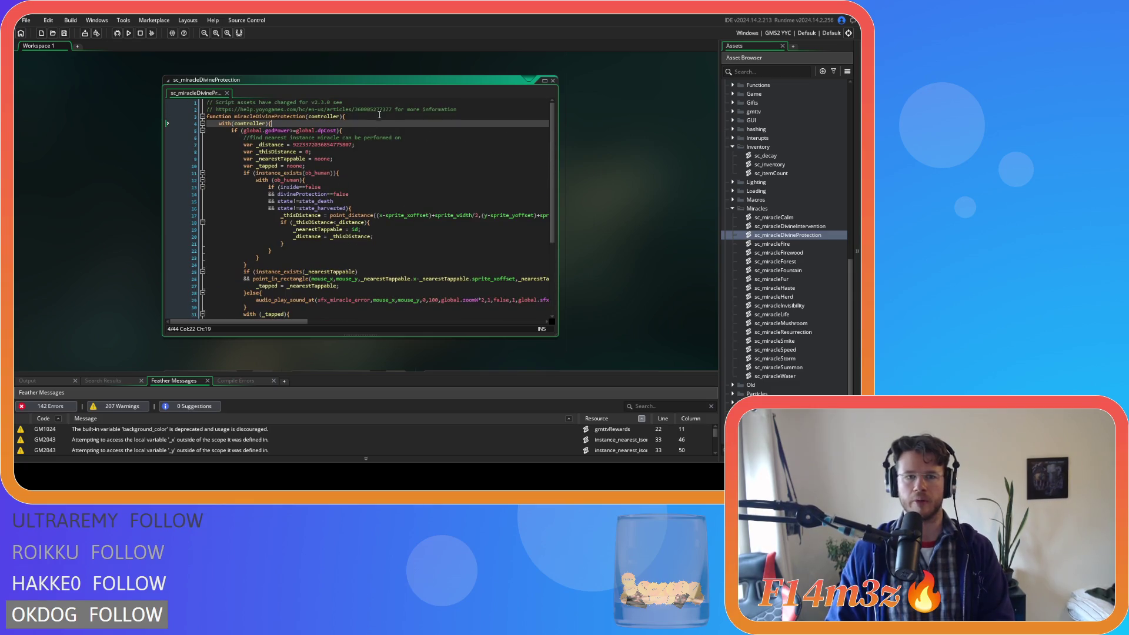
scroll(405, 193, down, 5)
mouse_move(376, 294)
mouse_down()
mouse_move(174, 110)
mouse_move(184, 176)
mouse_move(160, 116)
mouse_up()
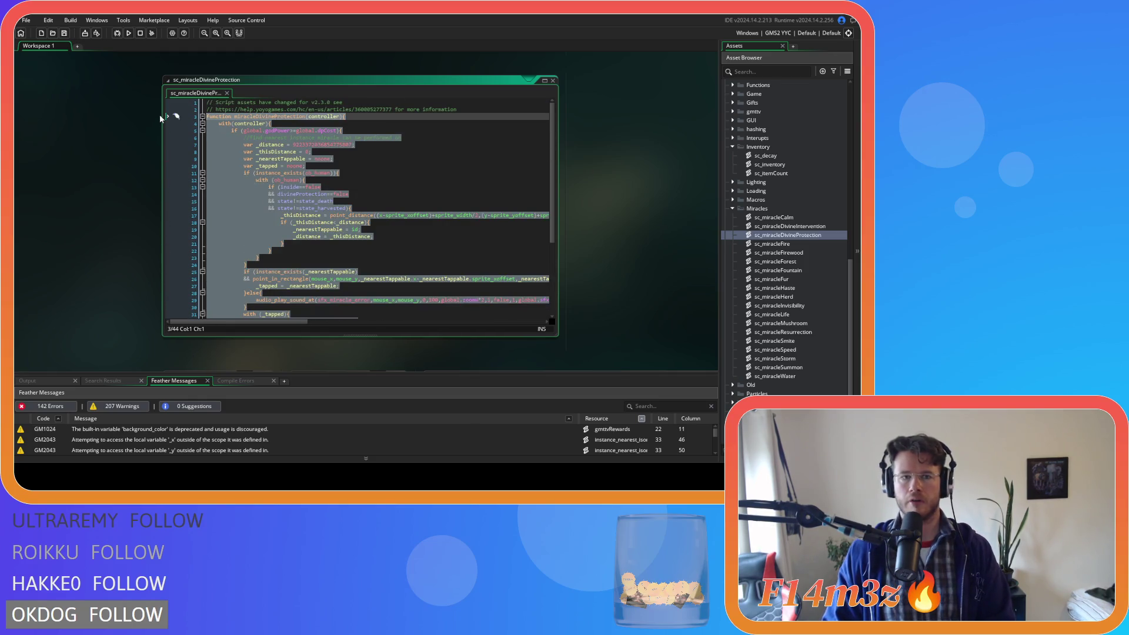
key(Tab)
key(Tab)
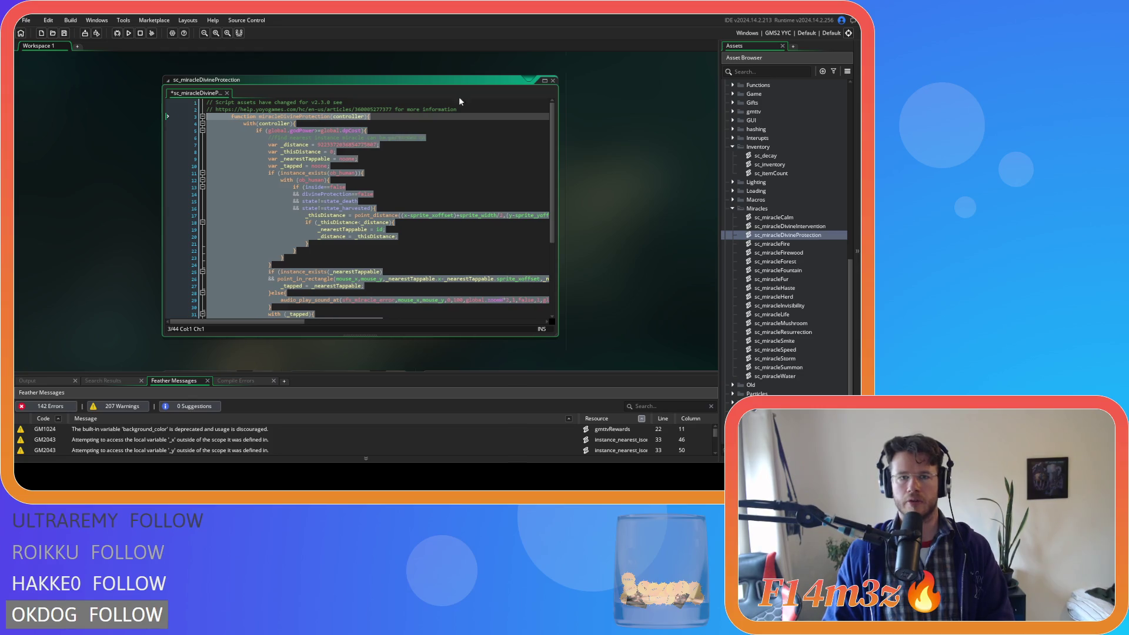
- Wrap the code in a new function miracleCreateDivineProtection(){ with a closing line at file end
click(472, 108)
key(Return)
text(function m)
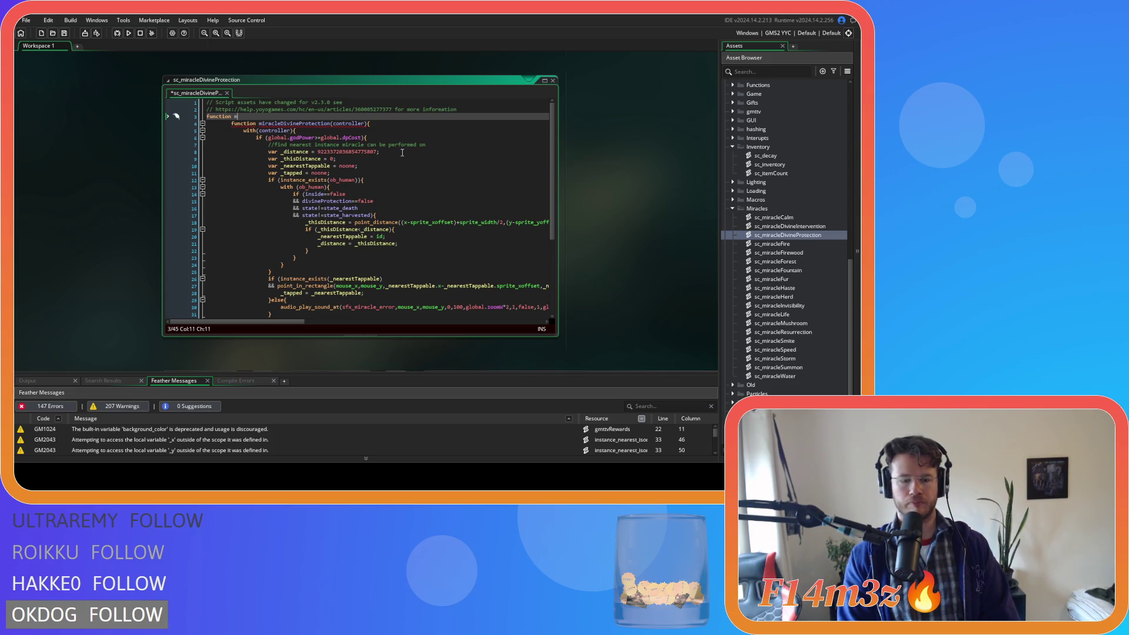
text(iracleCreate)
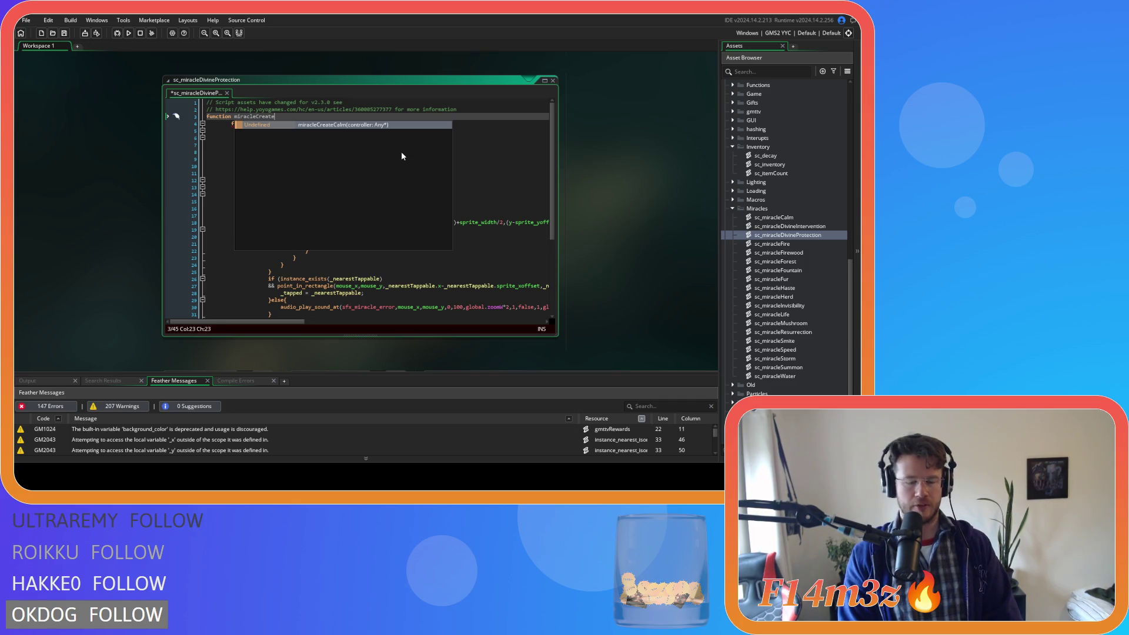
text(DivineProtection)
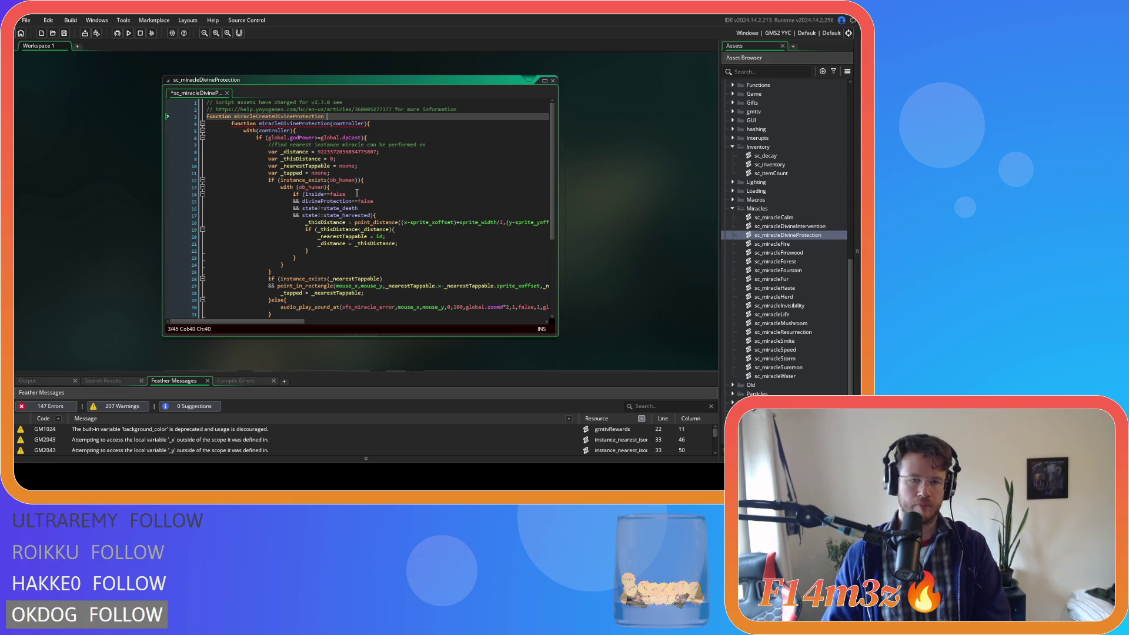
text({)
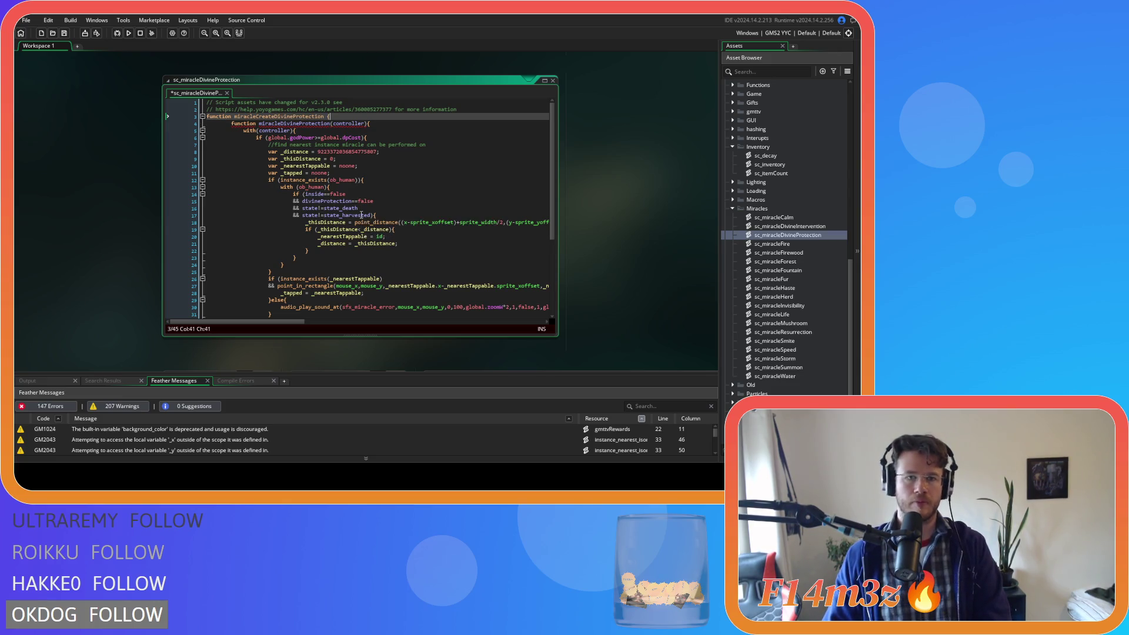
scroll(284, 308, down, 5)
click(281, 306)
key(Return)
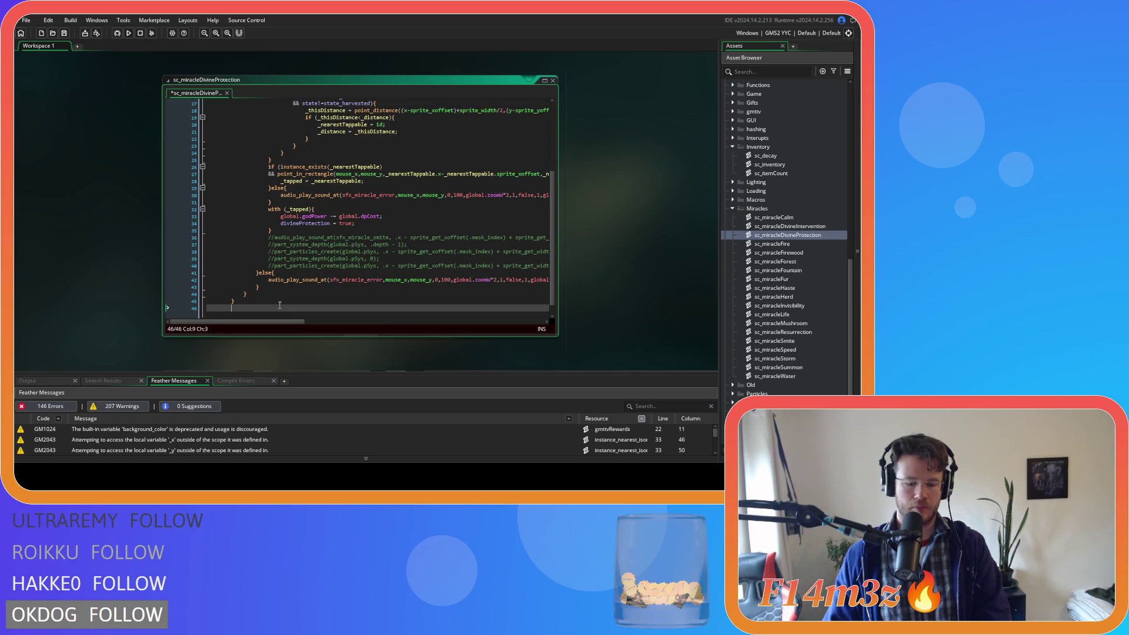
scroll(280, 305, up, 5)
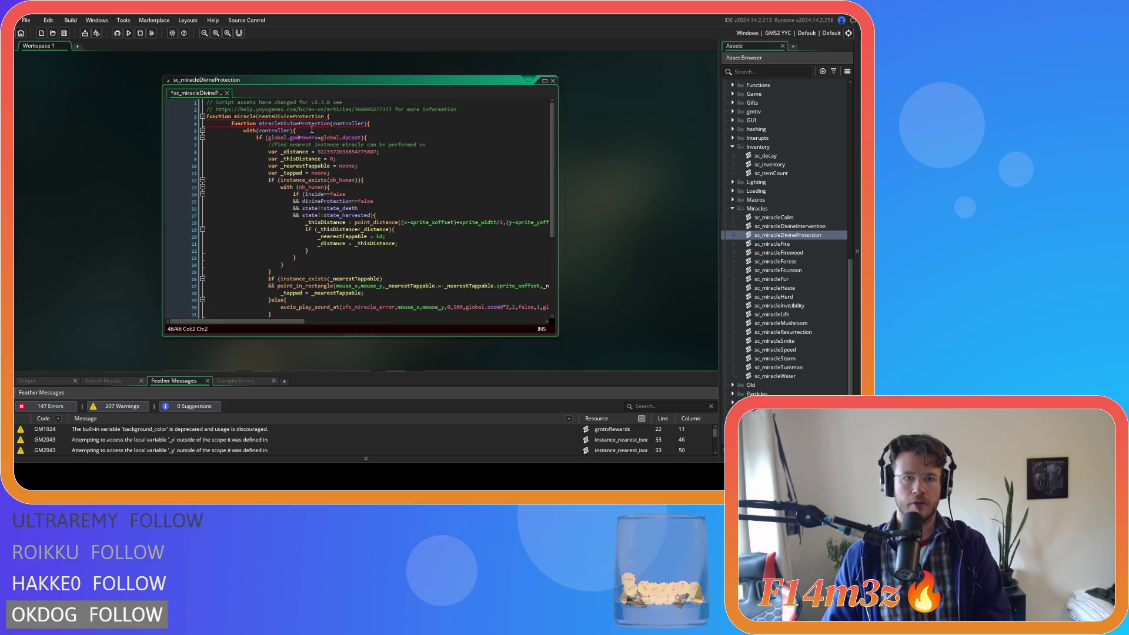
click(325, 117)
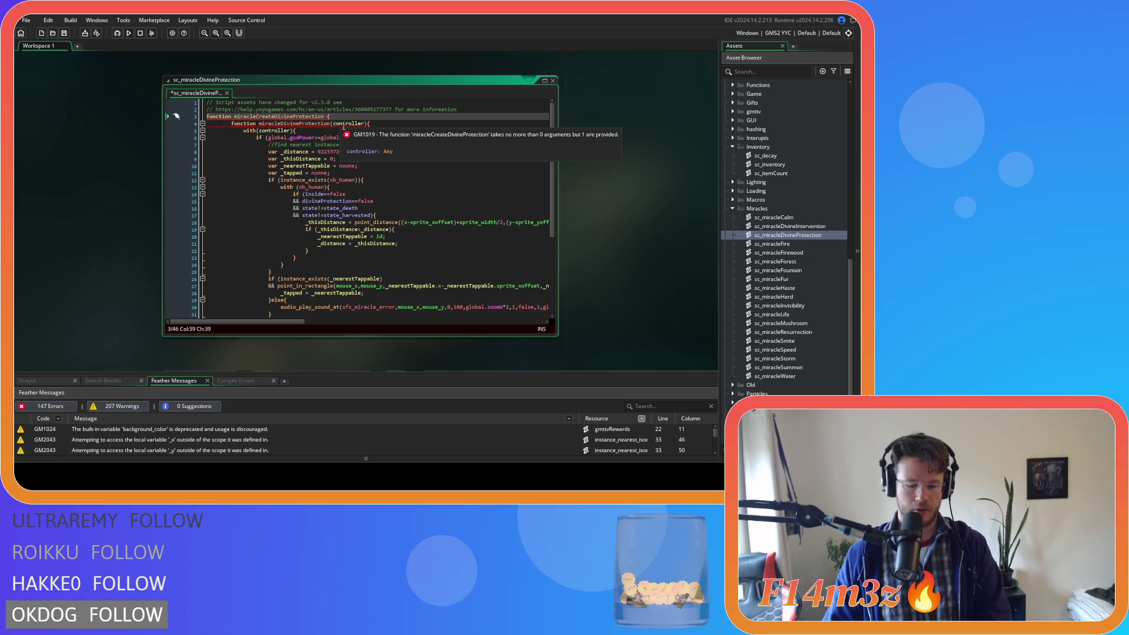
text(())
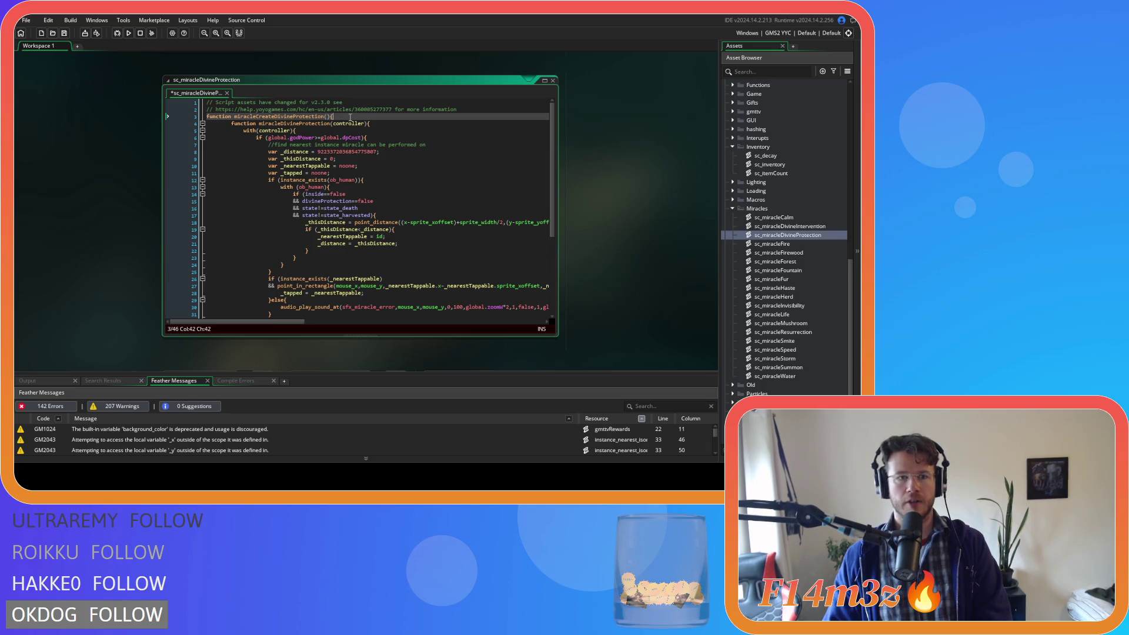
- Start a global.divineProtect line inside the wrapper, then switch to sc_miracleCalm
key(Return)
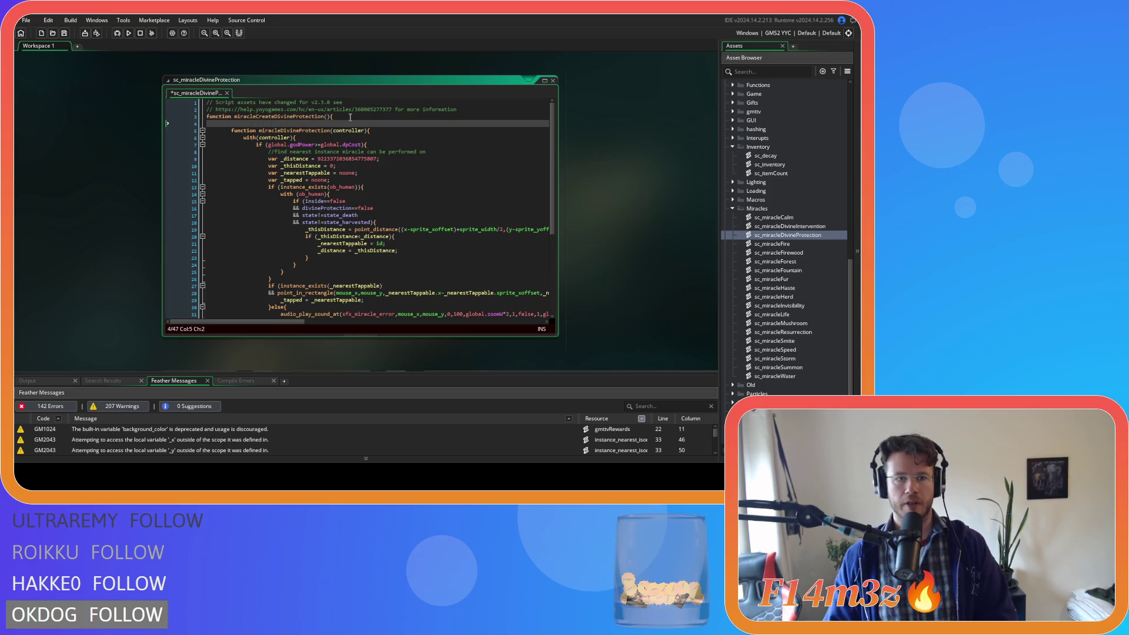
text(global.)
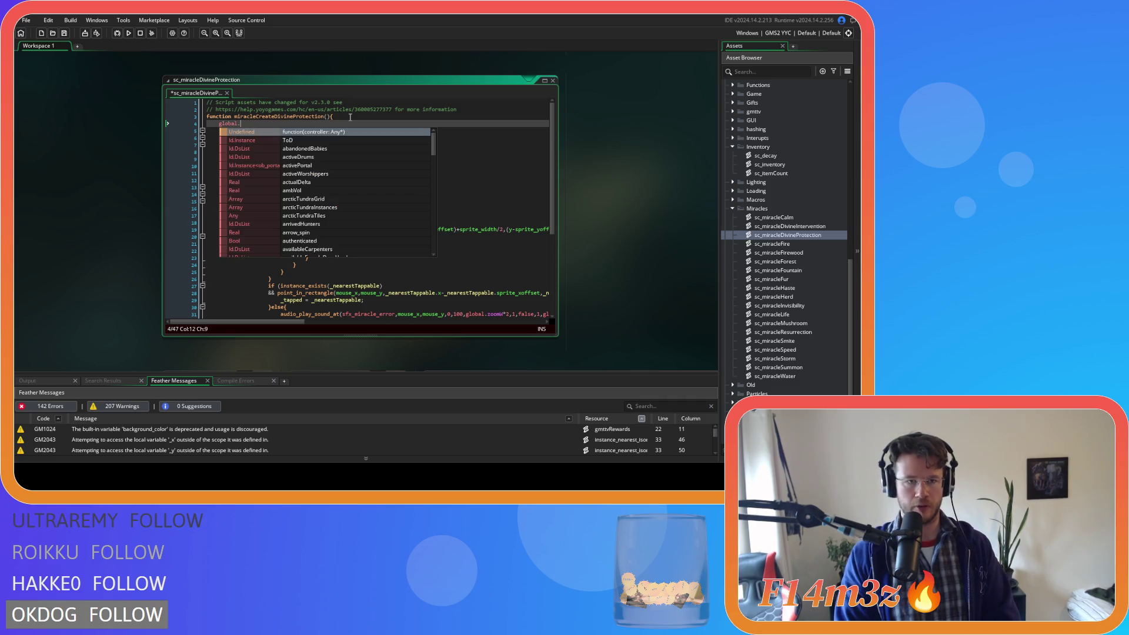
text(m)
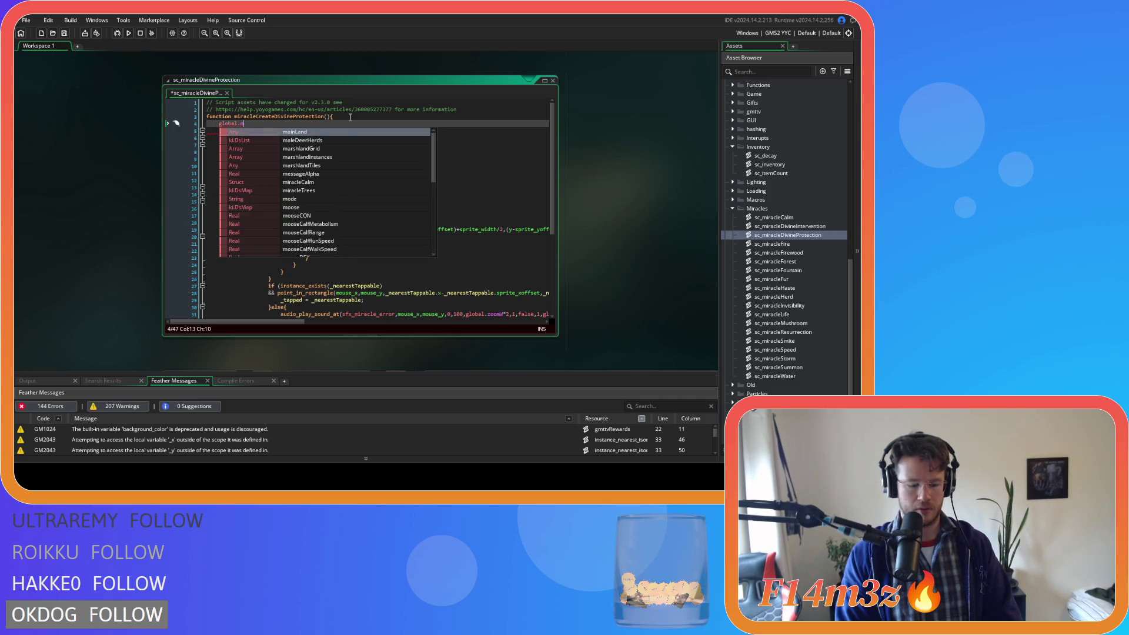
key(BackSpace)
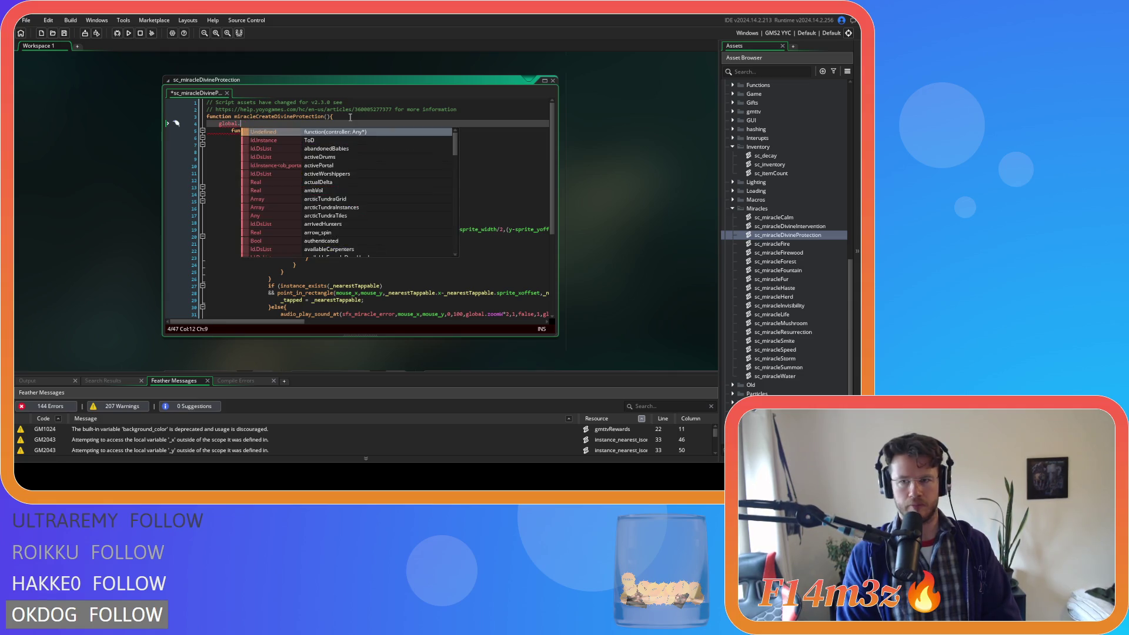
text(dv)
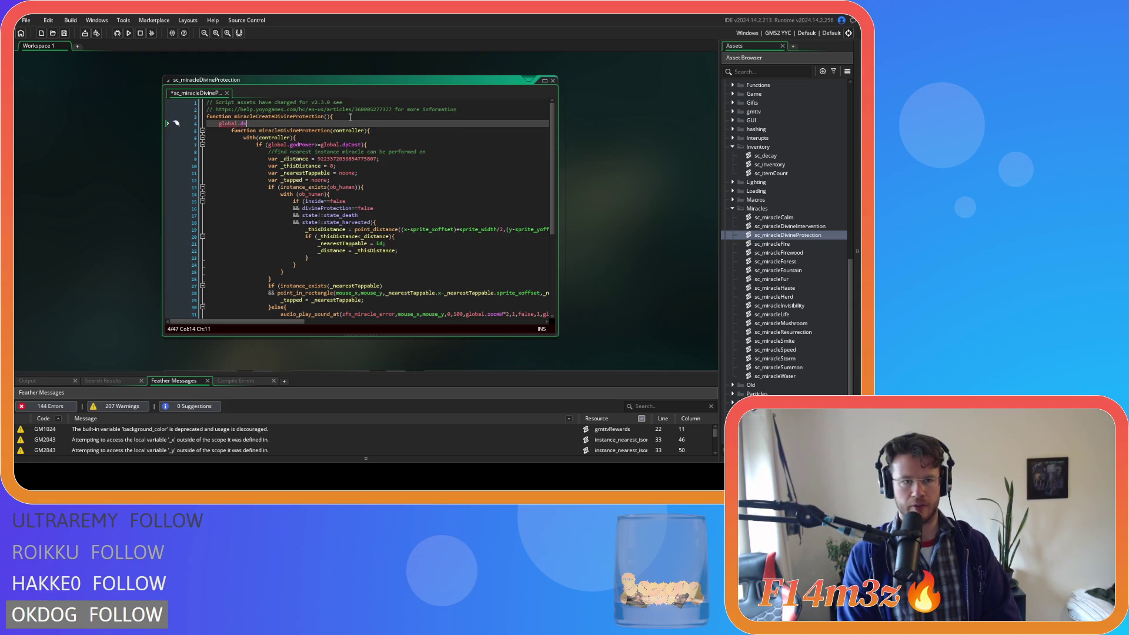
key(BackSpace)
key(BackSpace)
text(ivineProtect)
key(ctrl+Tab)
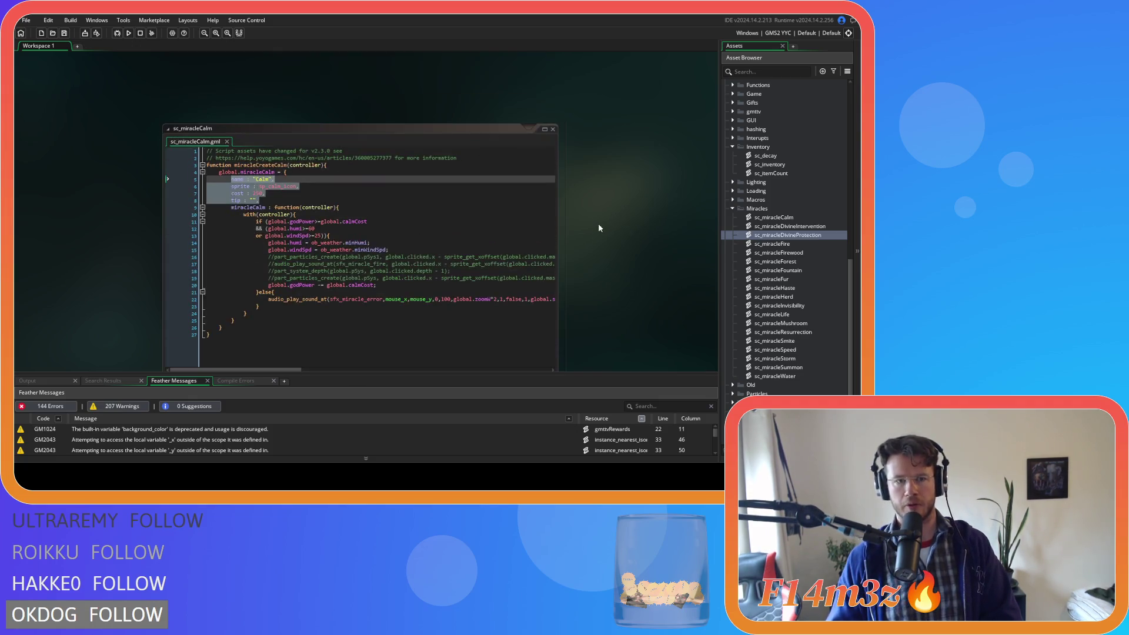
- Rename the struct to global.miracleDivineProtection and paste in the name, sprite, cost and tip fields
key(ctrl+Tab)
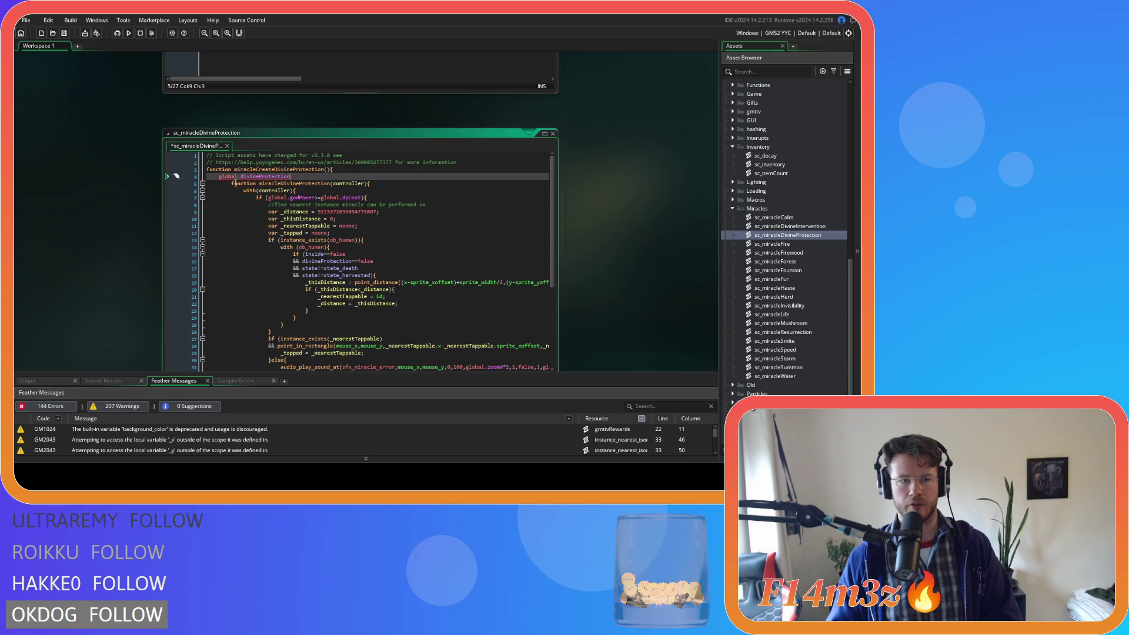
click(240, 177)
text(miracleD)
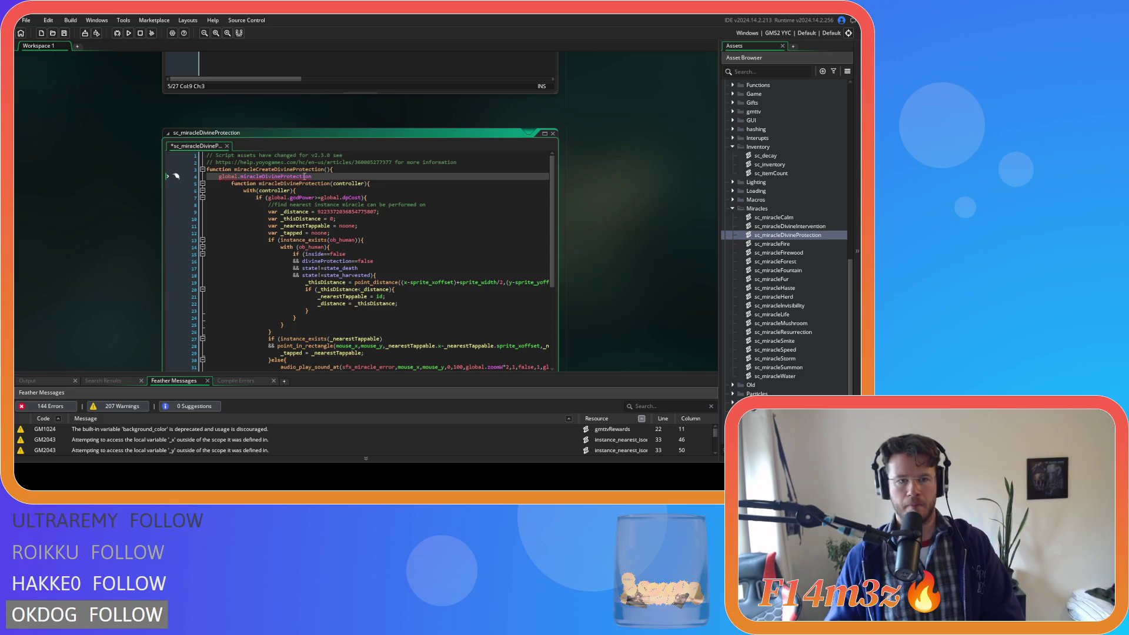
text( = {)
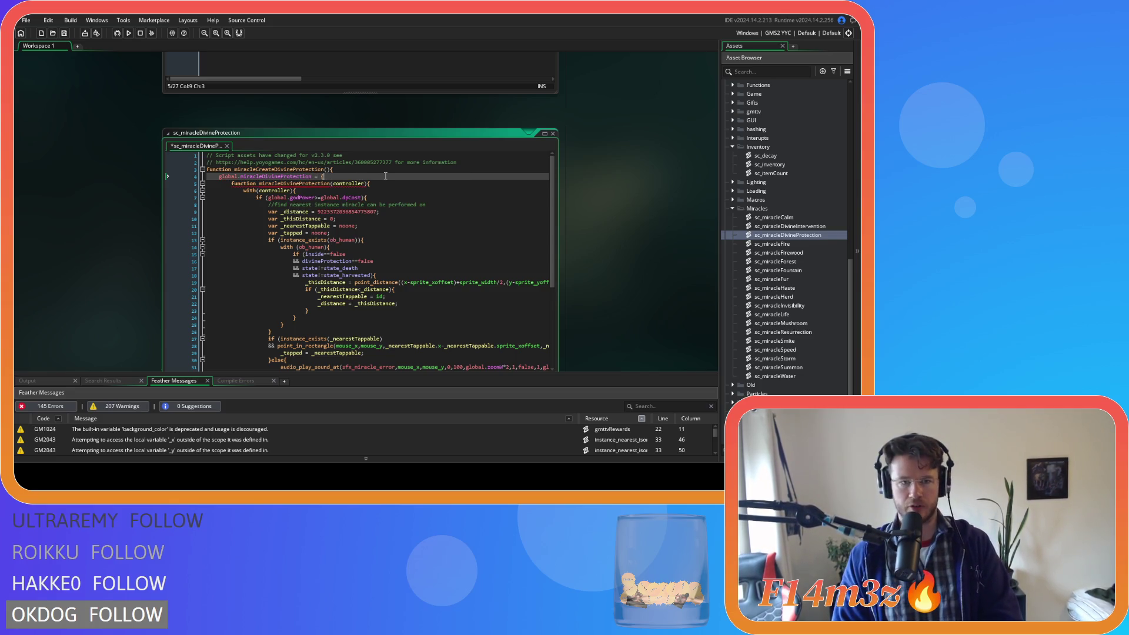
scroll(278, 299, down, 6)
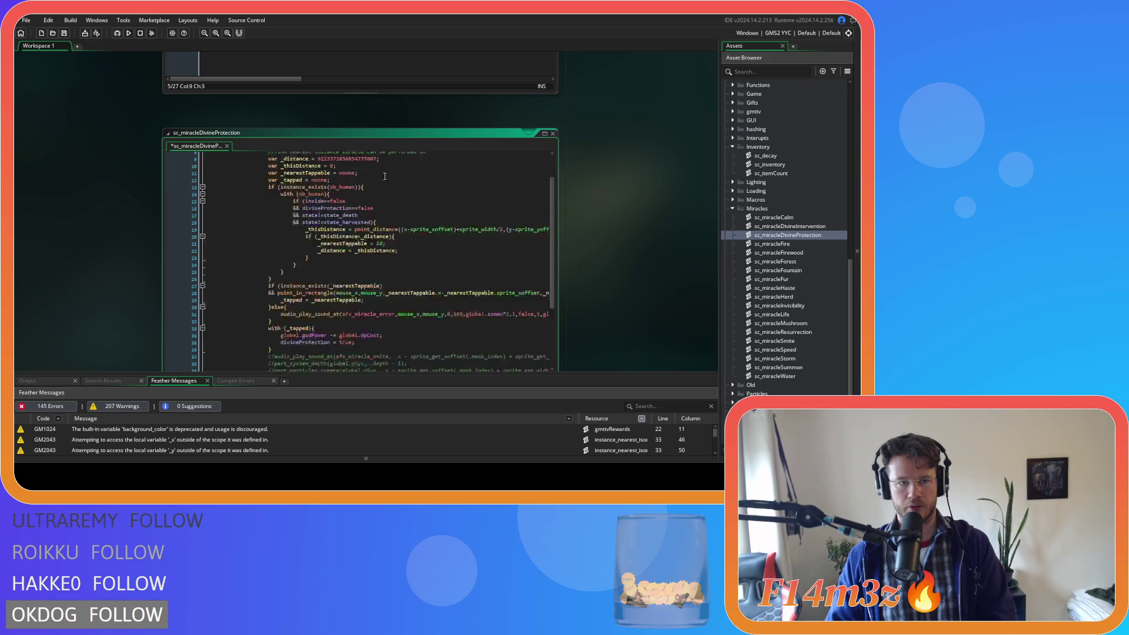
scroll(251, 341, up, 6)
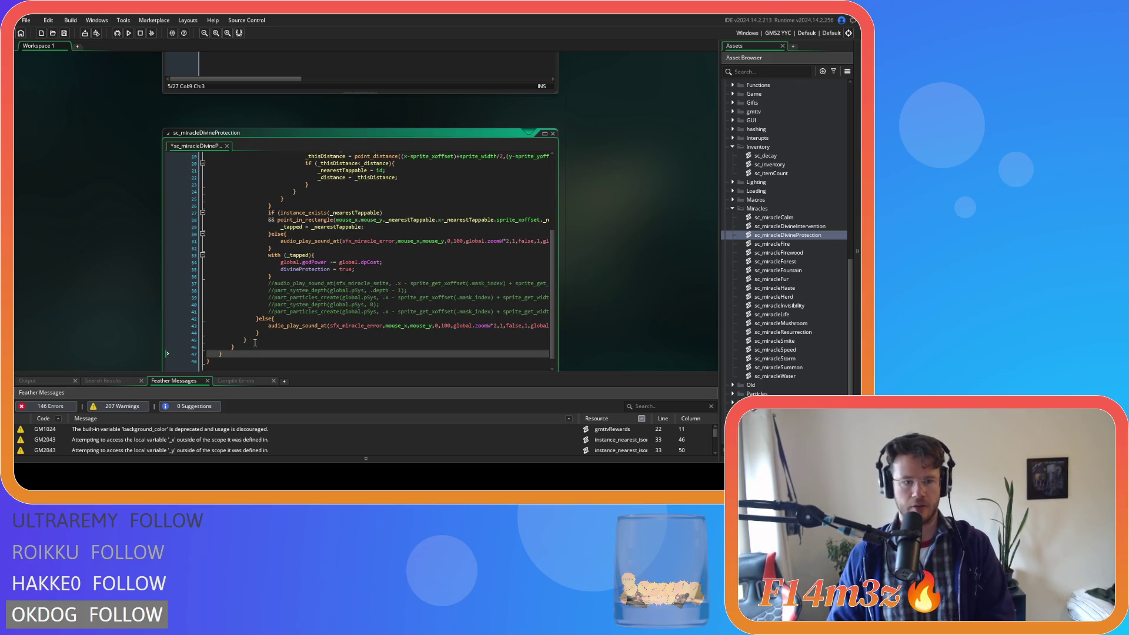
click(276, 176)
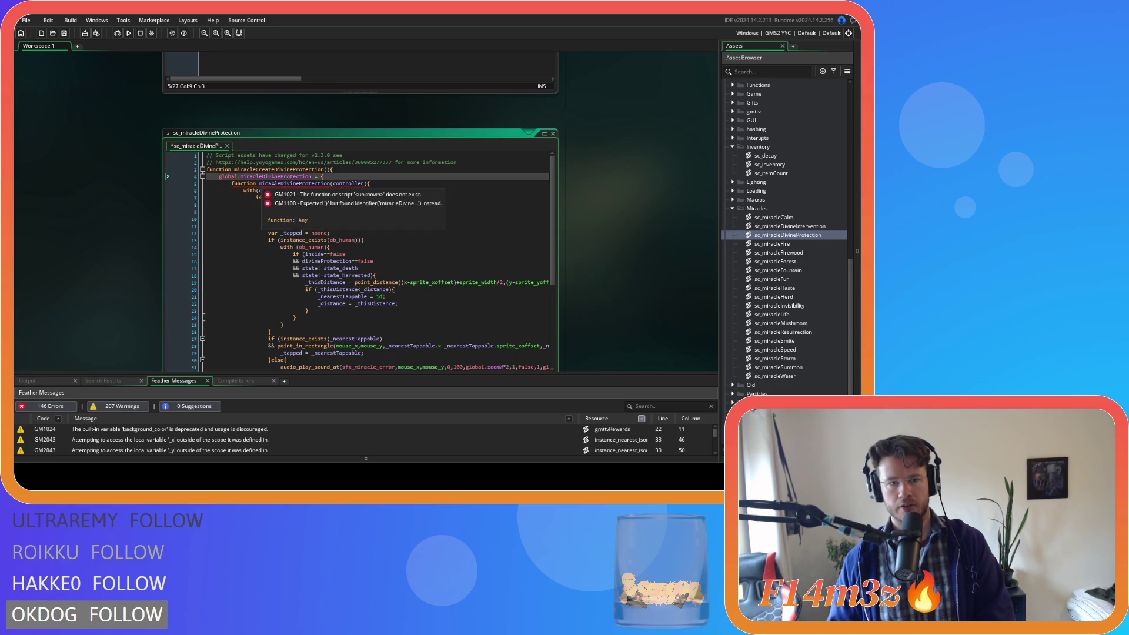
click(344, 176)
key(ctrl+v)
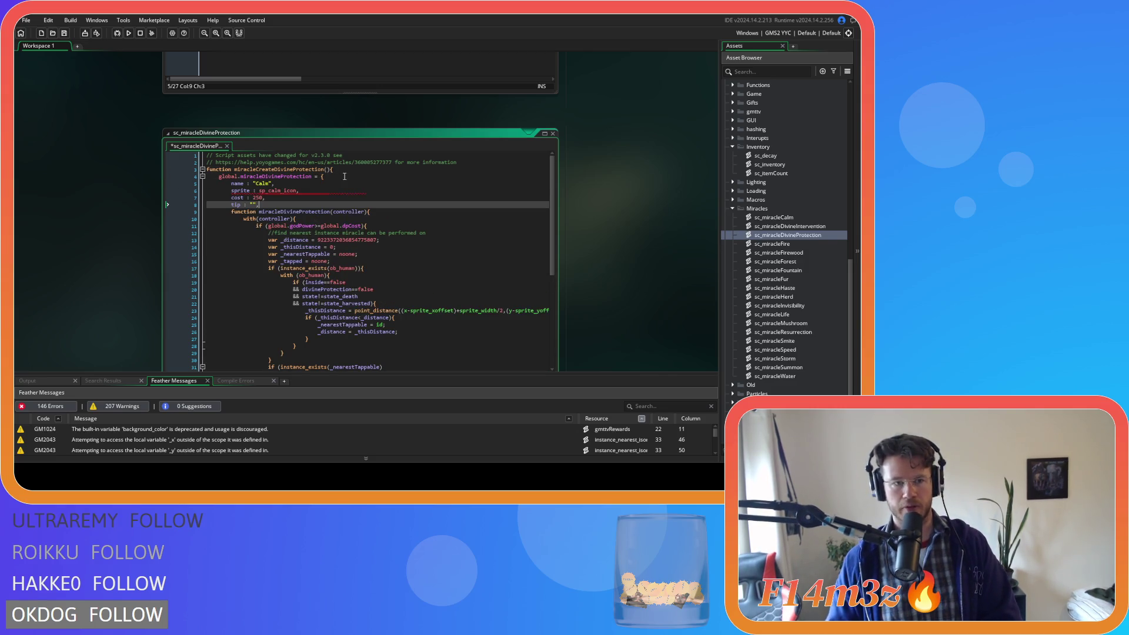
- Set name to "Divine Protection" and sprite to sp_dp_icon, keeping cost 250, and save
double_click(262, 183)
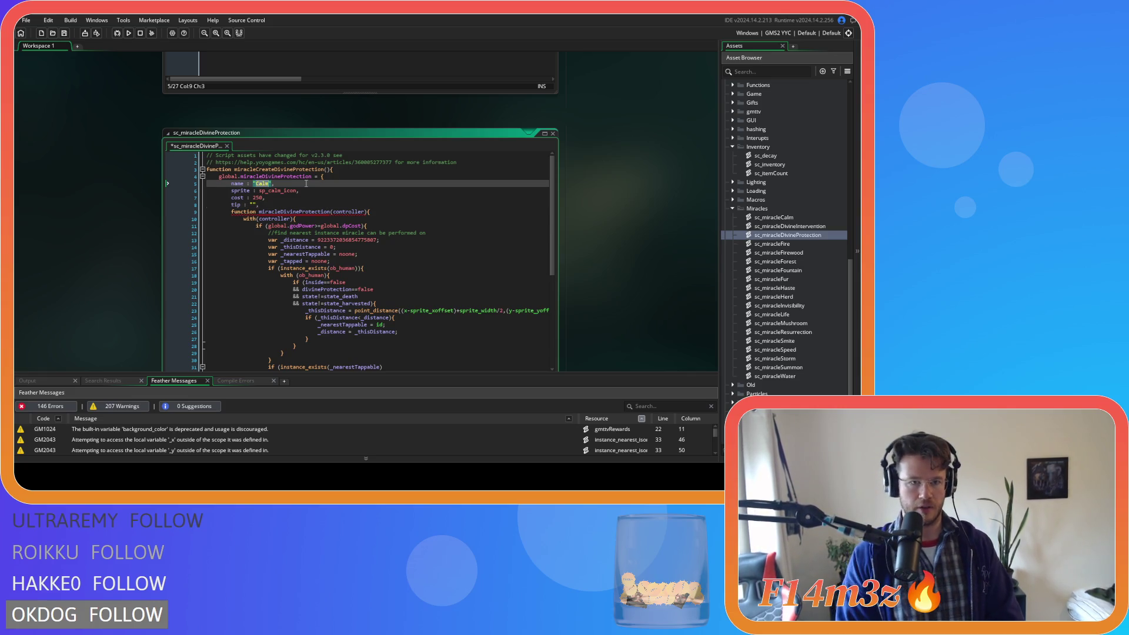
text(Divine Protection)
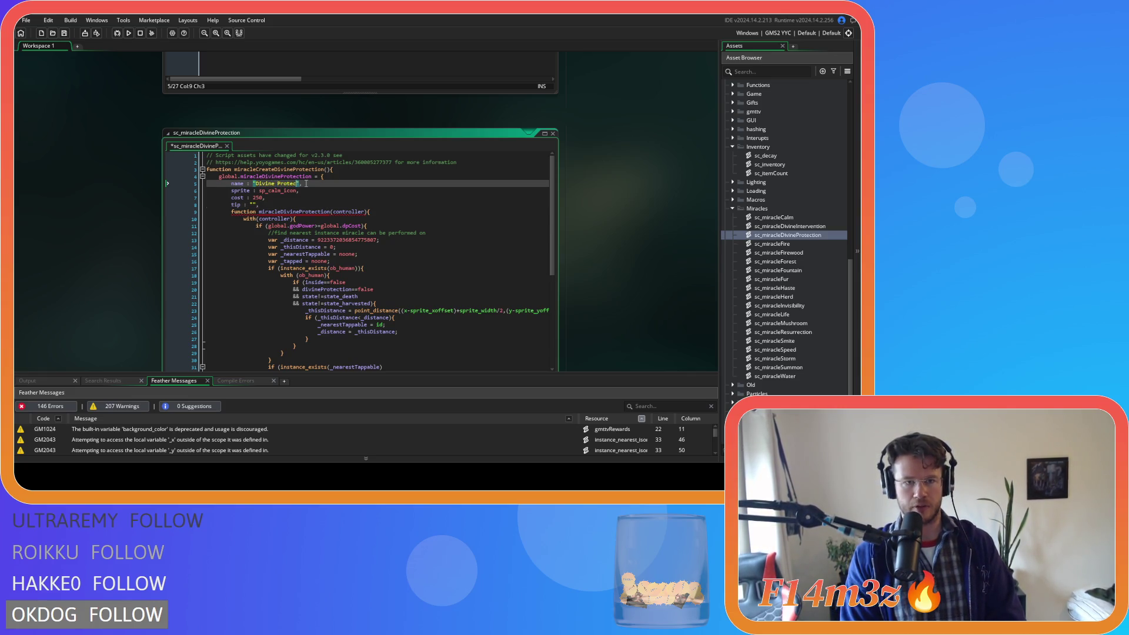
drag(267, 191, 278, 191)
text(di)
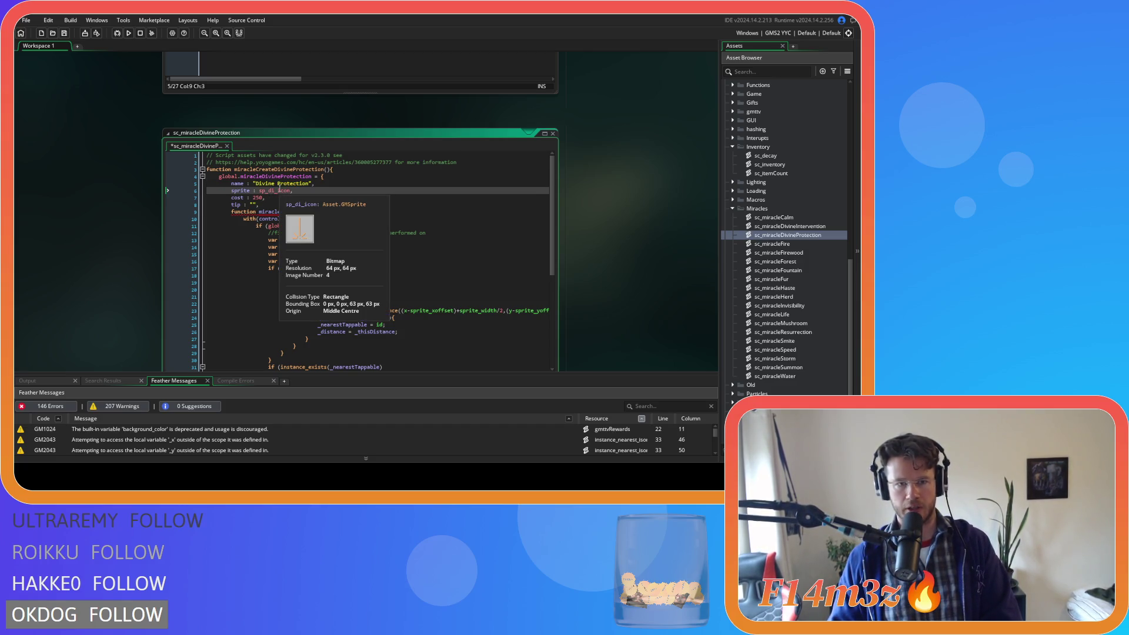
key(BackSpace)
text(p)
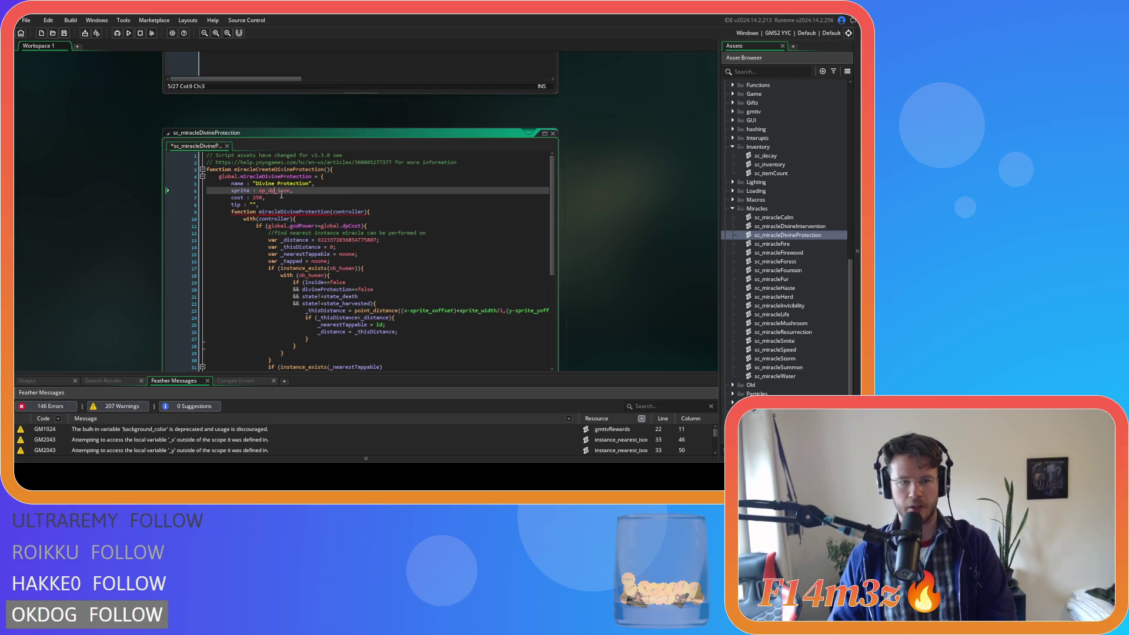
double_click(257, 198)
key(ctrl+s)
click(303, 207)
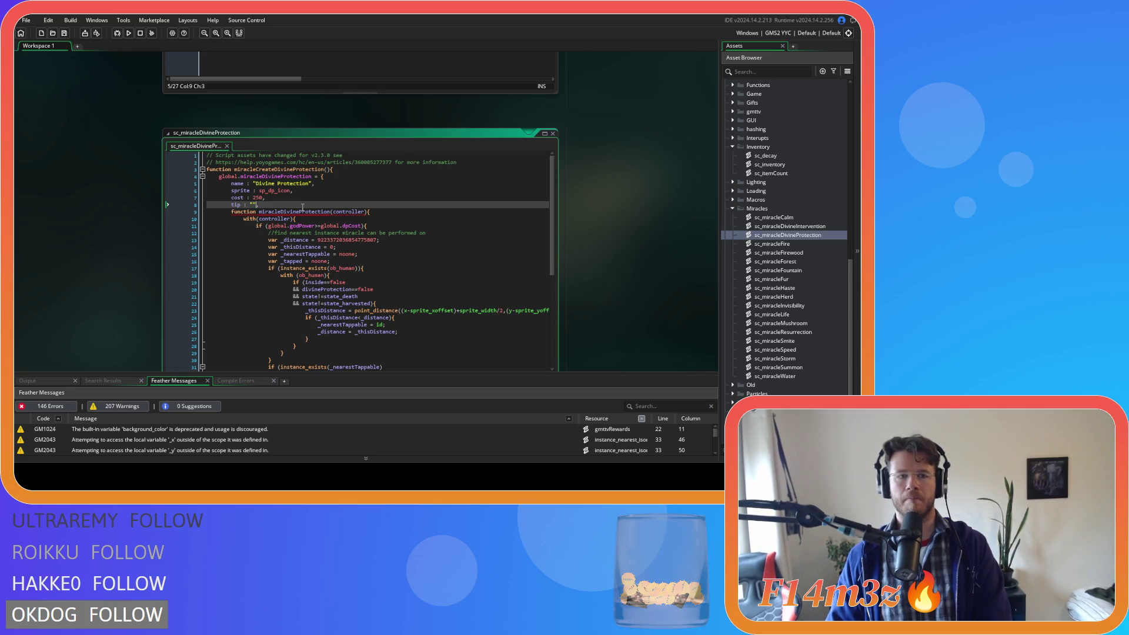
scroll(780, 268, down, 2)
scroll(780, 268, up, 2)
scroll(772, 198, up, 8)
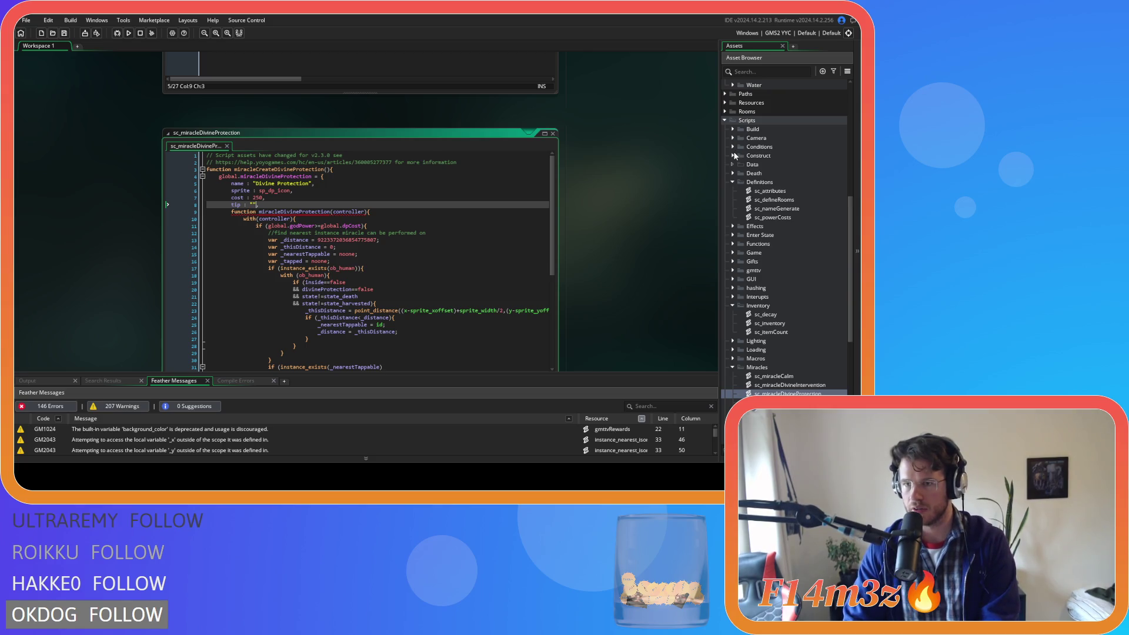
- Delete the global.calmCost and global.dpCost lines from sc_powerCosts and save
double_click(772, 217)
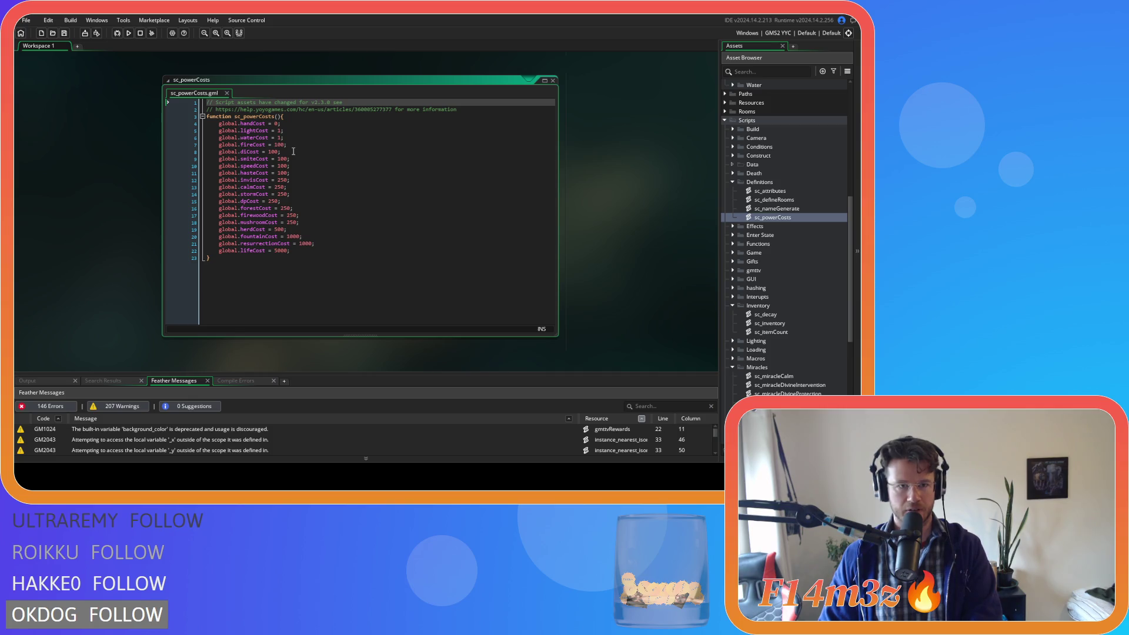
click(296, 187)
key(shift+Up)
key(BackSpace)
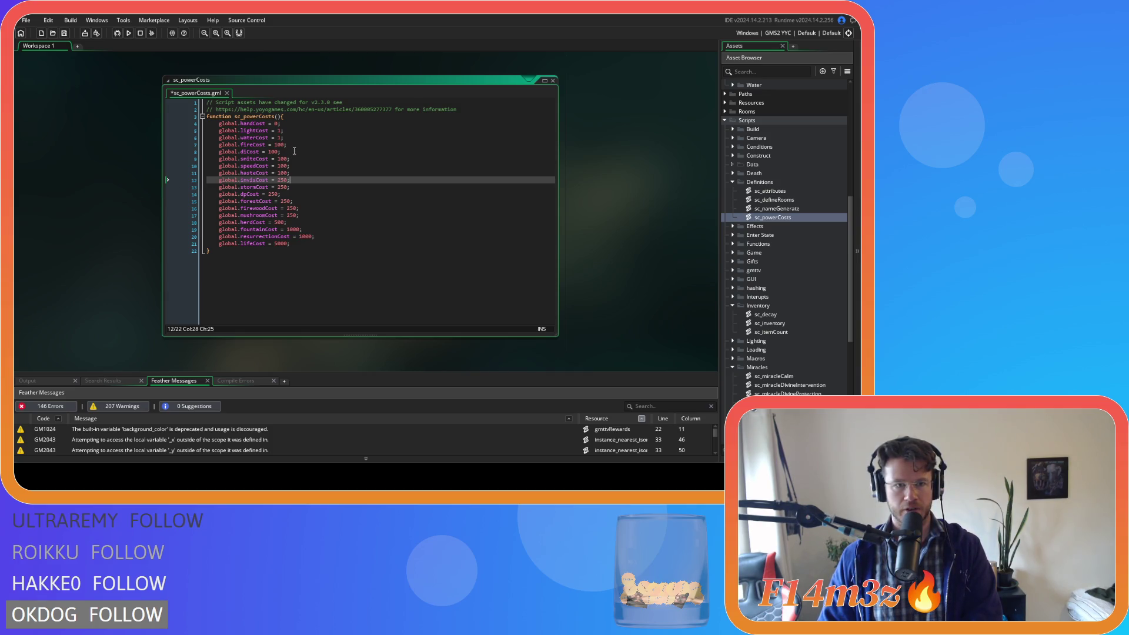
key(Down)
key(Down)
key(shift+Right)
key(shift+Up)
key(shift+Left)
key(BackSpace)
key(ctrl+s)
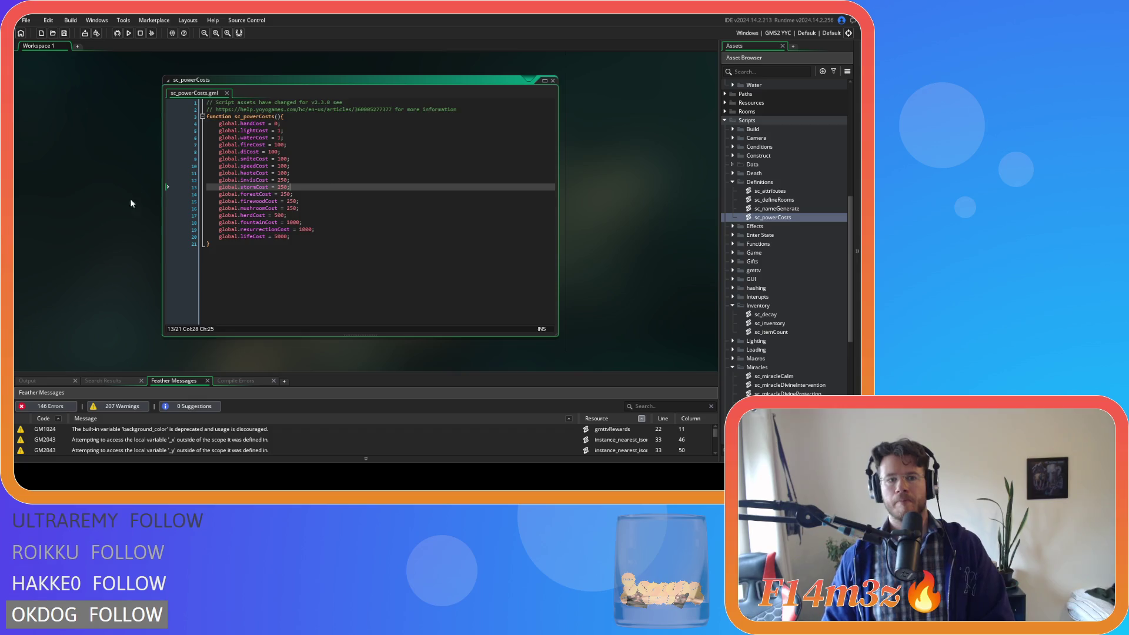
key(ctrl+Tab)
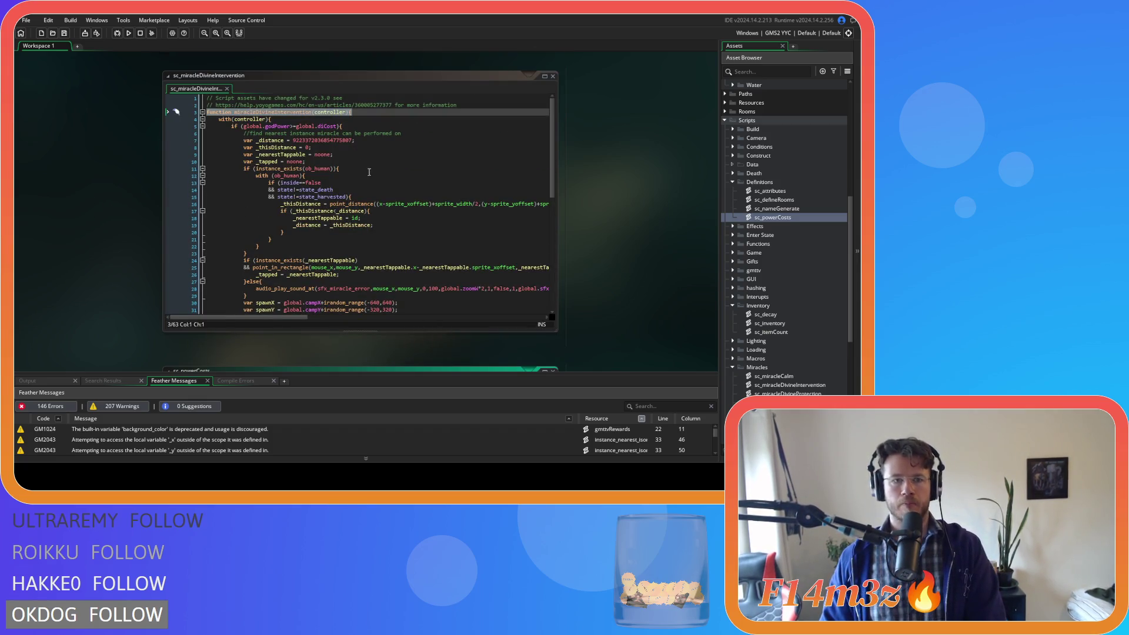
key(ctrl+Tab)
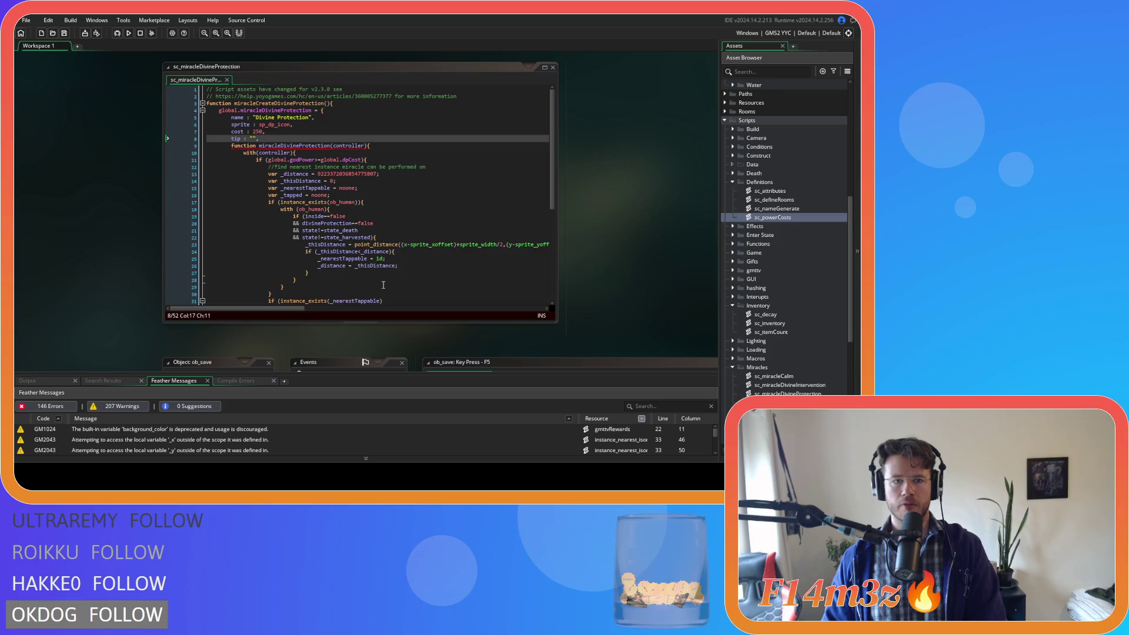
drag(320, 160, 360, 160)
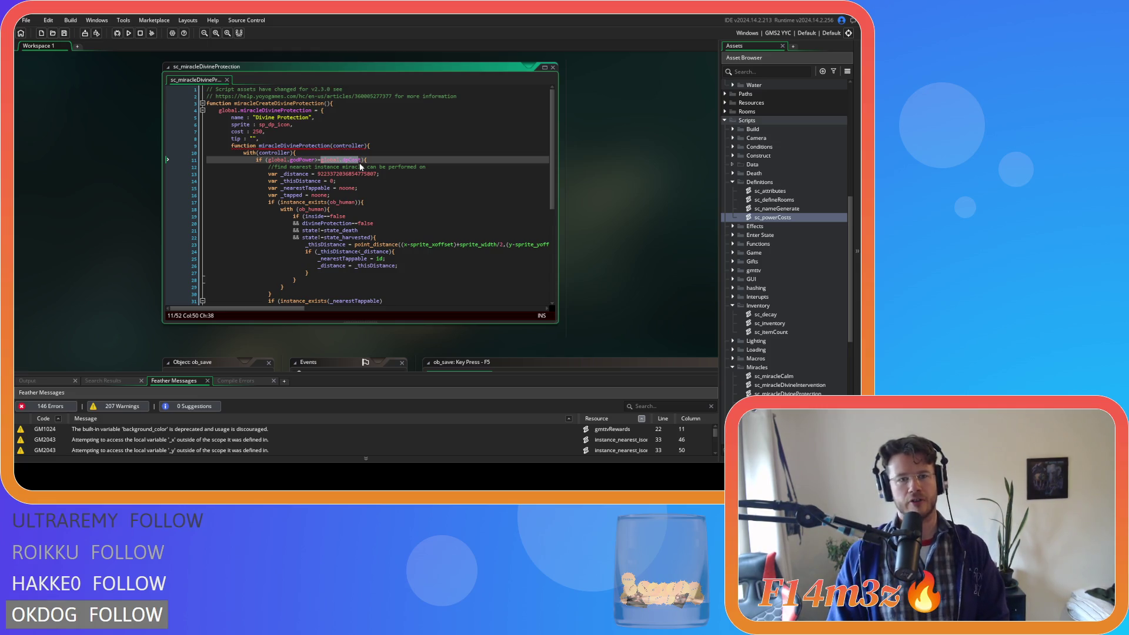
click(345, 160)
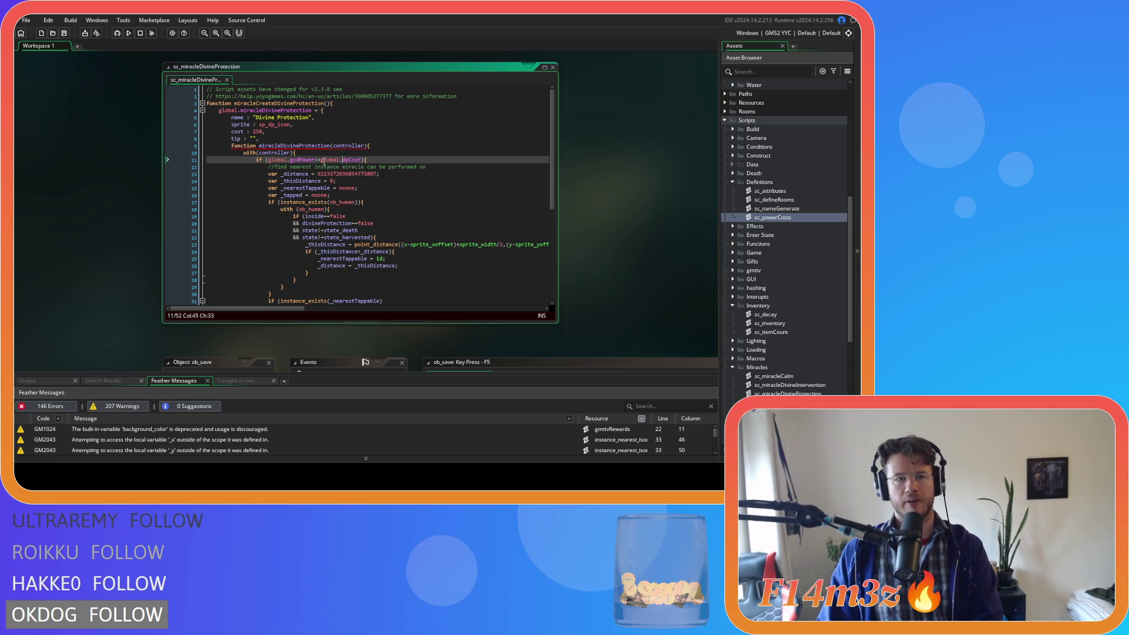
double_click(358, 161)
text(cost)
key(Up)
click(378, 160)
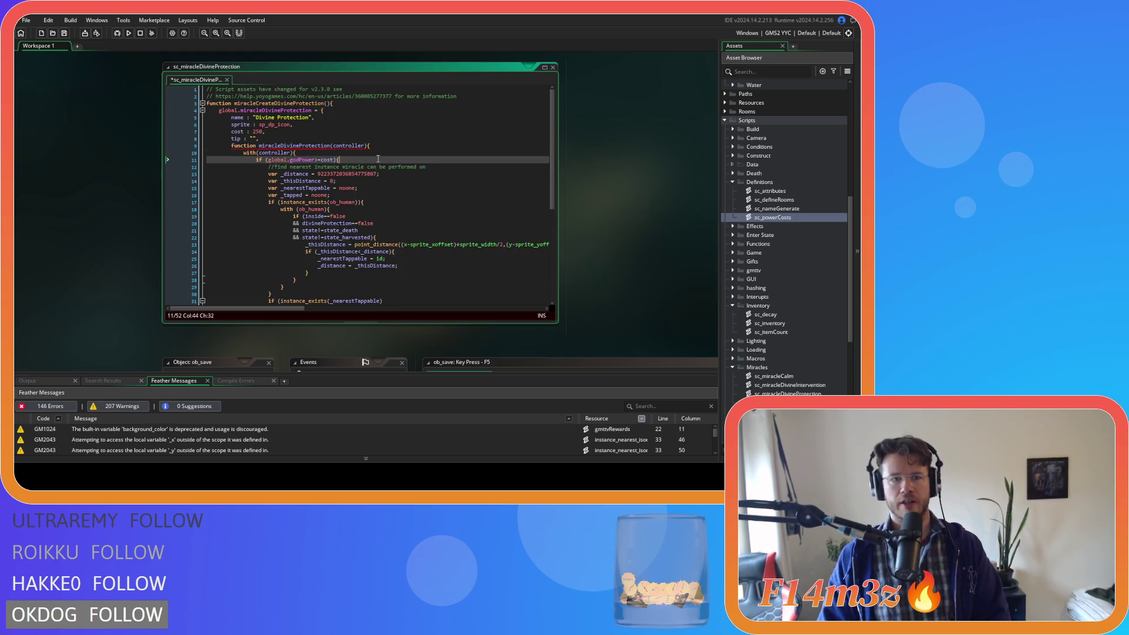
click(243, 132)
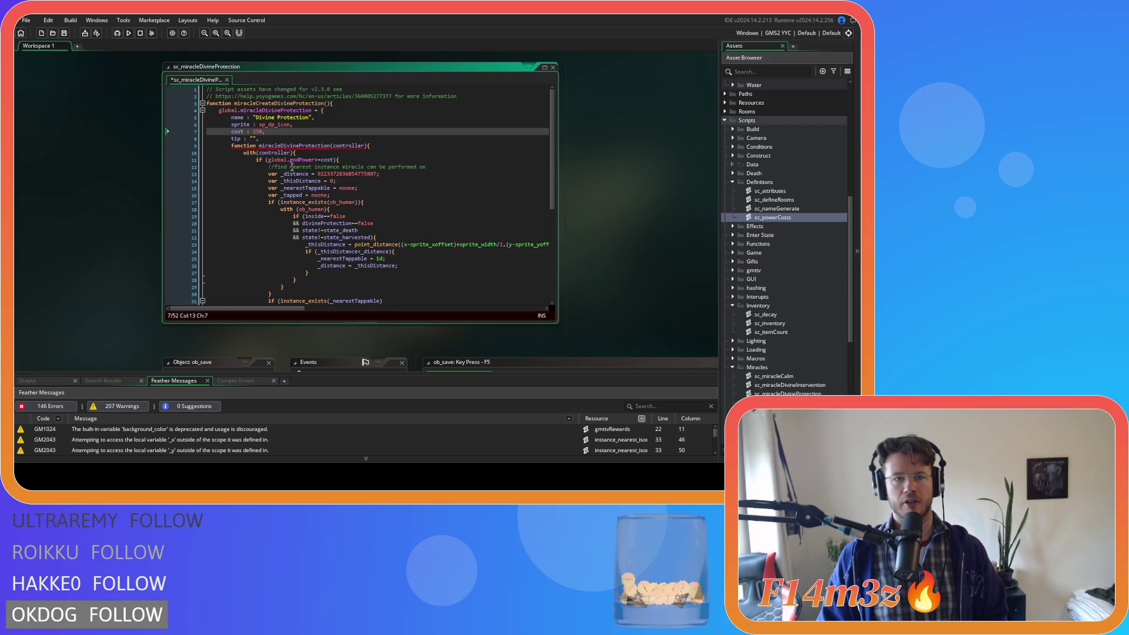
scroll(404, 200, down, 5)
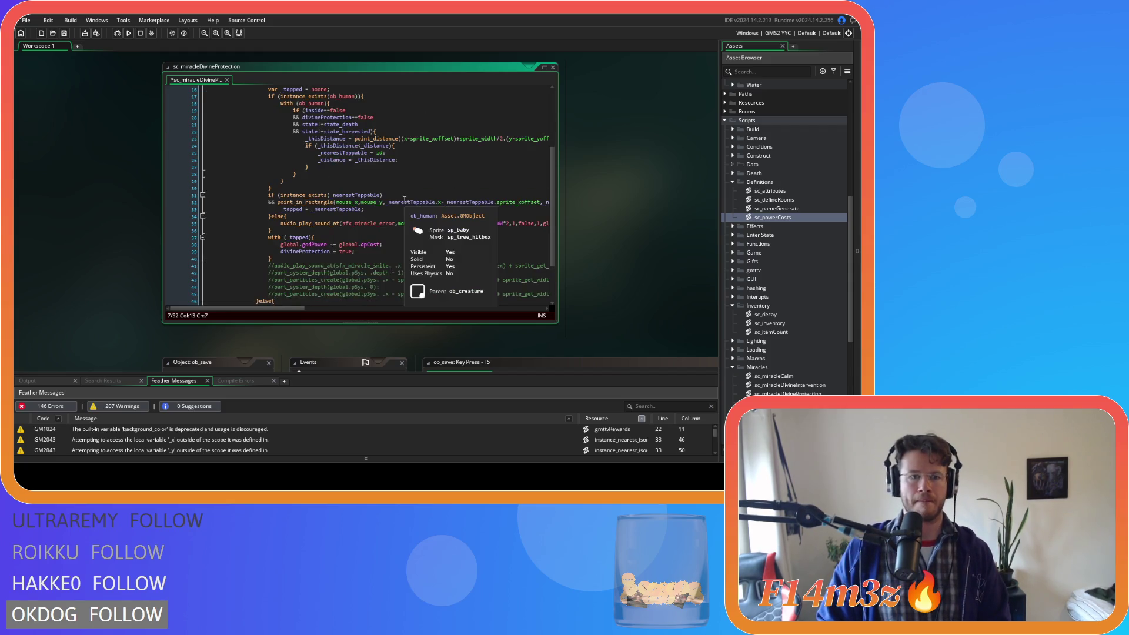
drag(339, 245, 381, 250)
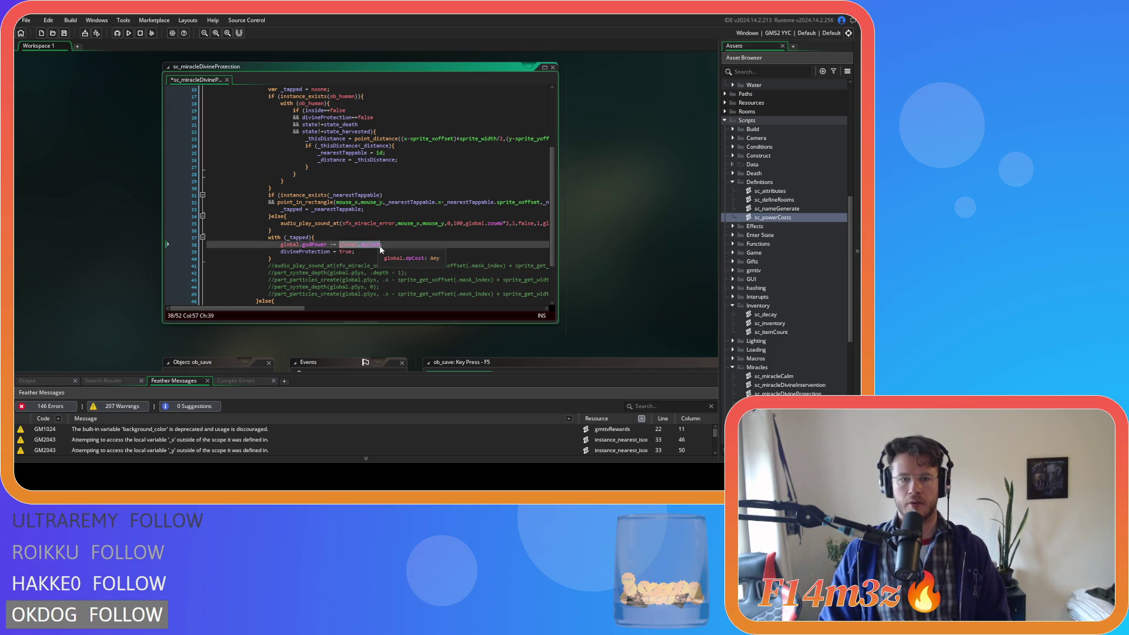
text(cost;)
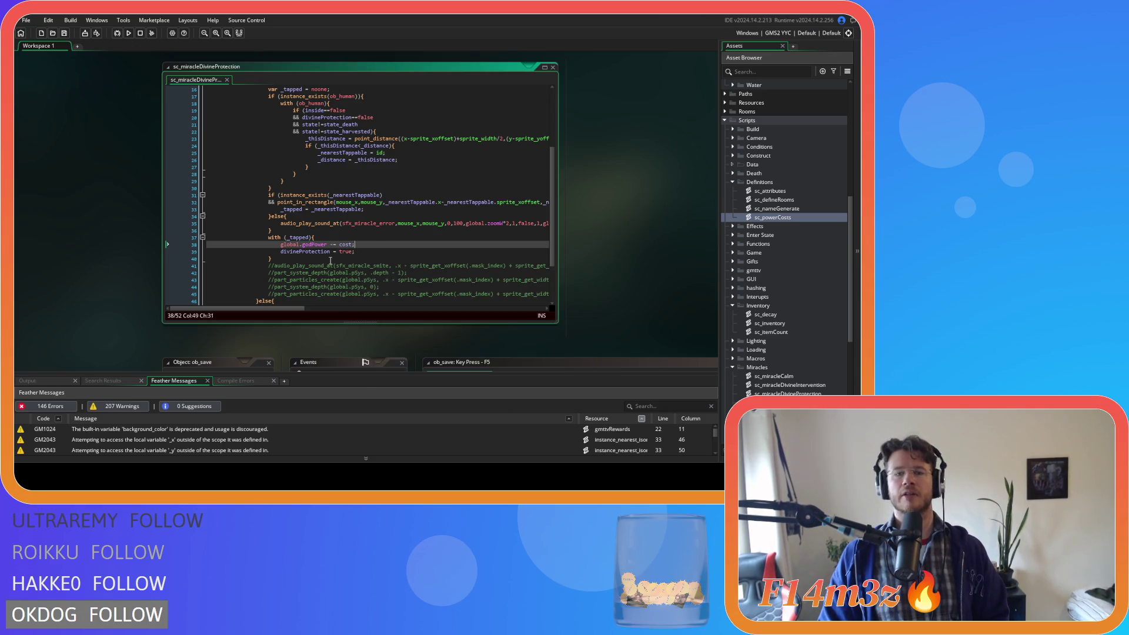
double_click(348, 244)
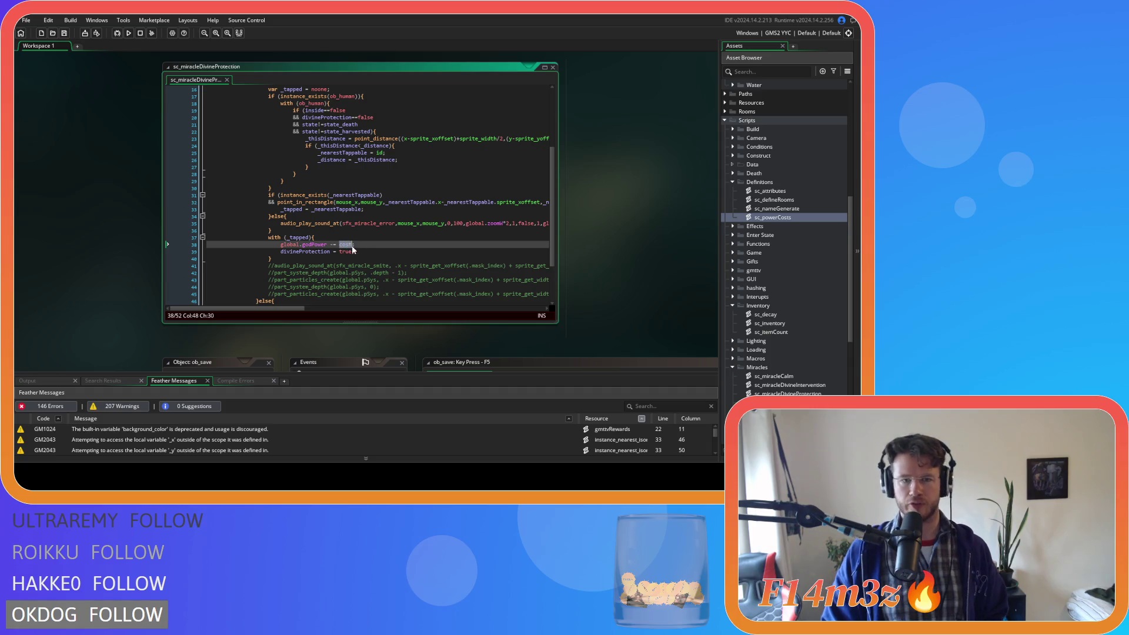
drag(326, 245, 359, 244)
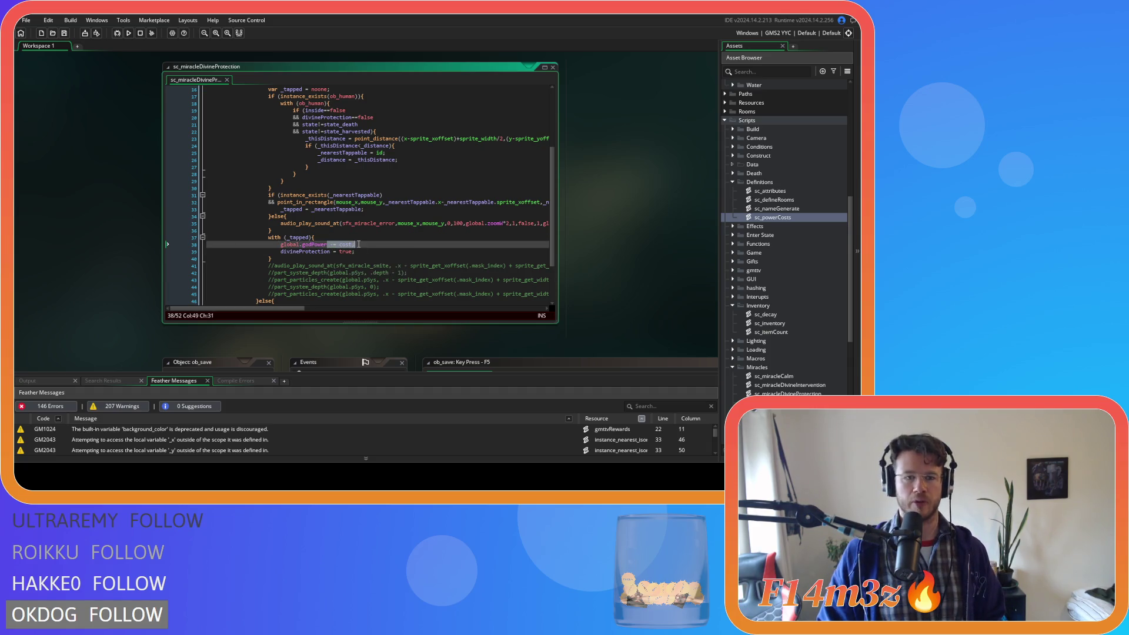
scroll(374, 254, up, 5)
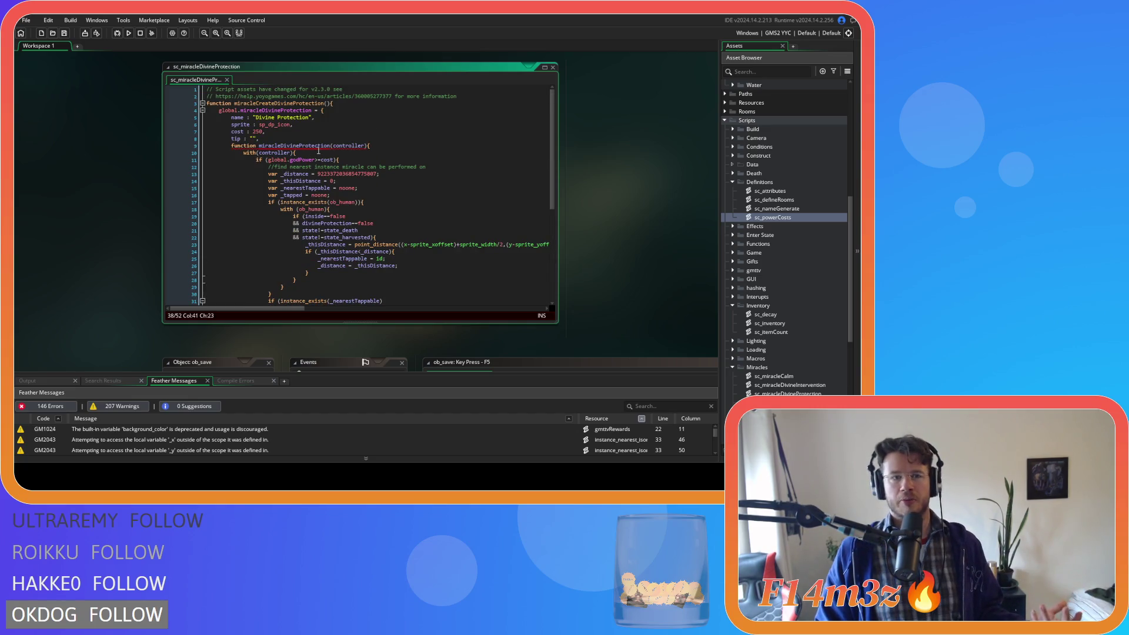
click(302, 132)
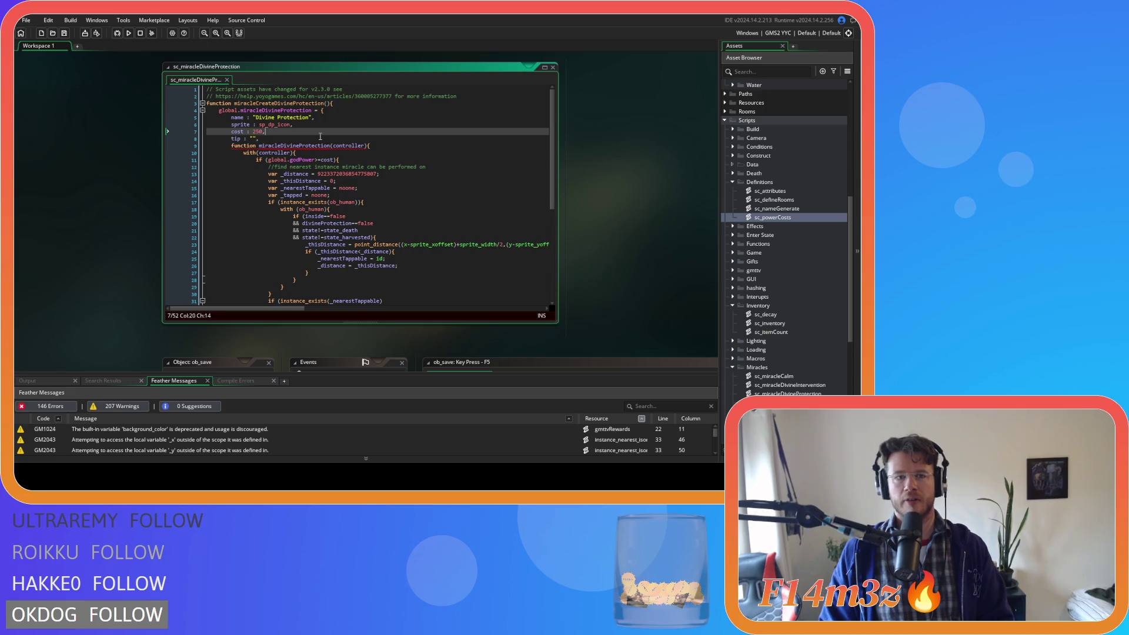
click(311, 143)
click(339, 134)
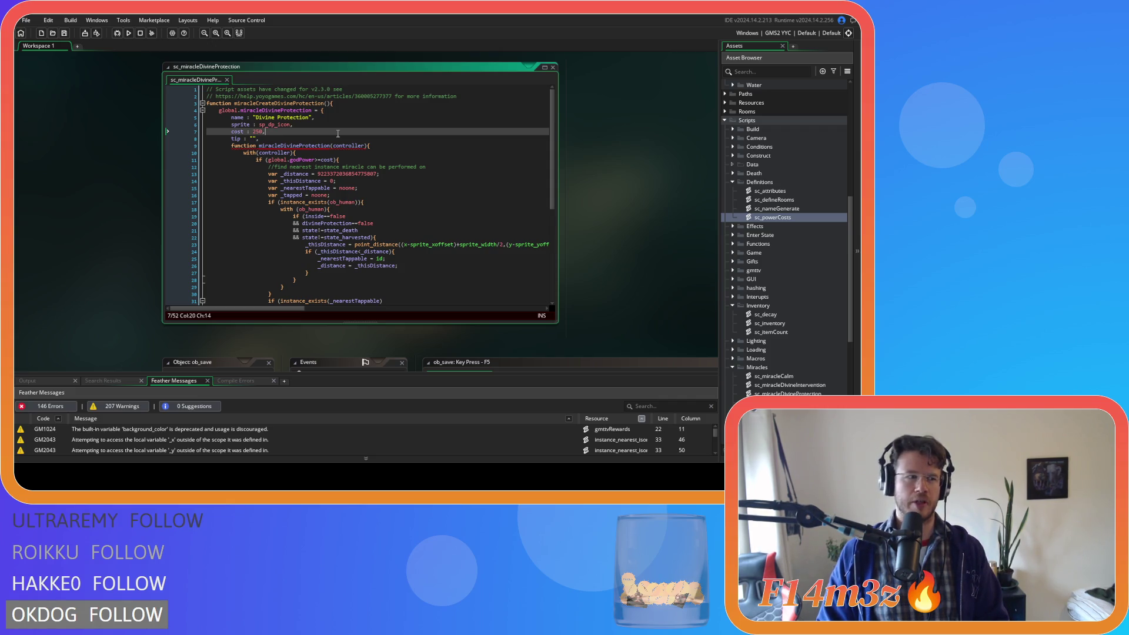
click(289, 145)
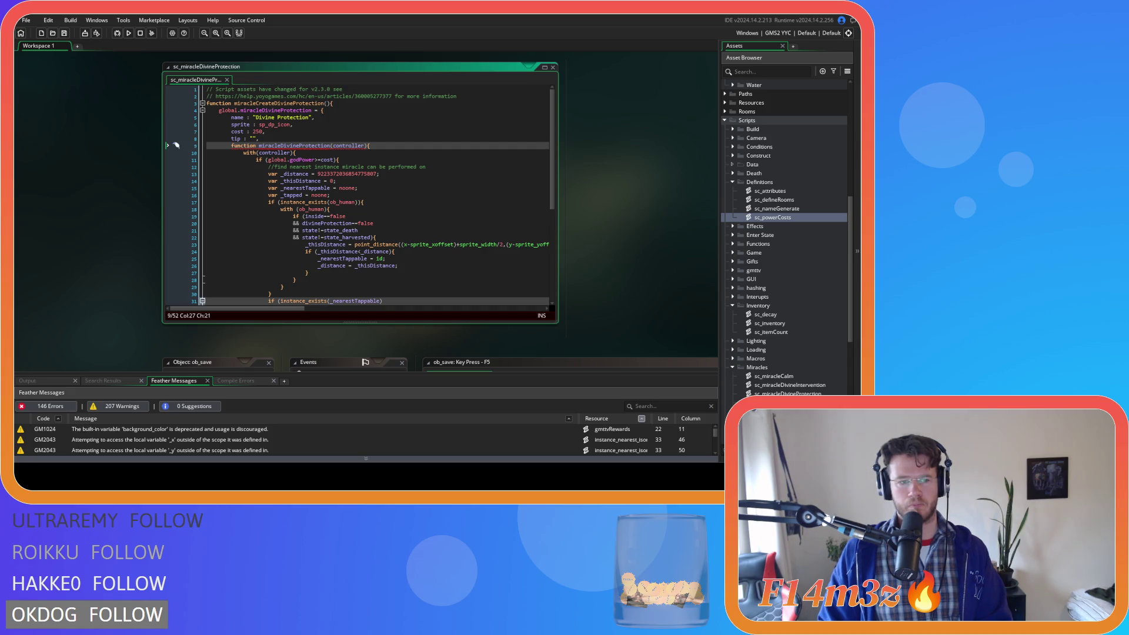
scroll(106, 184, down, 5)
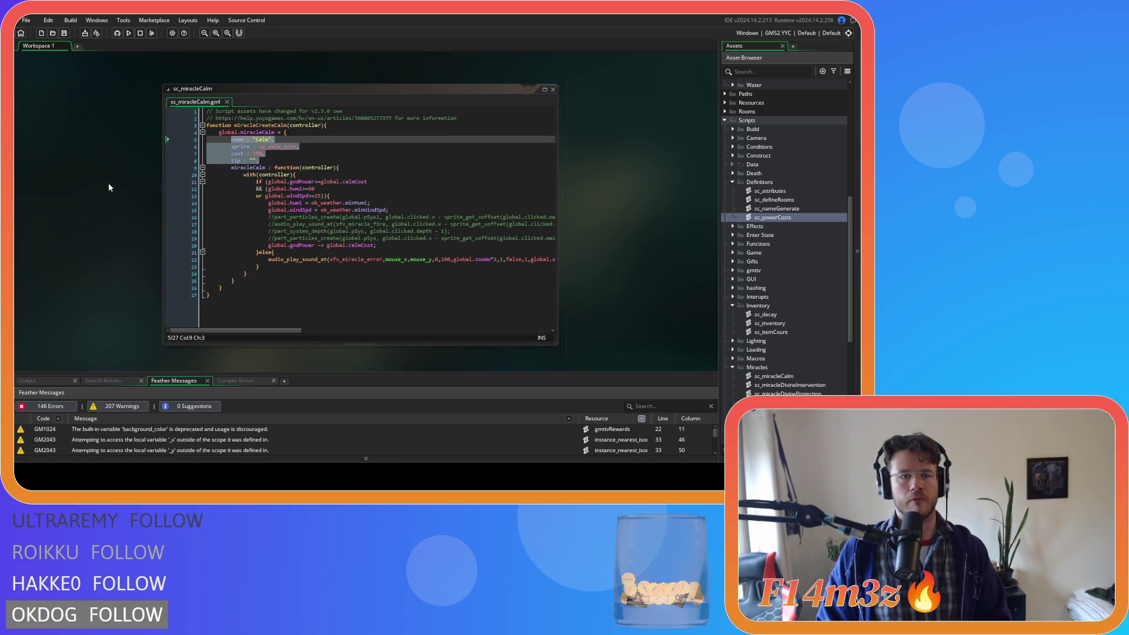
scroll(109, 188, down, 5)
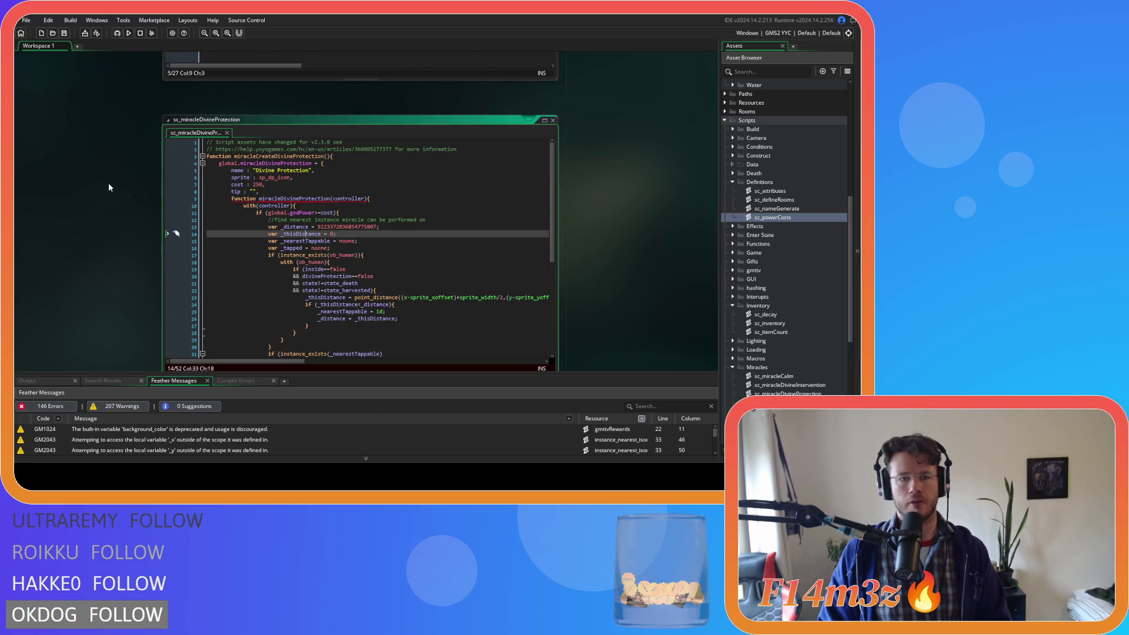
scroll(108, 188, up, 5)
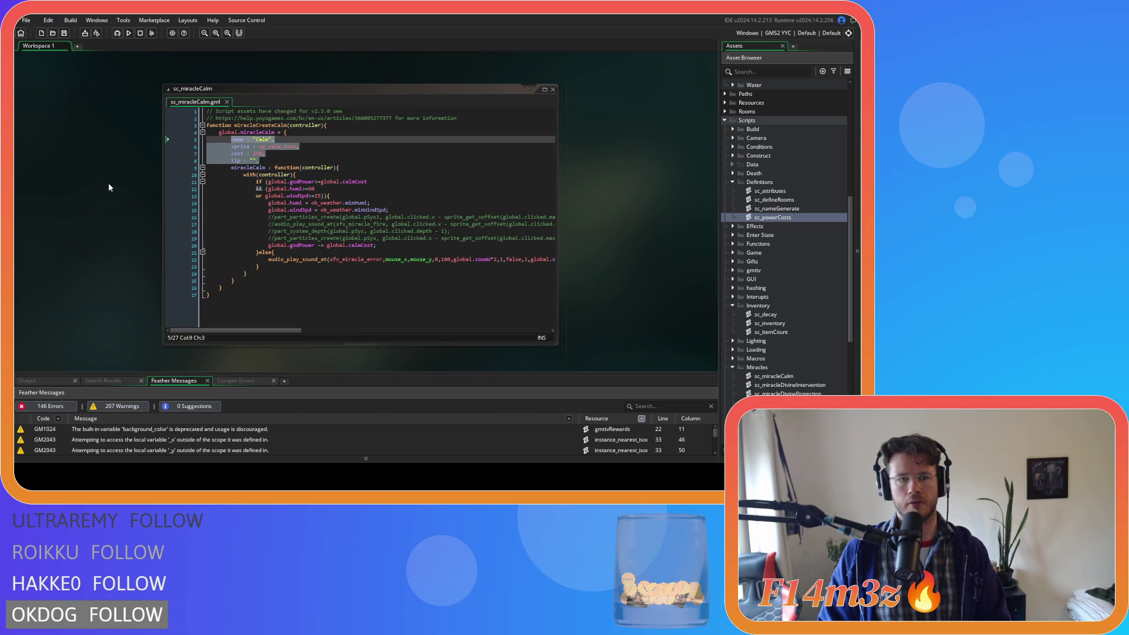
scroll(109, 188, down, 5)
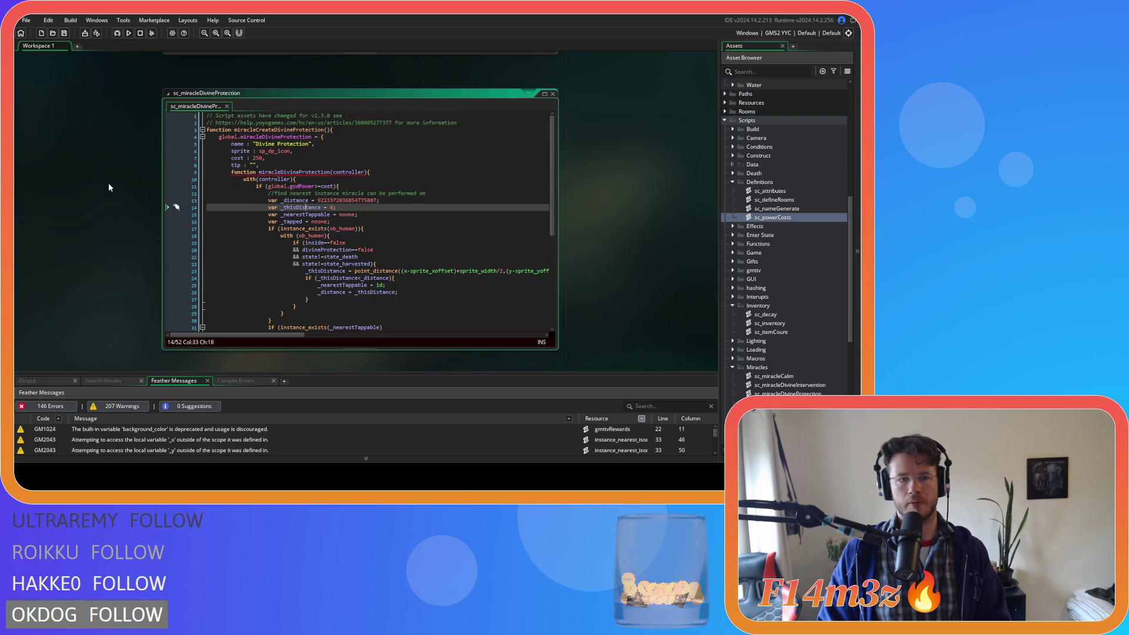
scroll(149, 191, up, 5)
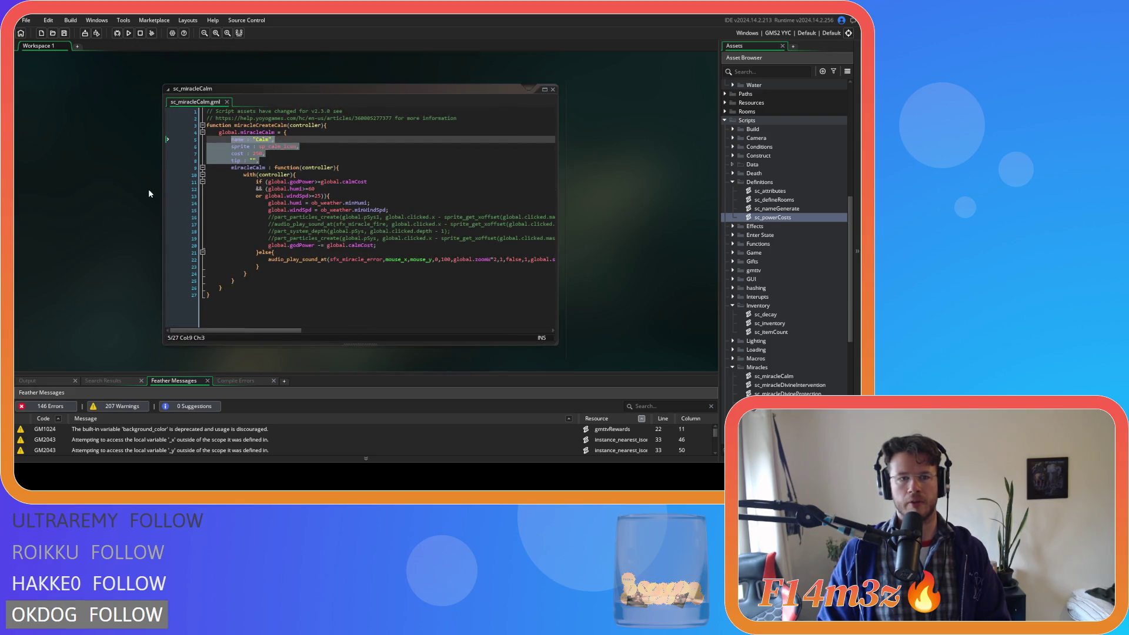
scroll(149, 190, down, 5)
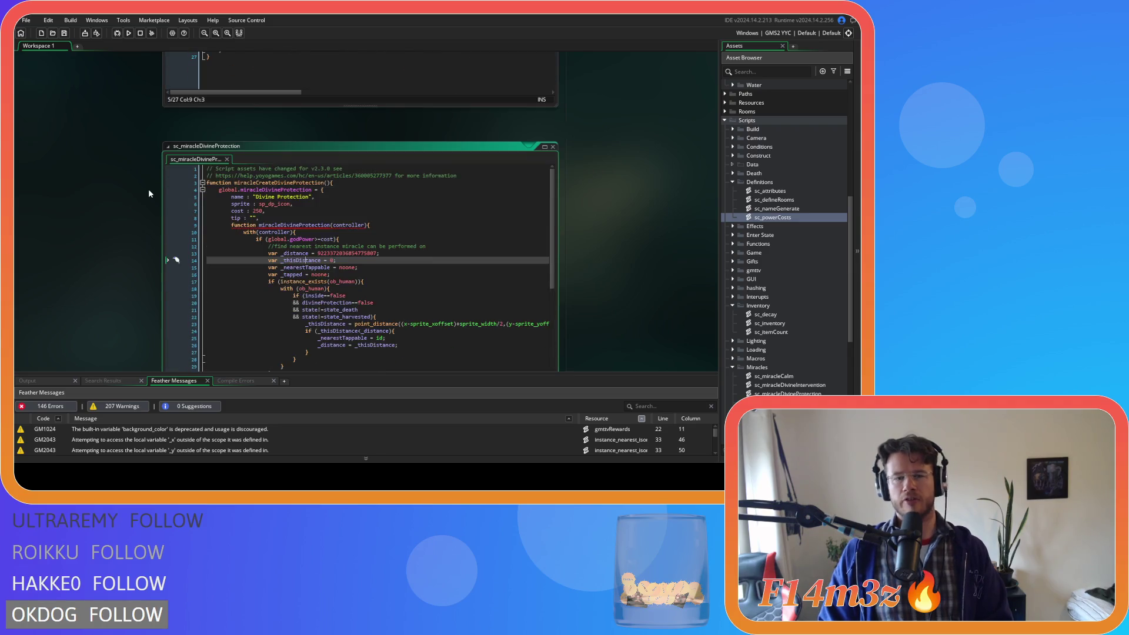
scroll(148, 190, up, 1)
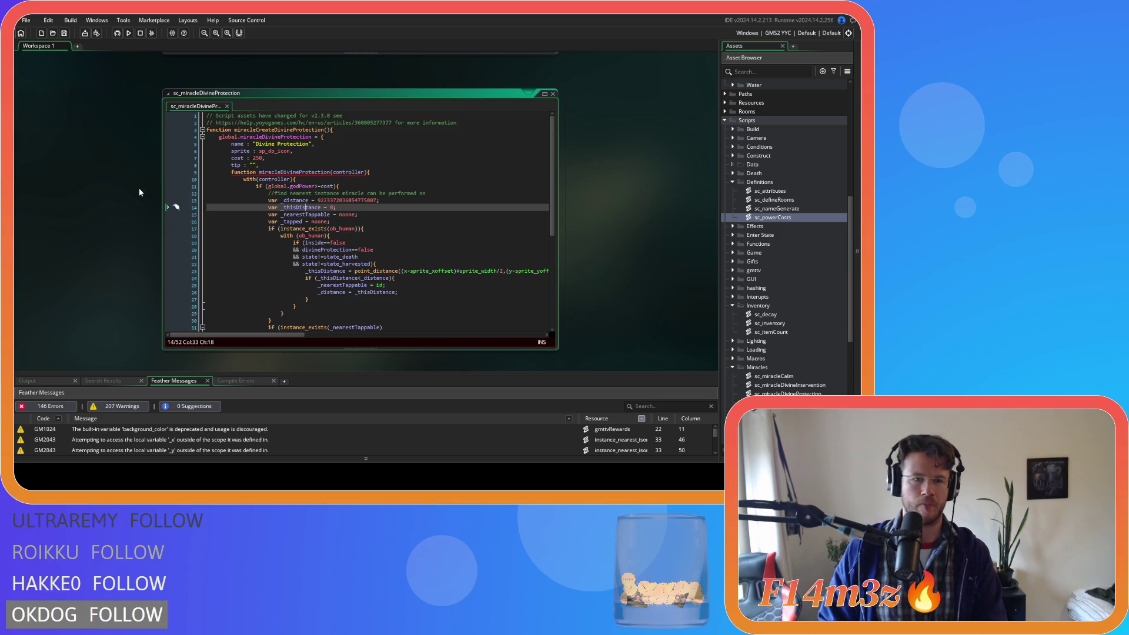
scroll(137, 193, up, 5)
scroll(118, 209, down, 2)
scroll(119, 209, up, 5)
scroll(117, 210, down, 5)
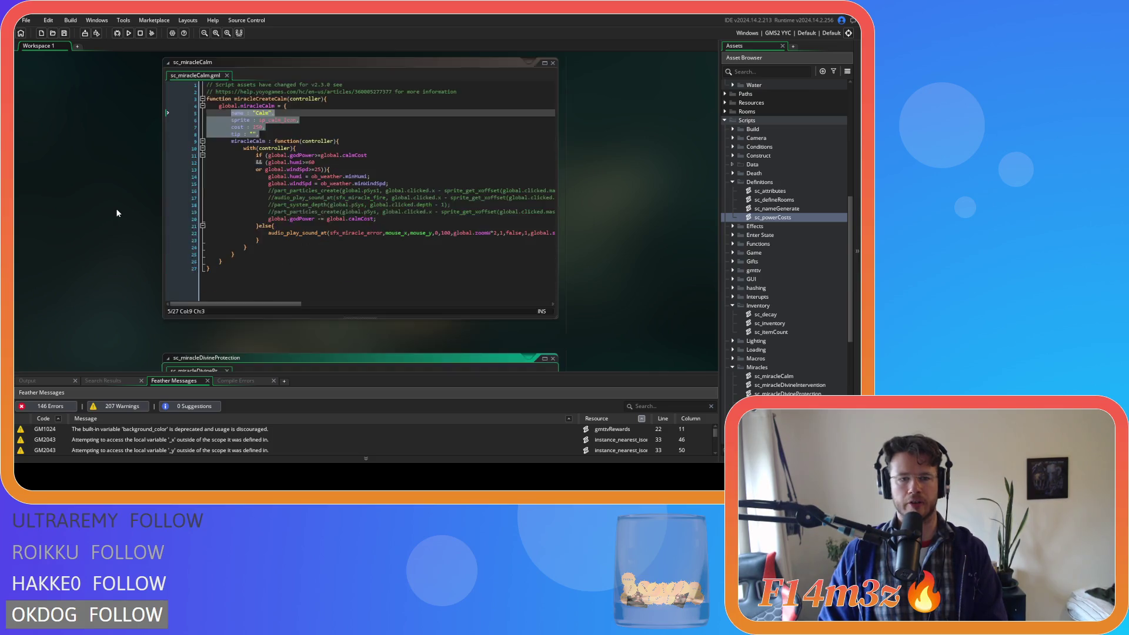
scroll(116, 213, down, 1)
scroll(115, 213, up, 1)
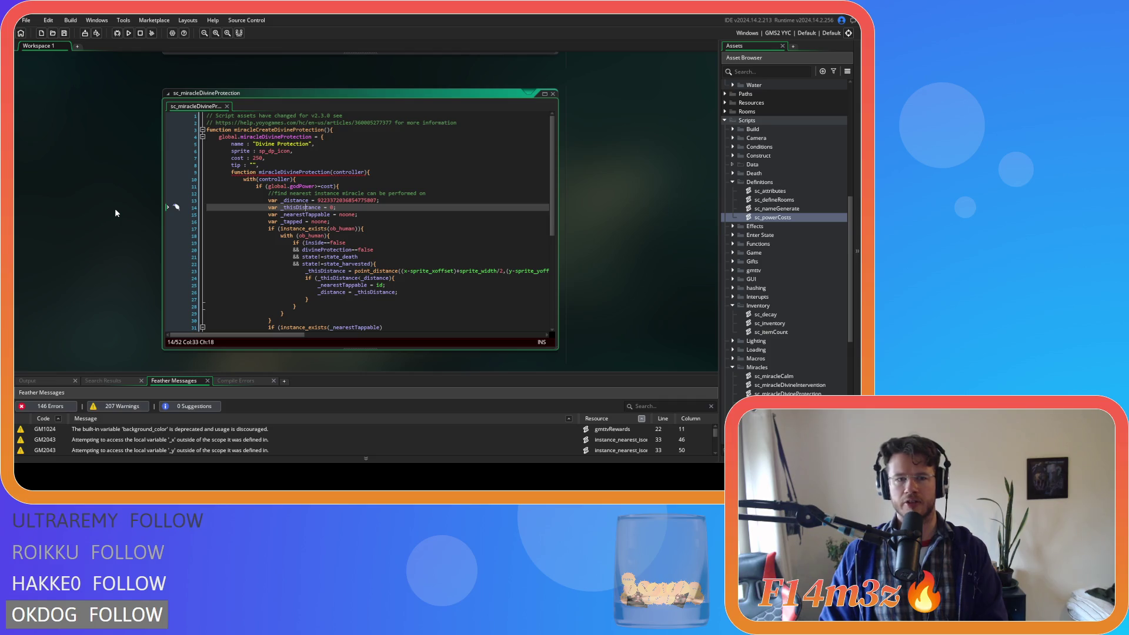
click(290, 164)
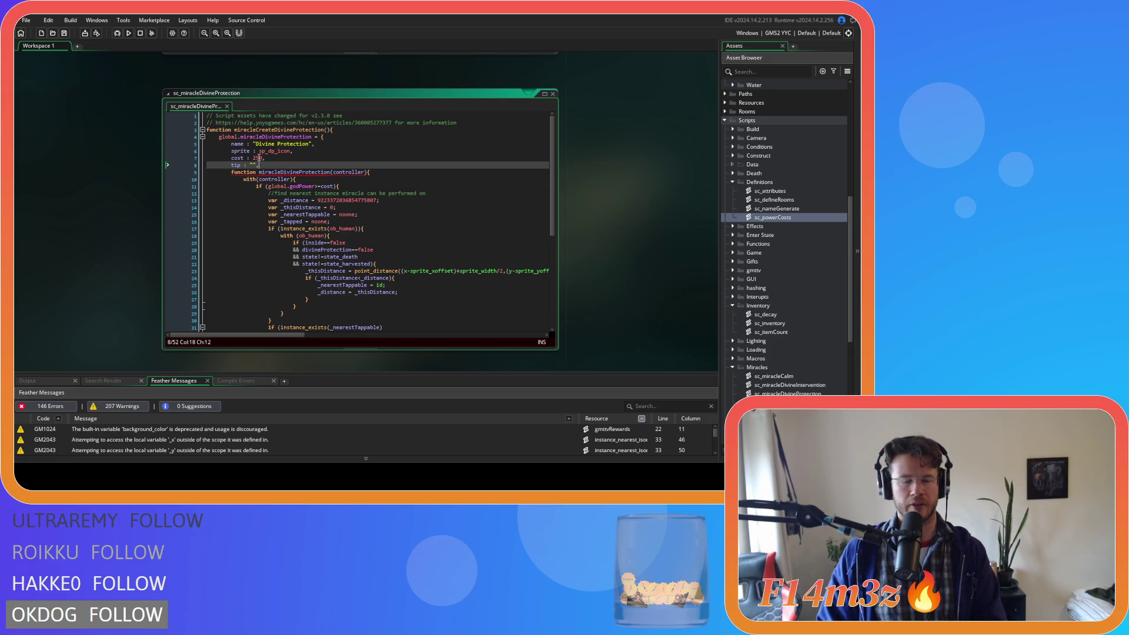
double_click(329, 171)
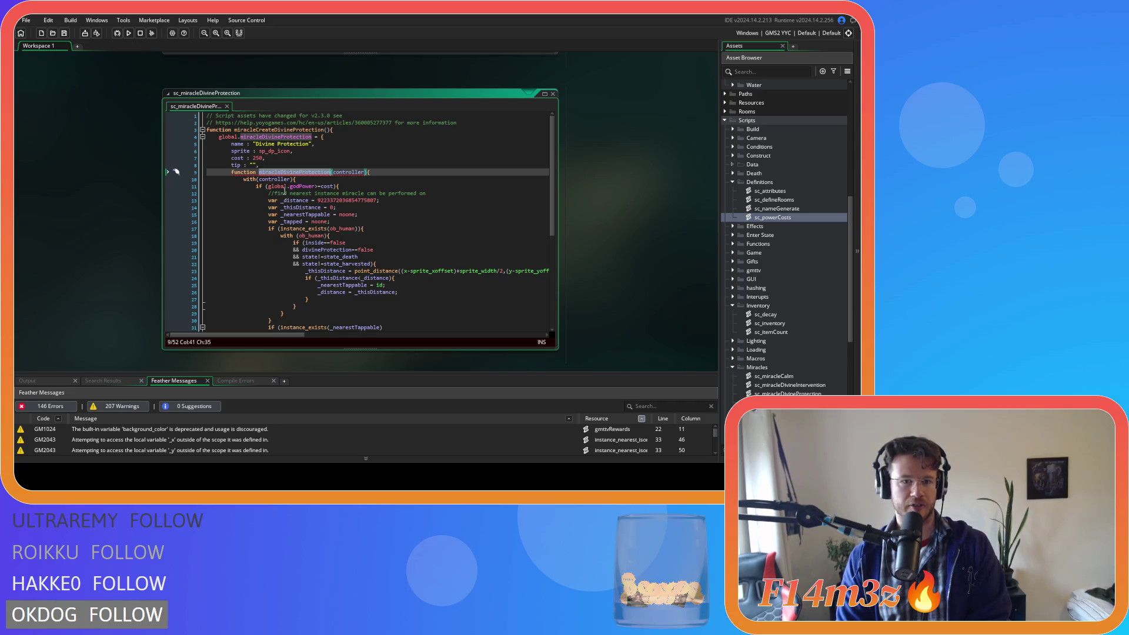
click(380, 174)
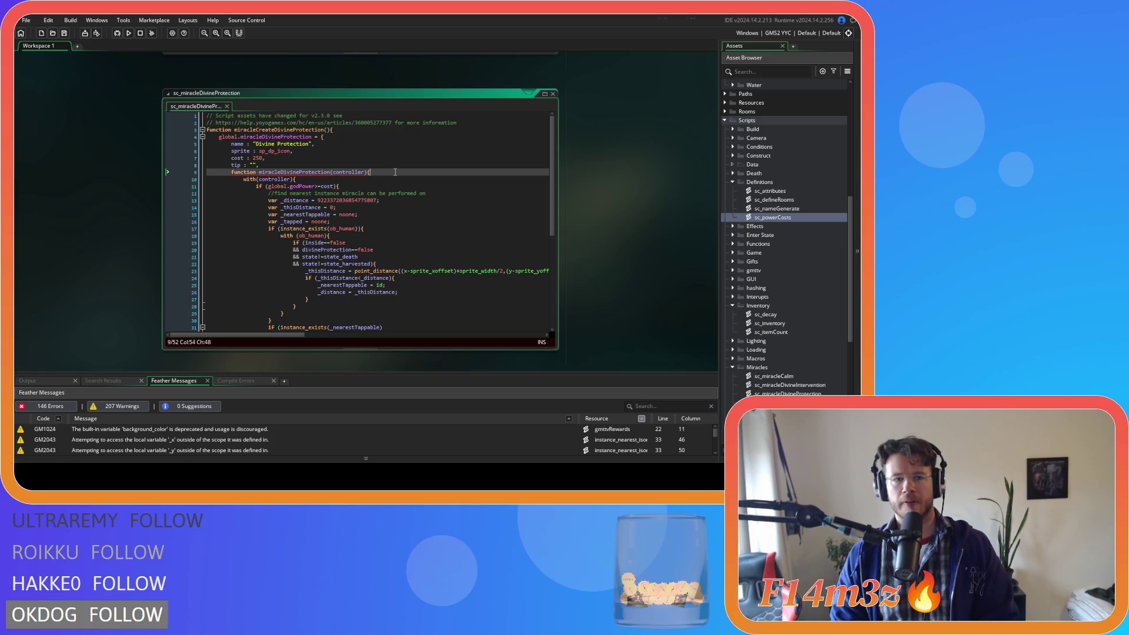
key(Up)
key(Up)
key(Down)
key(Down)
key(Left)
key(Left)
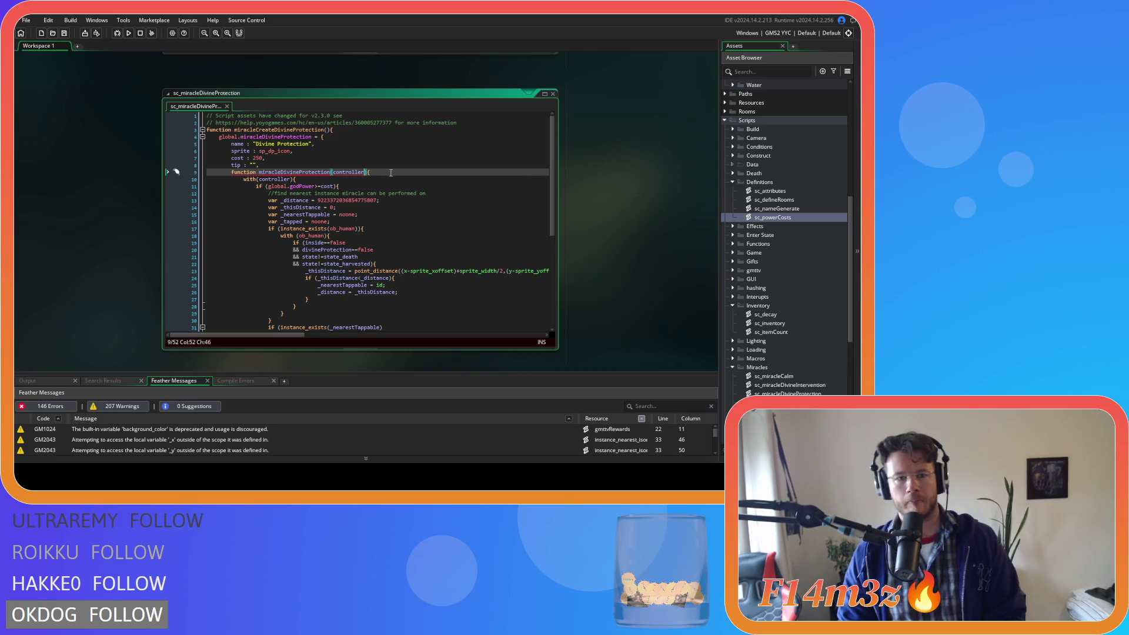
click(373, 172)
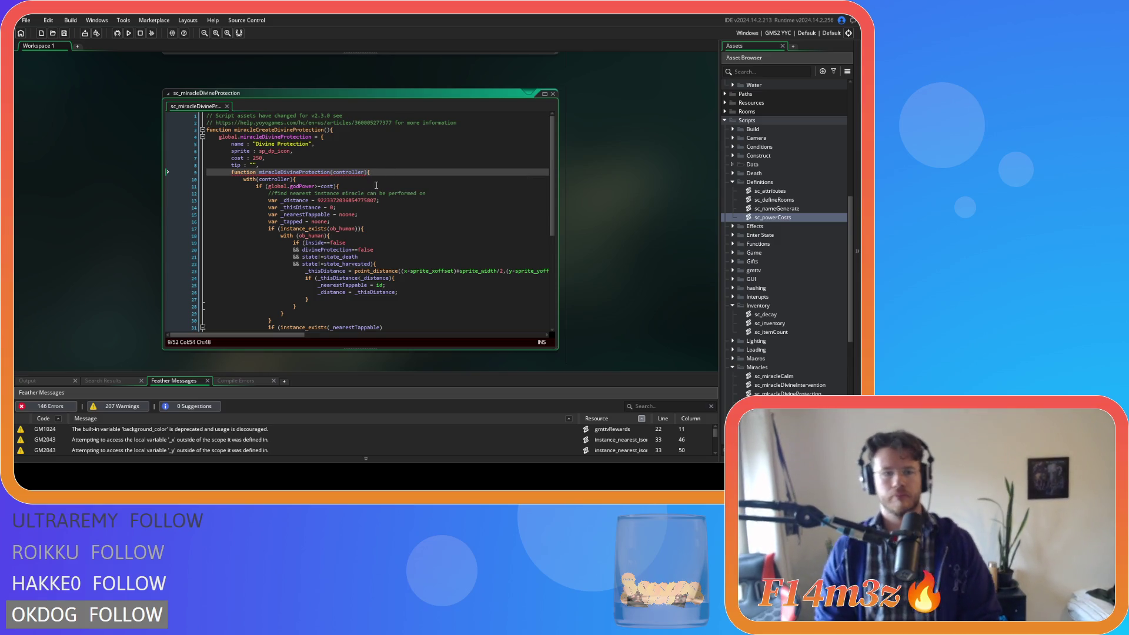
click(293, 173)
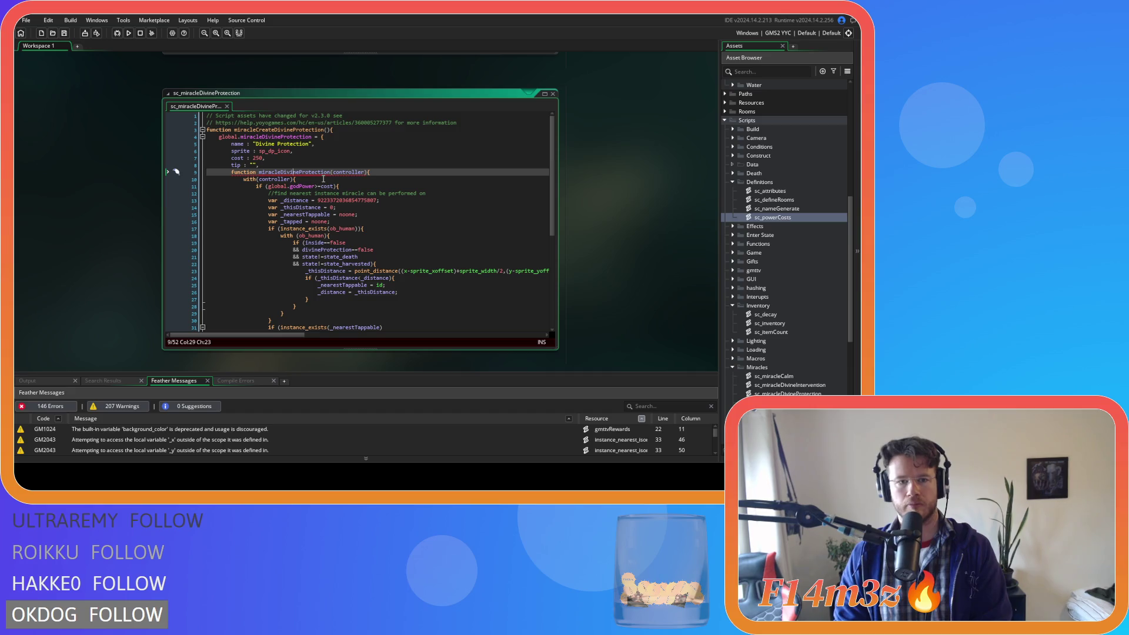
click(399, 173)
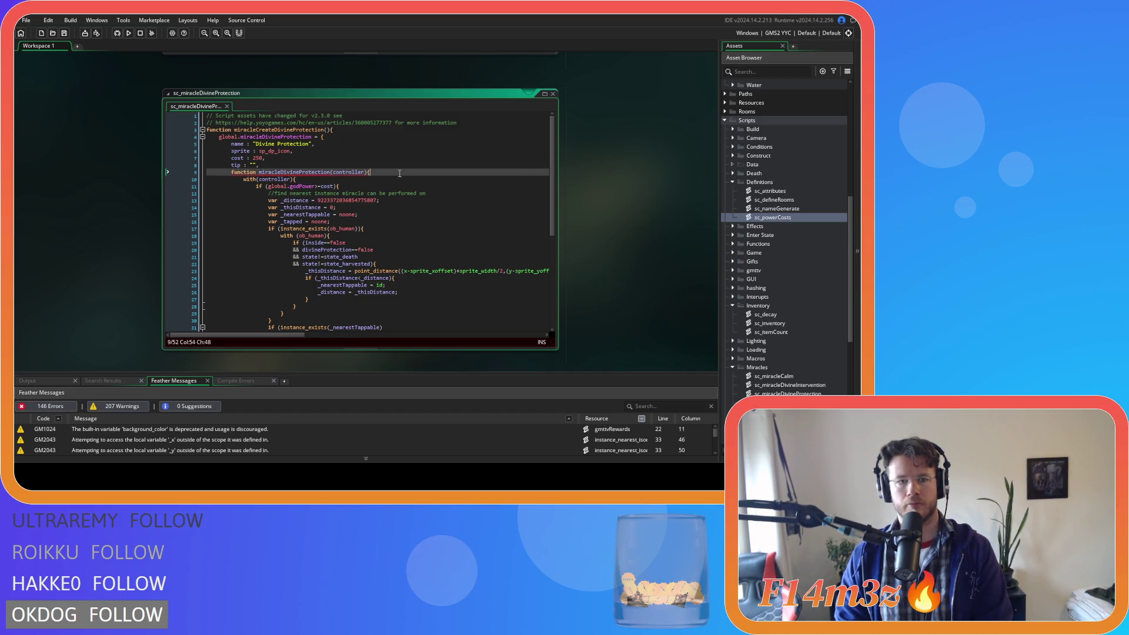
key(Left)
key(Left)
key(Left)
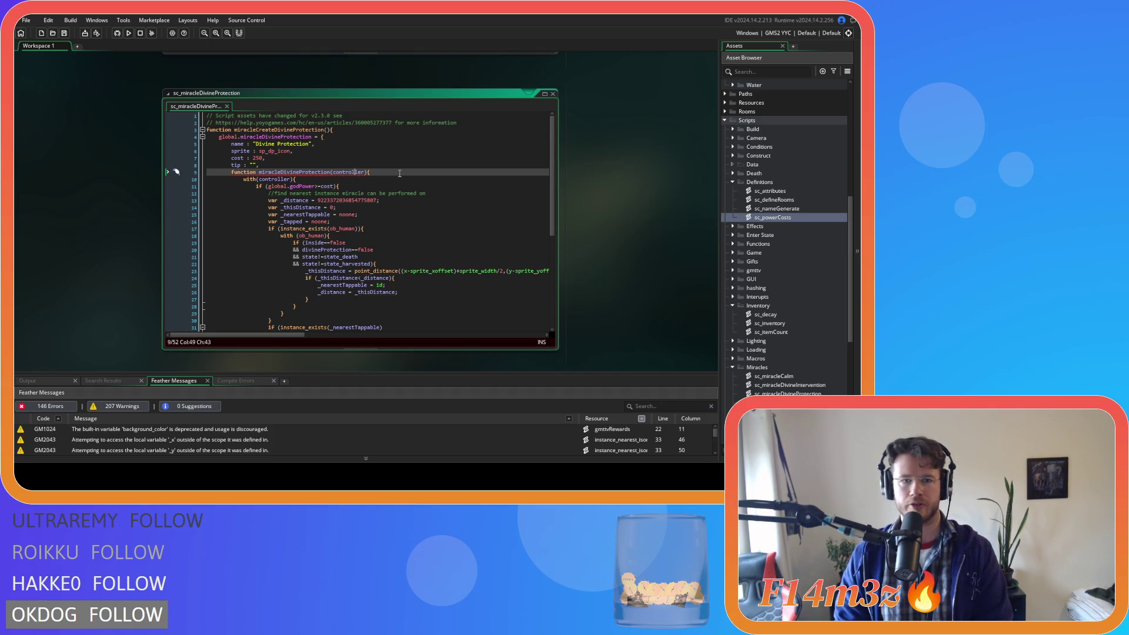
click(399, 173)
key(Left)
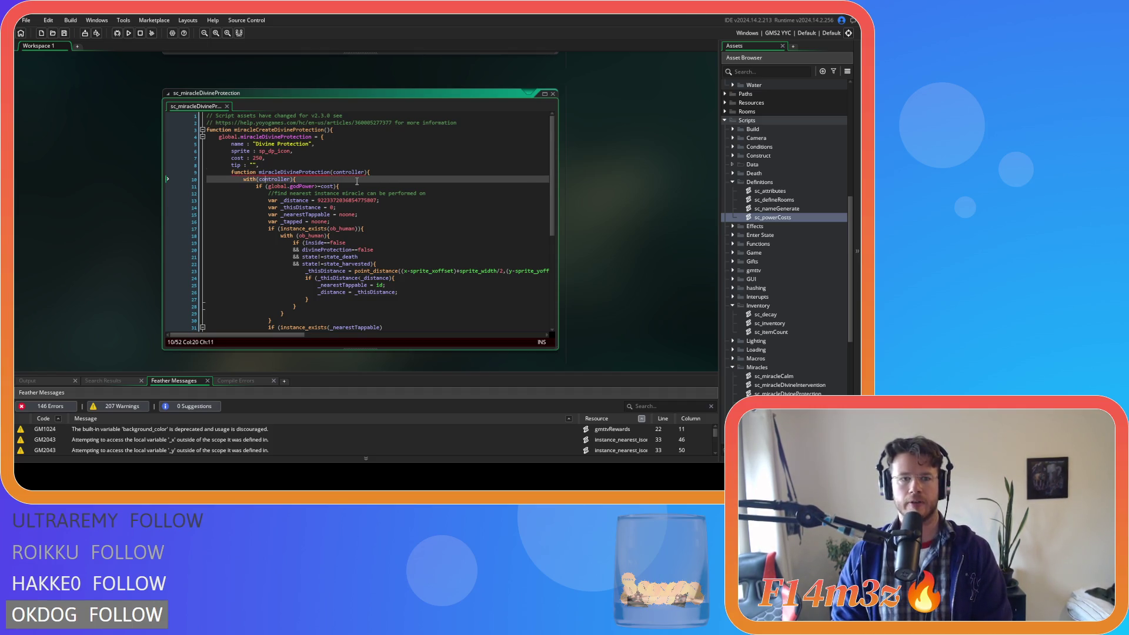
click(296, 173)
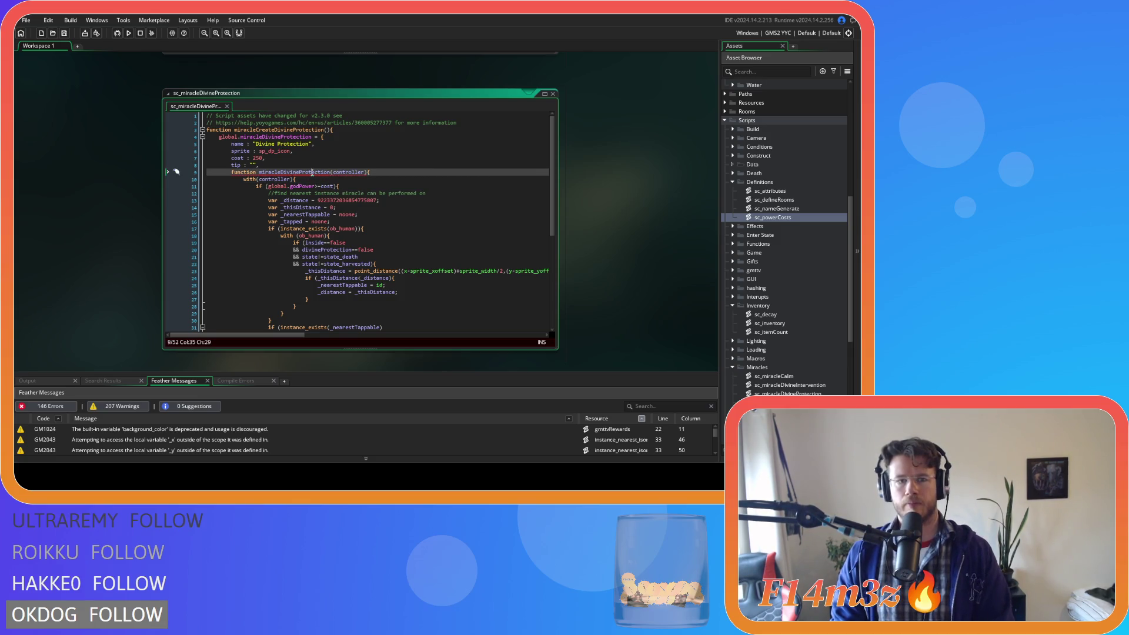
- Rewrite the declaration as miracleDivineProtection : function(controller) and save the script
double_click(312, 172)
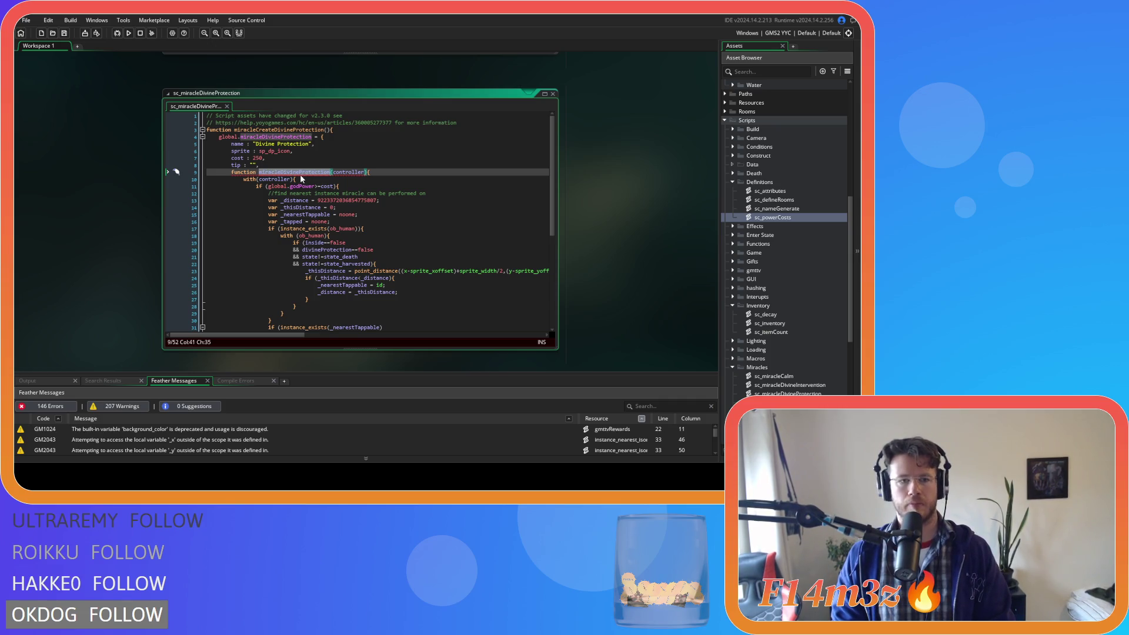
key(ctrl+x)
key(Home)
key(ctrl+v)
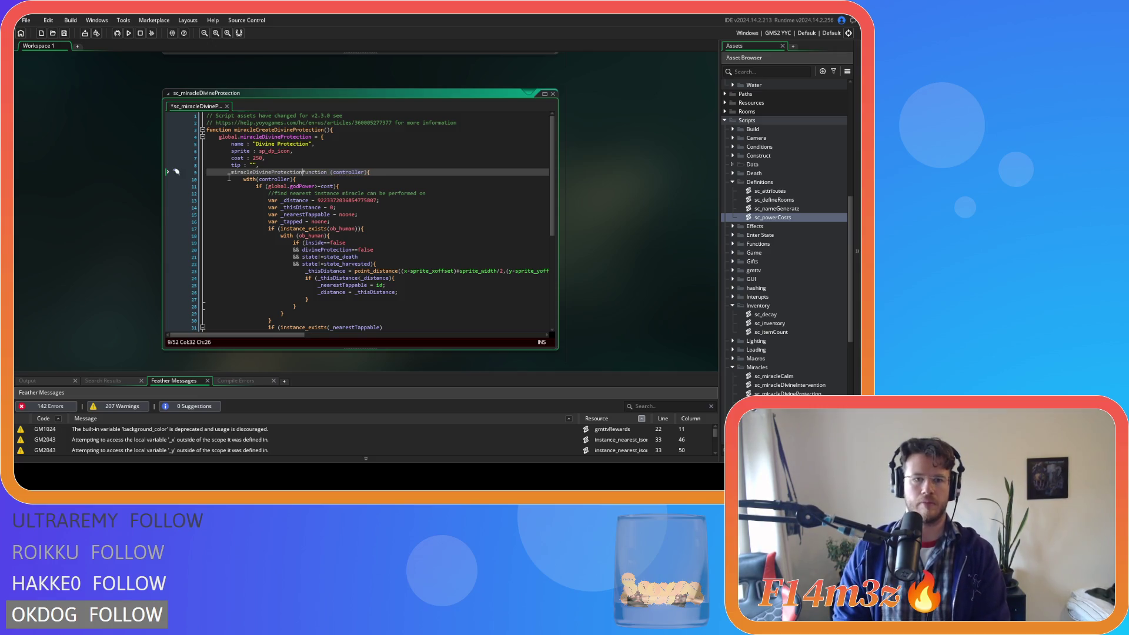
text(:)
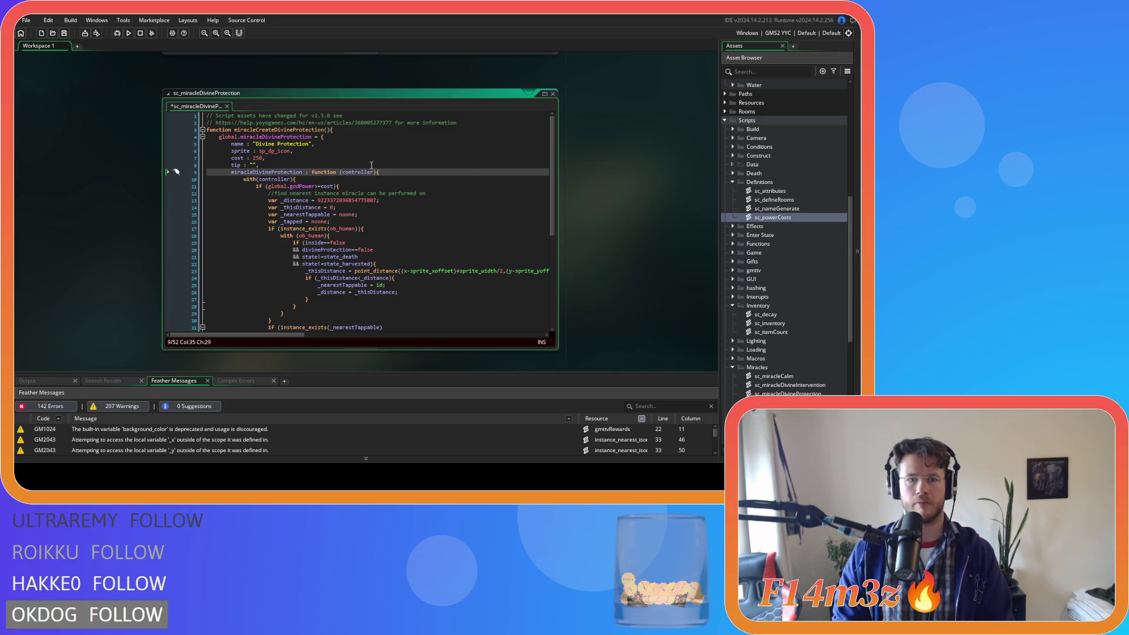
click(337, 174)
key(Delete)
click(416, 174)
key(ctrl+s)
- Review the new declaration and the tip field line in sc_miracleDivineProtection
click(372, 173)
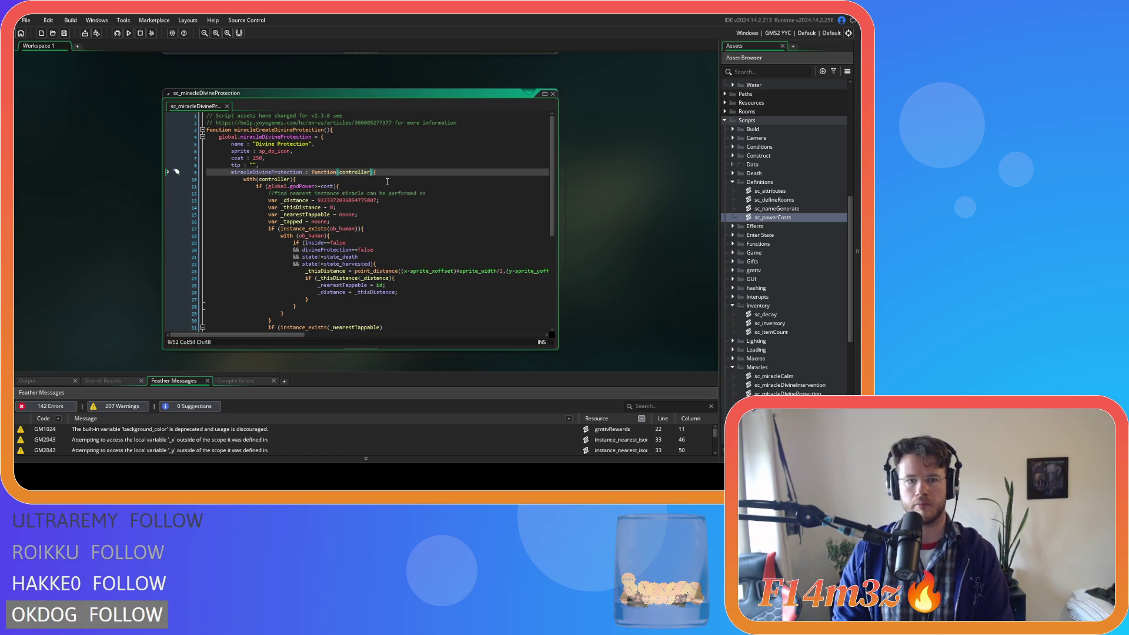
scroll(376, 189, down, 3)
scroll(377, 189, up, 3)
scroll(378, 188, down, 7)
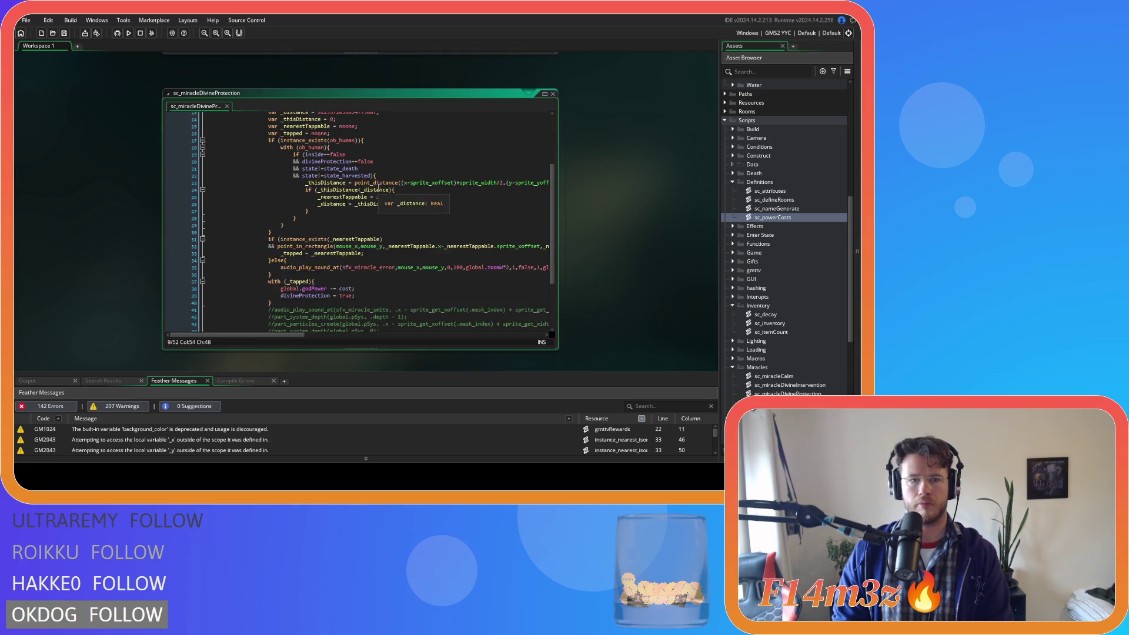
scroll(129, 228, up, 5)
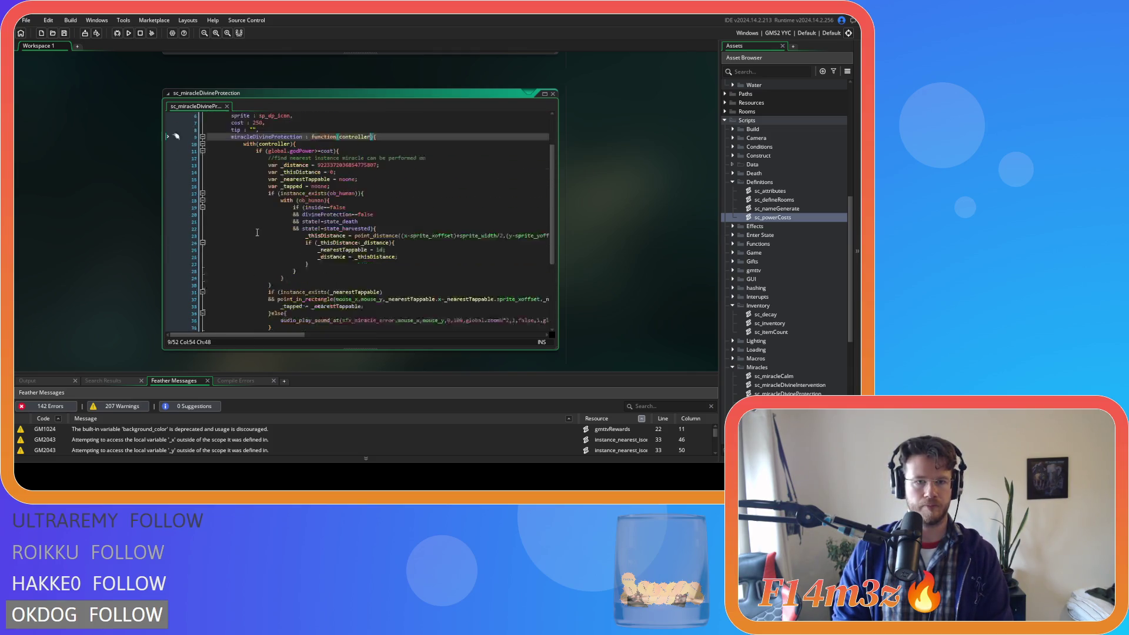
scroll(129, 234, up, 3)
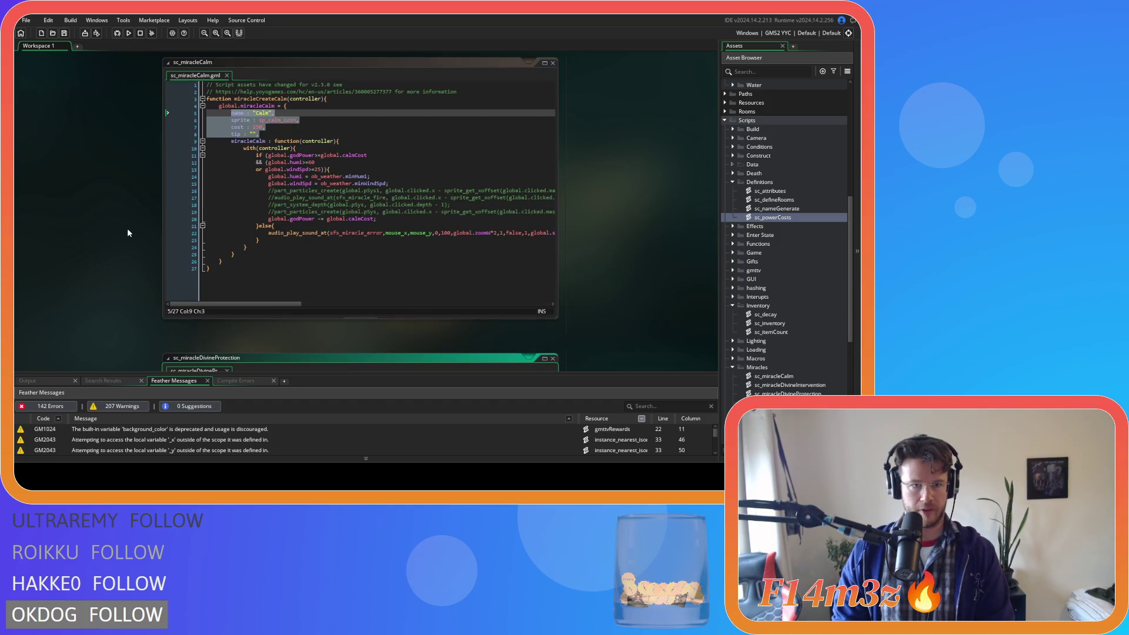
scroll(128, 232, down, 3)
click(409, 172)
click(367, 167)
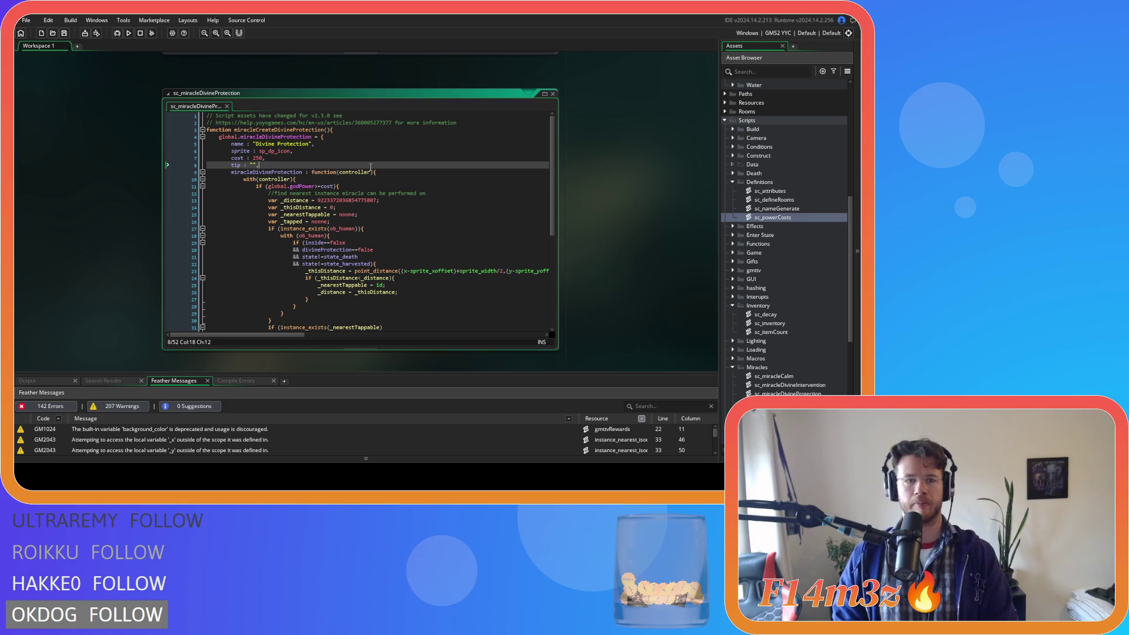
scroll(297, 179, down, 2)
scroll(303, 175, up, 2)
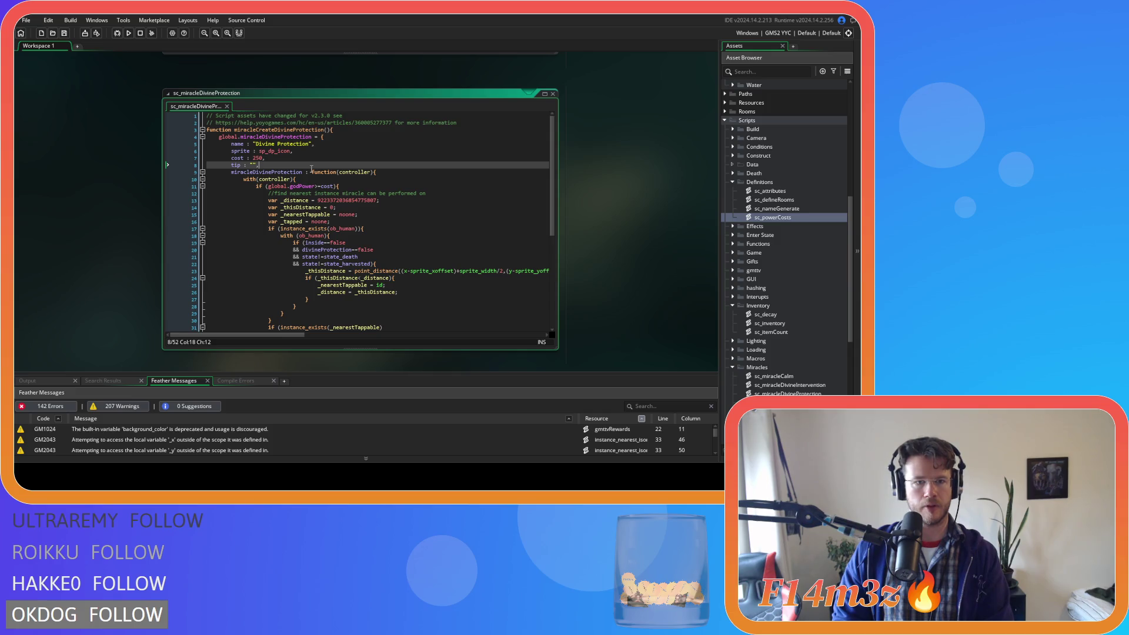
scroll(110, 182, up, 5)
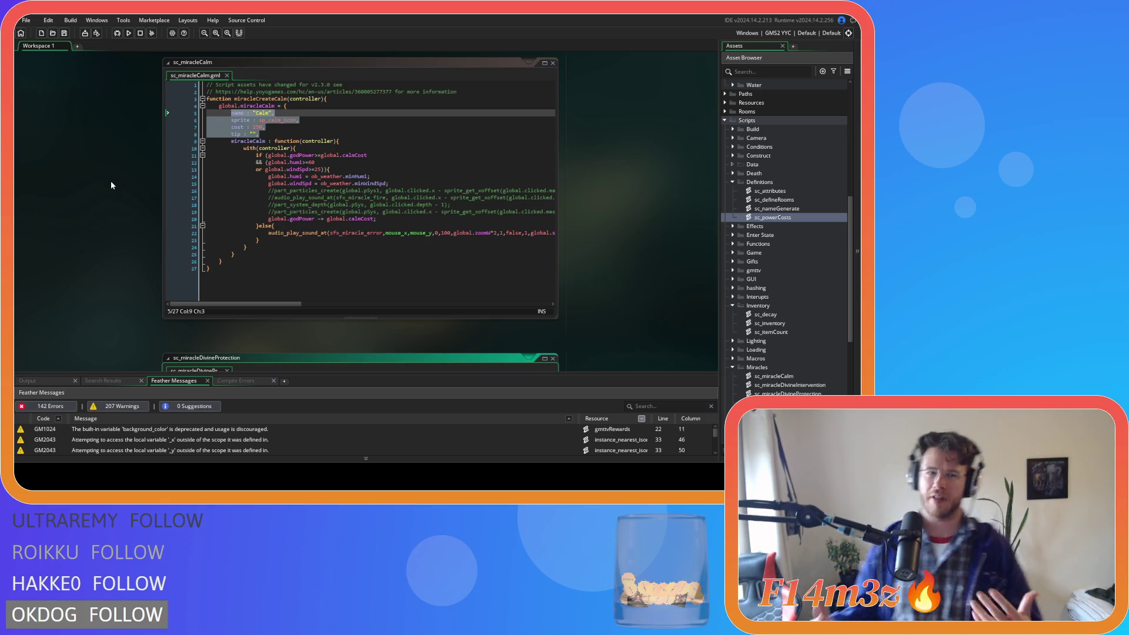
- Complete the Calm tip string so it reads "Reduces the wind speed and/or humidity"
click(252, 135)
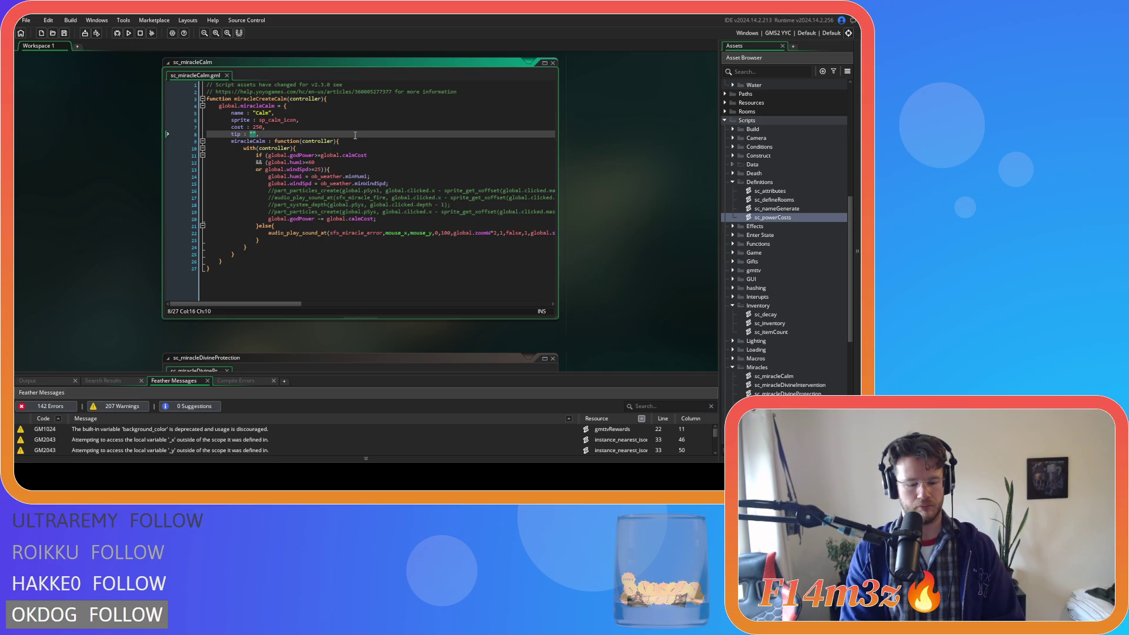
text(Reduces )
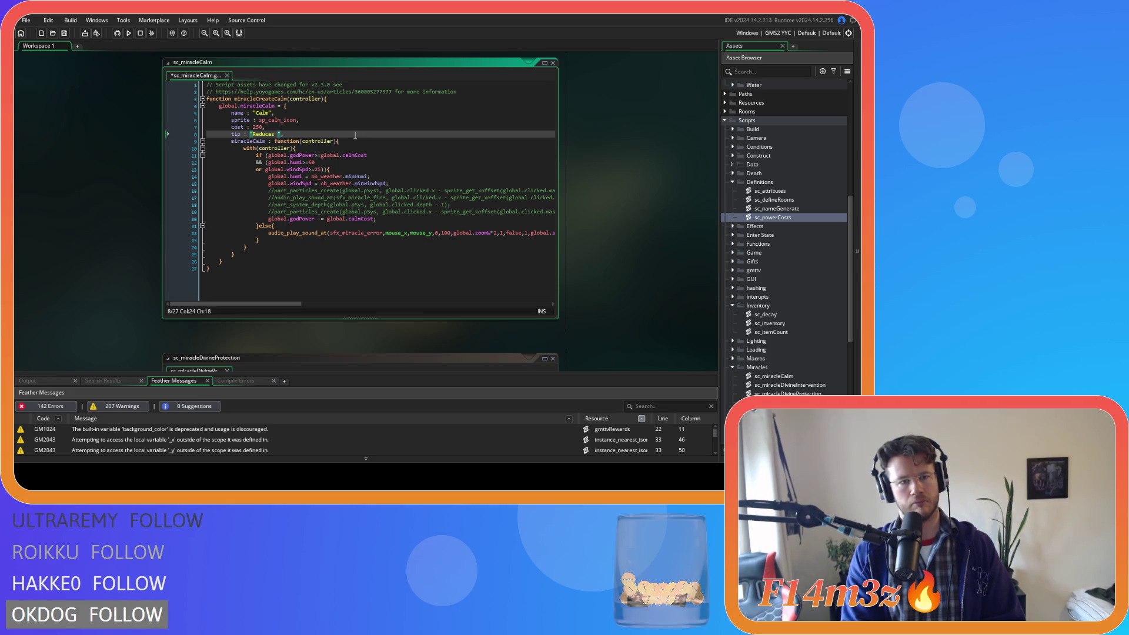
text(the wind spee)
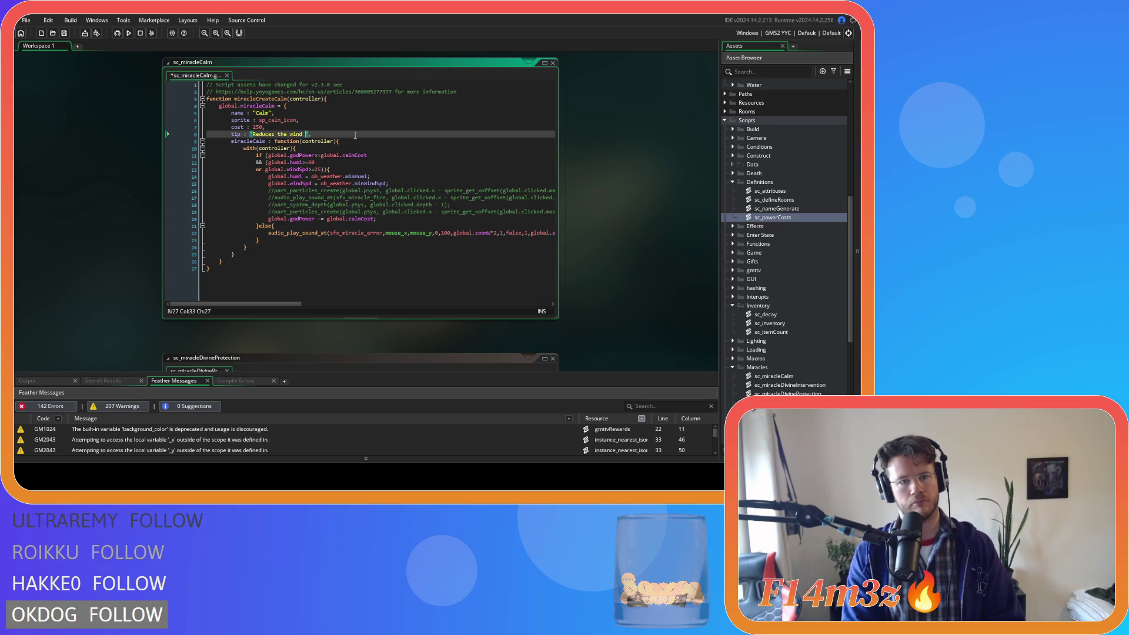
text(d and/)
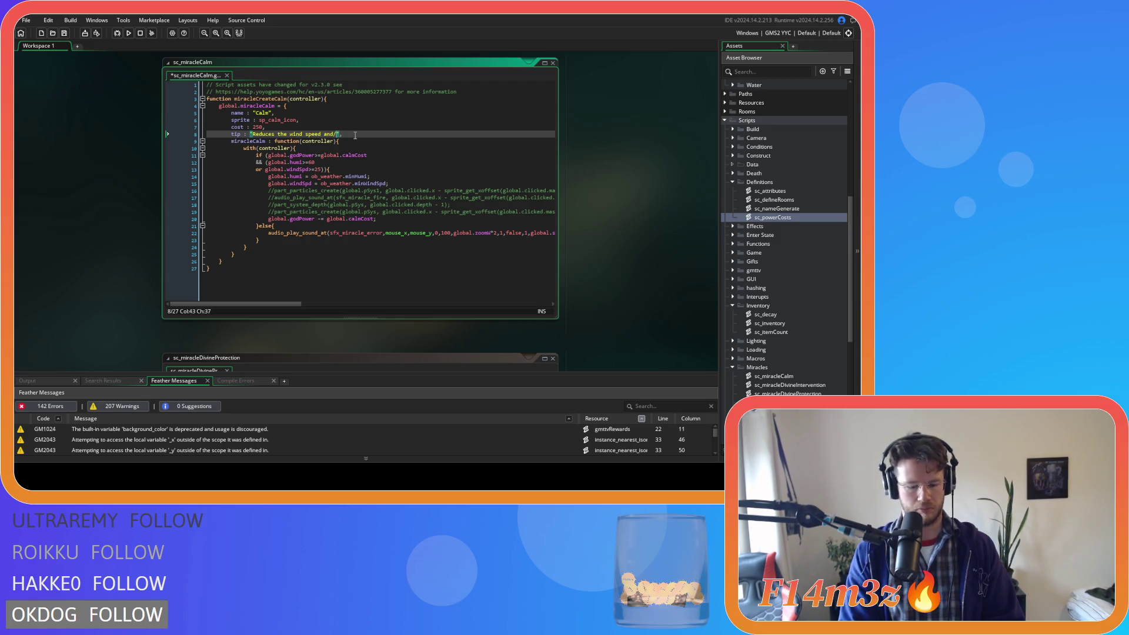
text(or)
text( humidity)
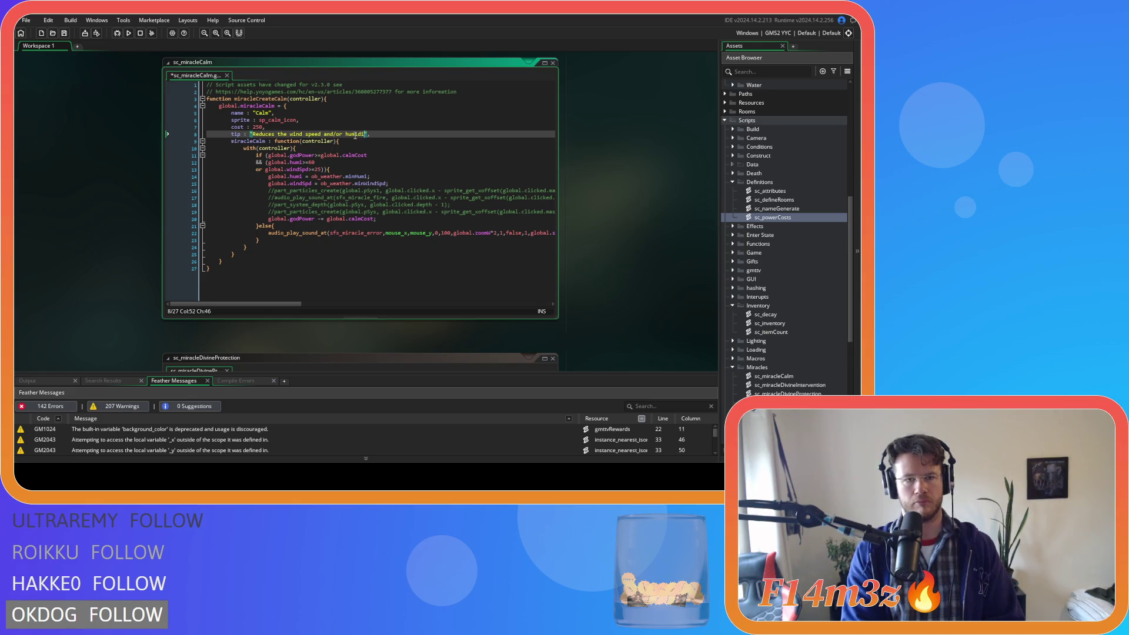
key(End)
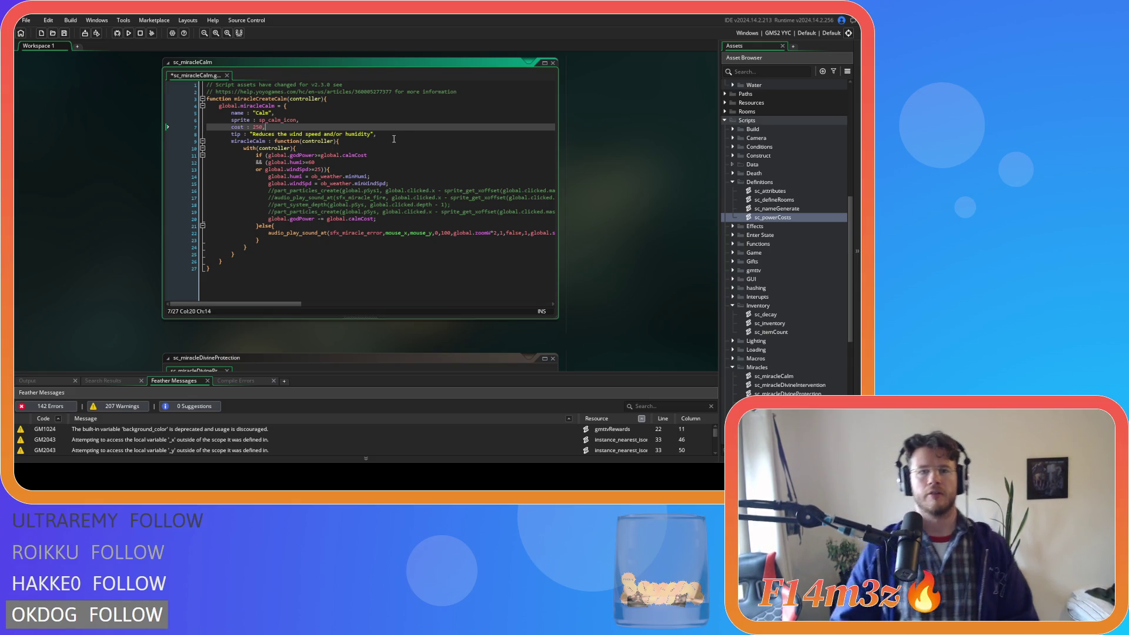
click(254, 140)
click(254, 134)
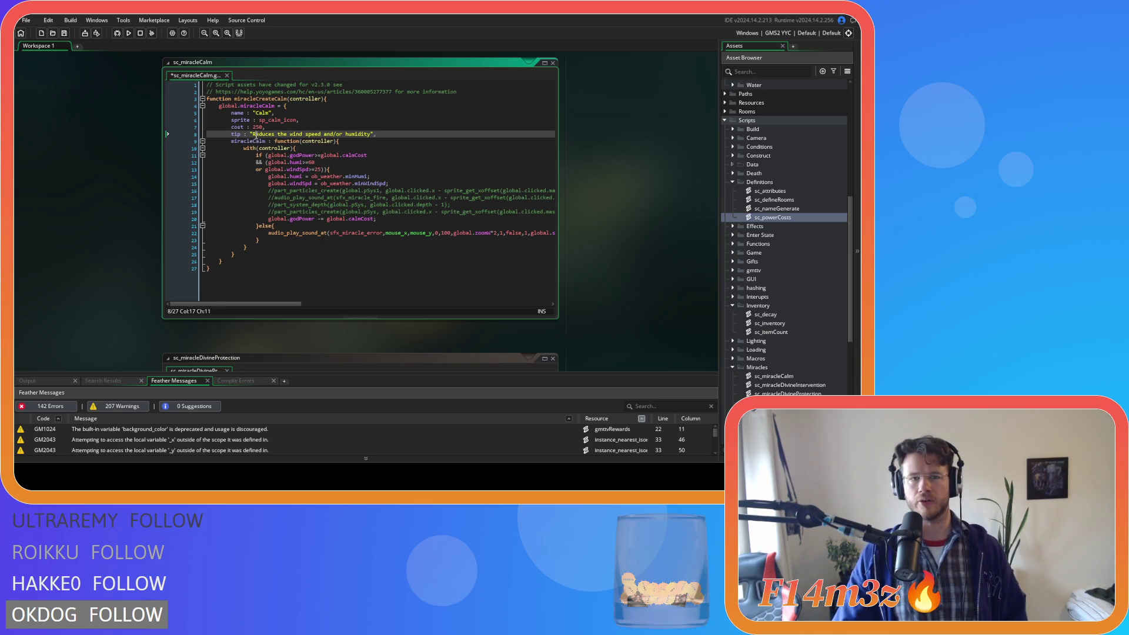
shift+click(372, 134)
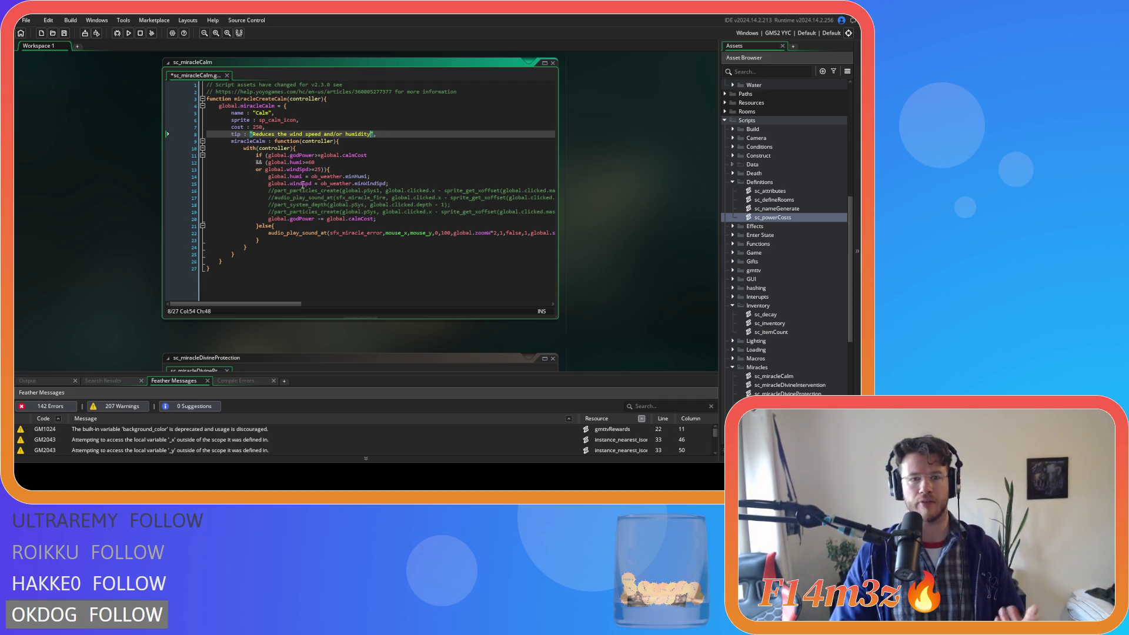
click(393, 174)
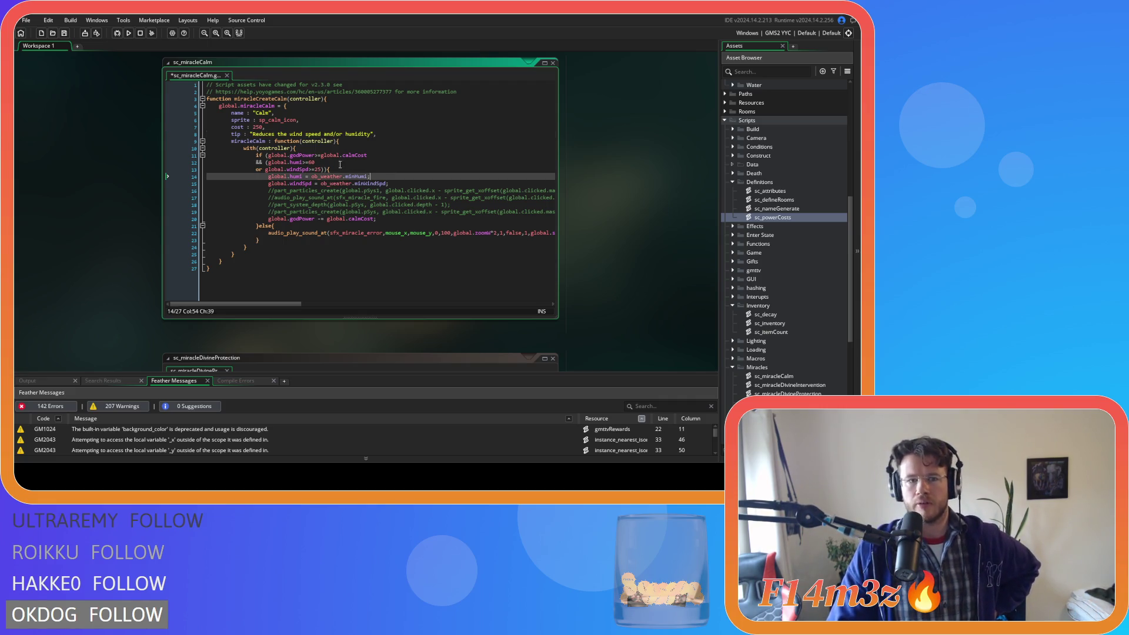
- Inspect the humi>=60 check, then expand the Game scripts and Game objects folders
drag(296, 162, 338, 164)
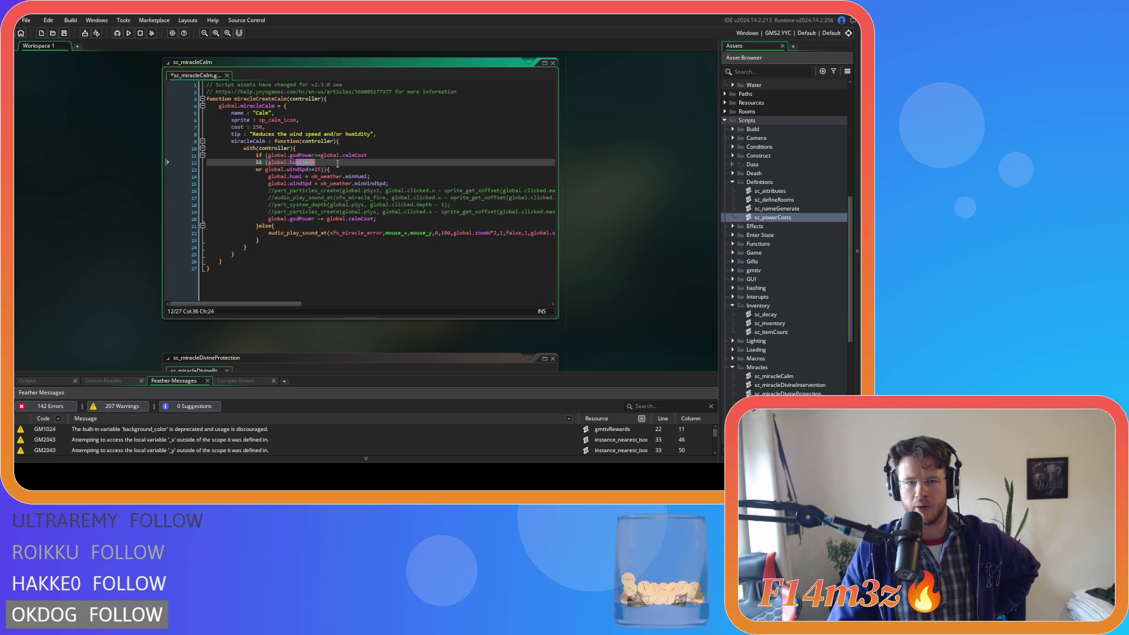
mouse_move(326, 176)
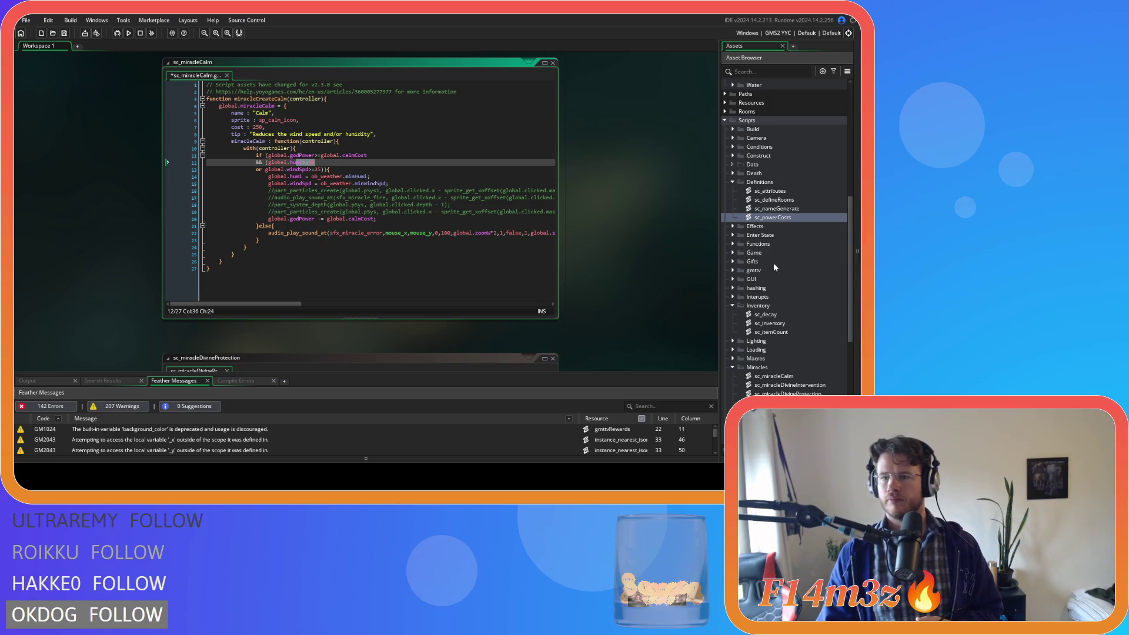
click(733, 252)
scroll(738, 283, down, 5)
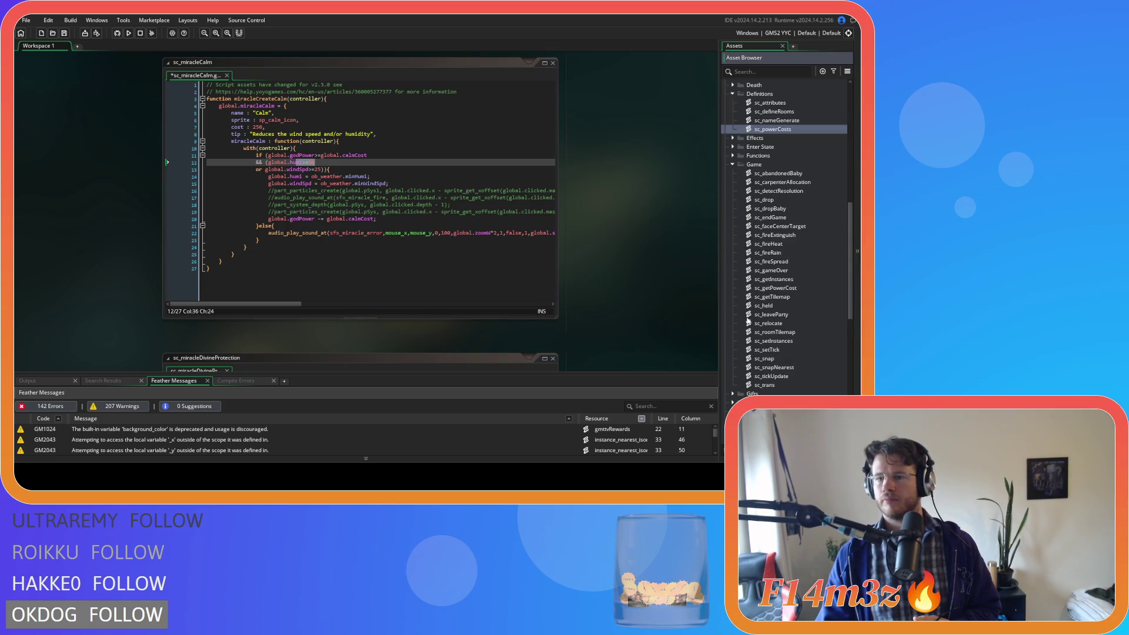
scroll(740, 212, up, 10)
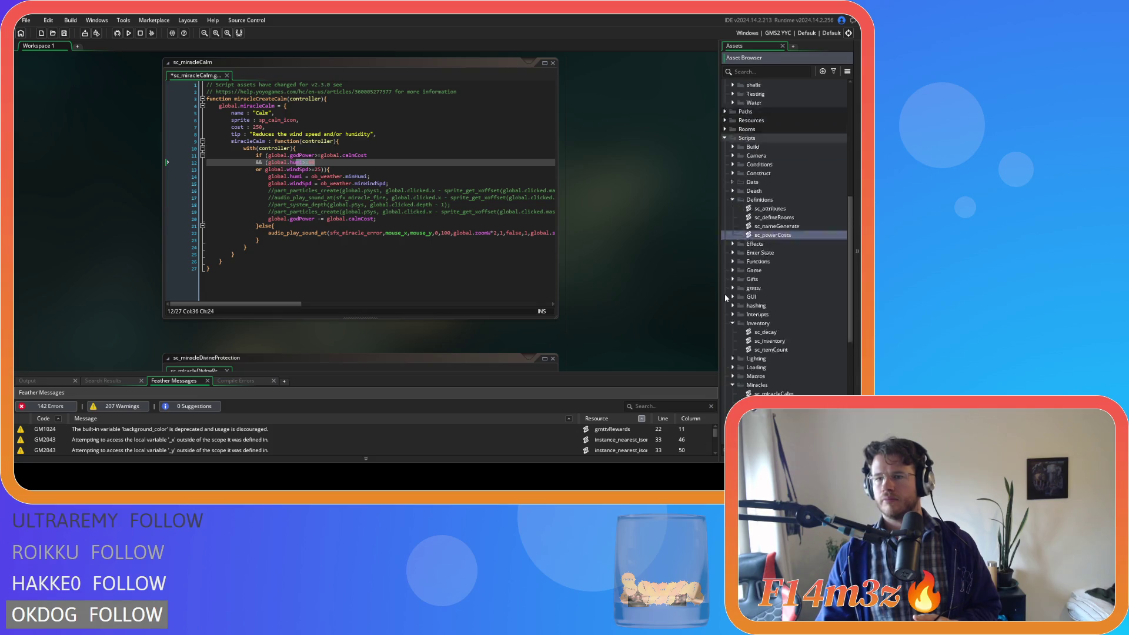
click(732, 229)
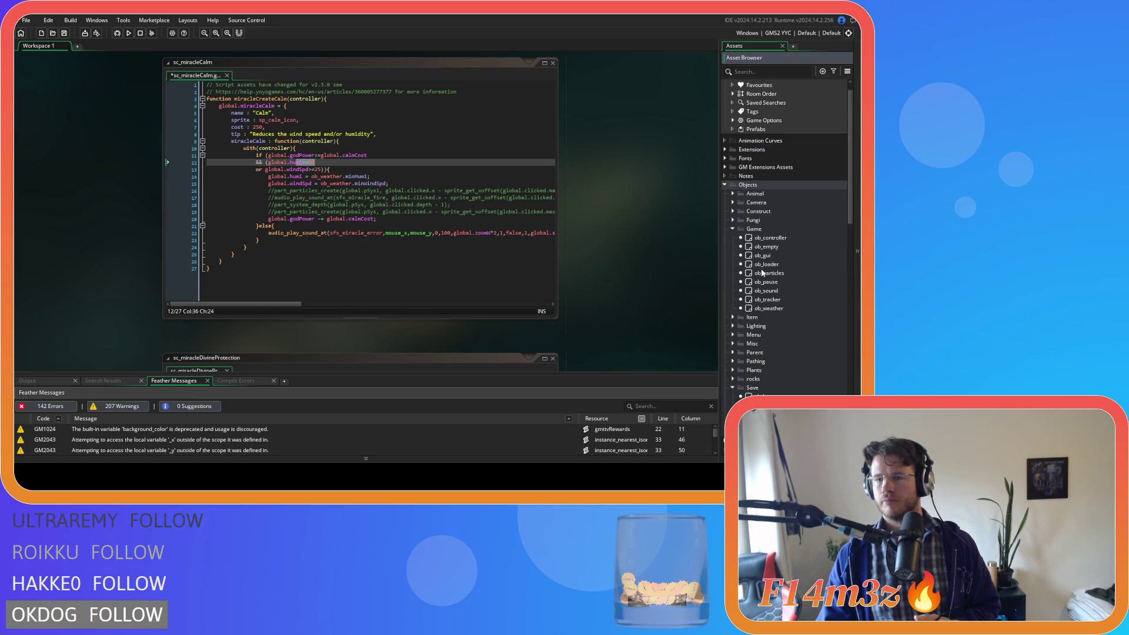
- Review ob_weather's Create and Step event code, then close the object
double_click(787, 304)
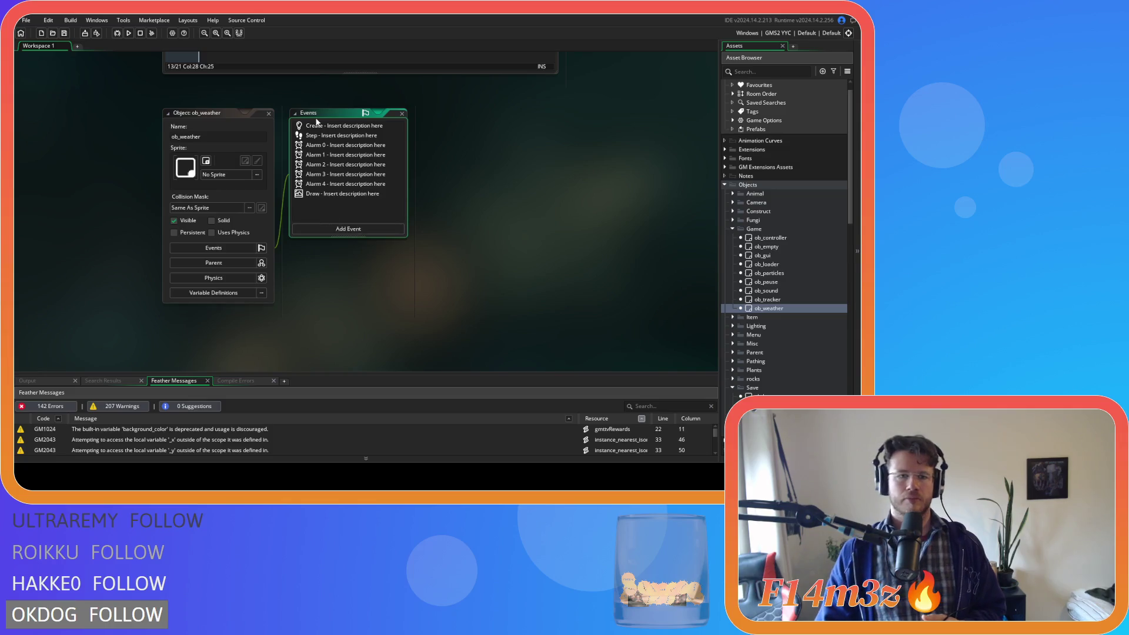
click(316, 126)
scroll(496, 278, down, 5)
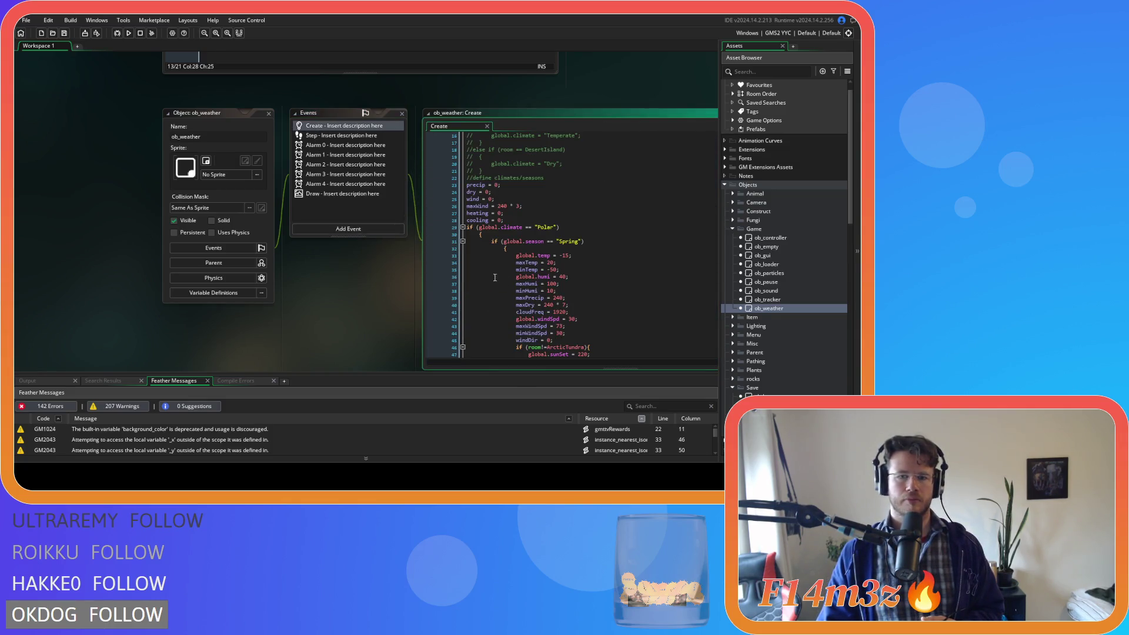
click(348, 136)
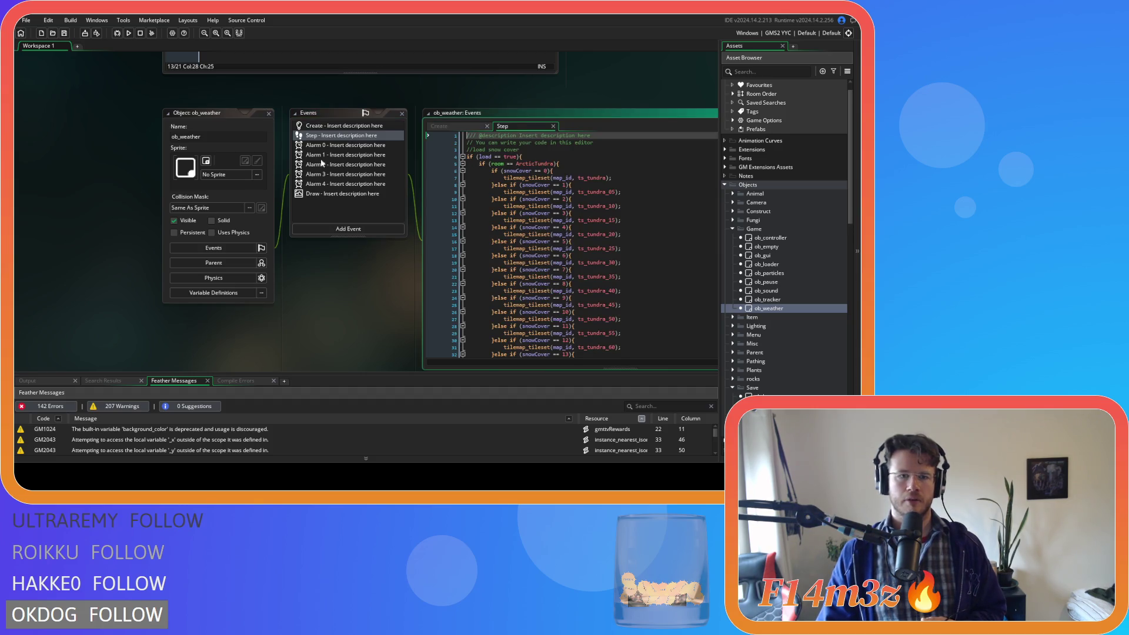
scroll(529, 246, down, 5)
click(431, 304)
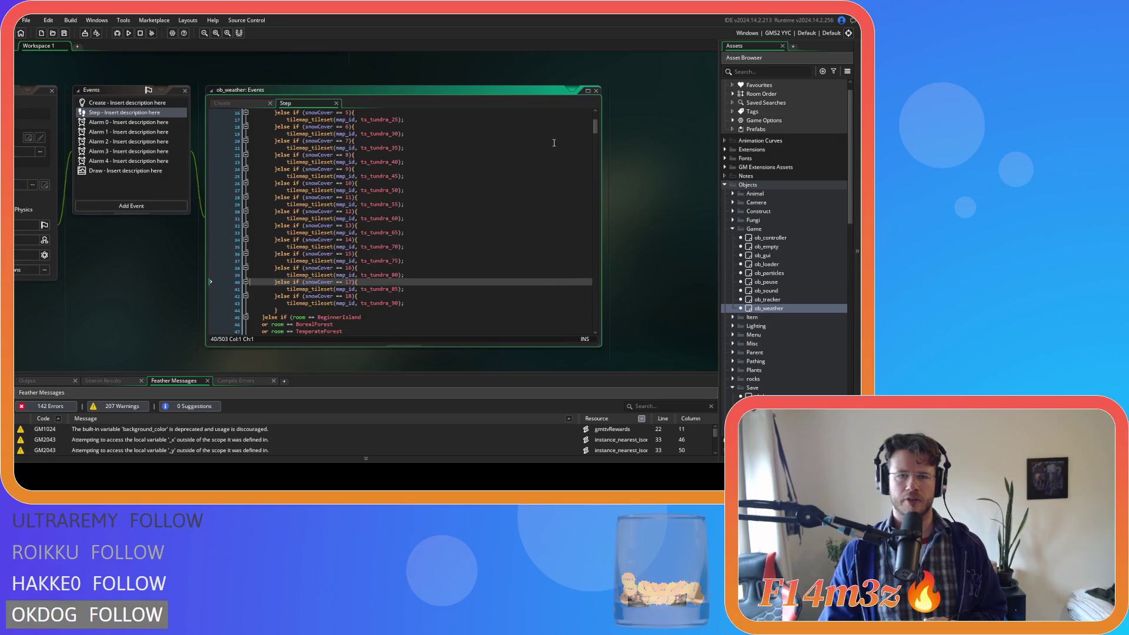
scroll(573, 317, down, 20)
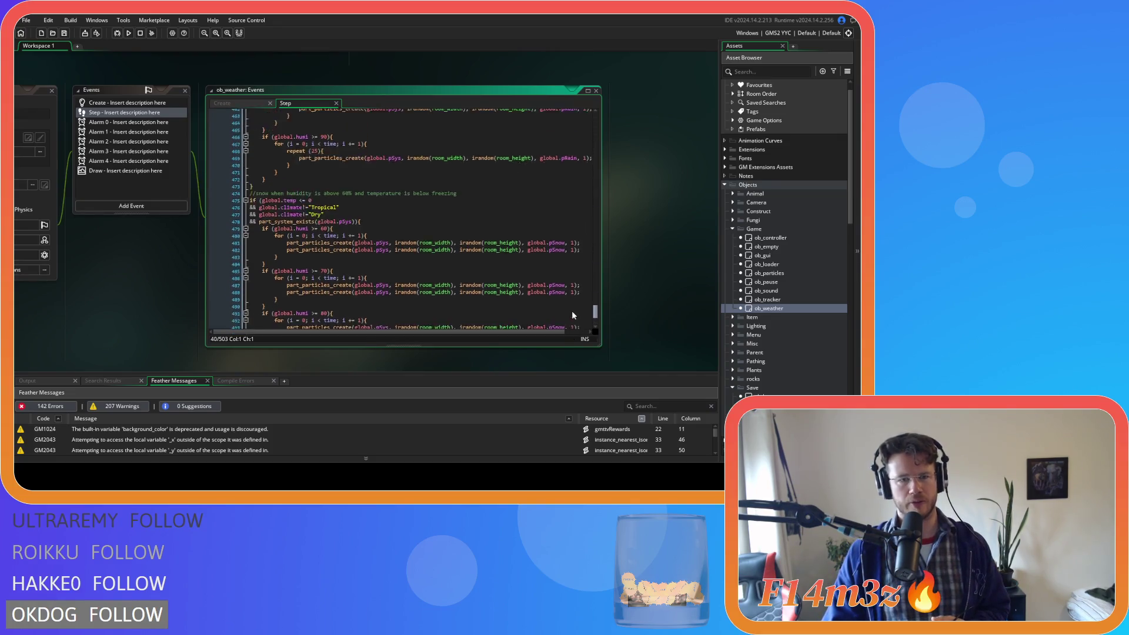
scroll(573, 316, up, 4)
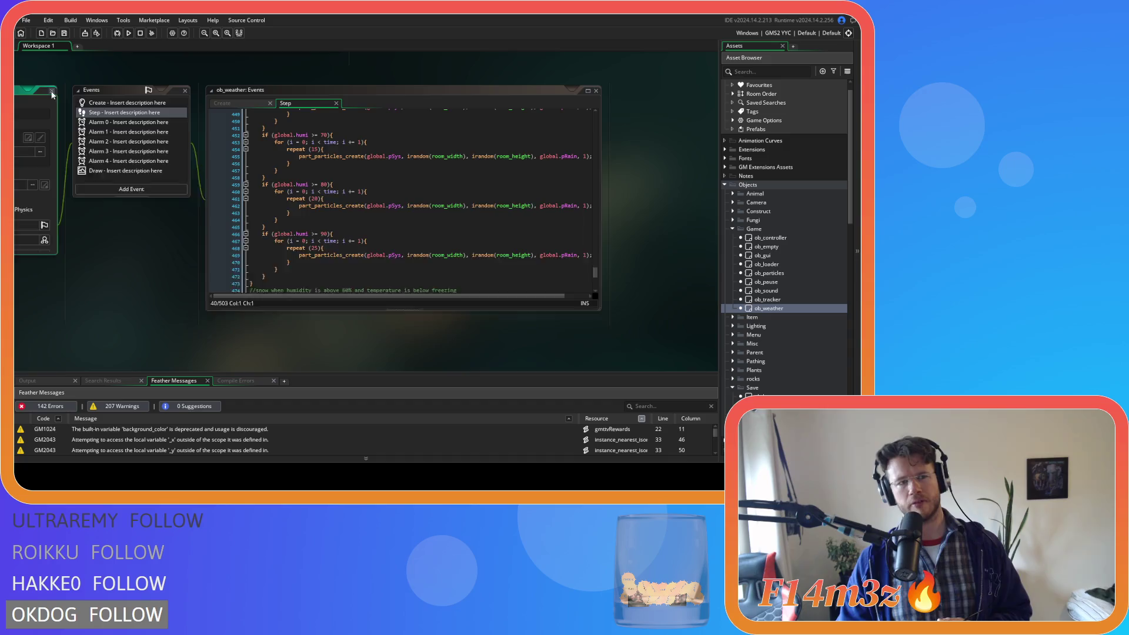
click(52, 93)
- Open ob_sound's Step event code, then cycle workspace windows back to sc_powerCosts
double_click(789, 290)
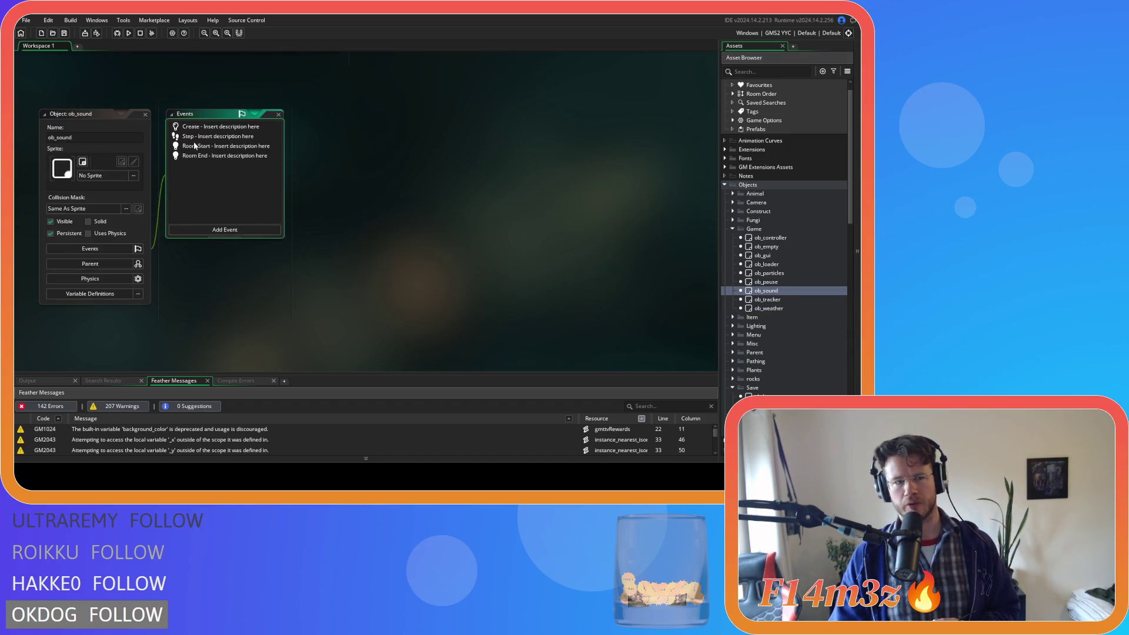
double_click(197, 136)
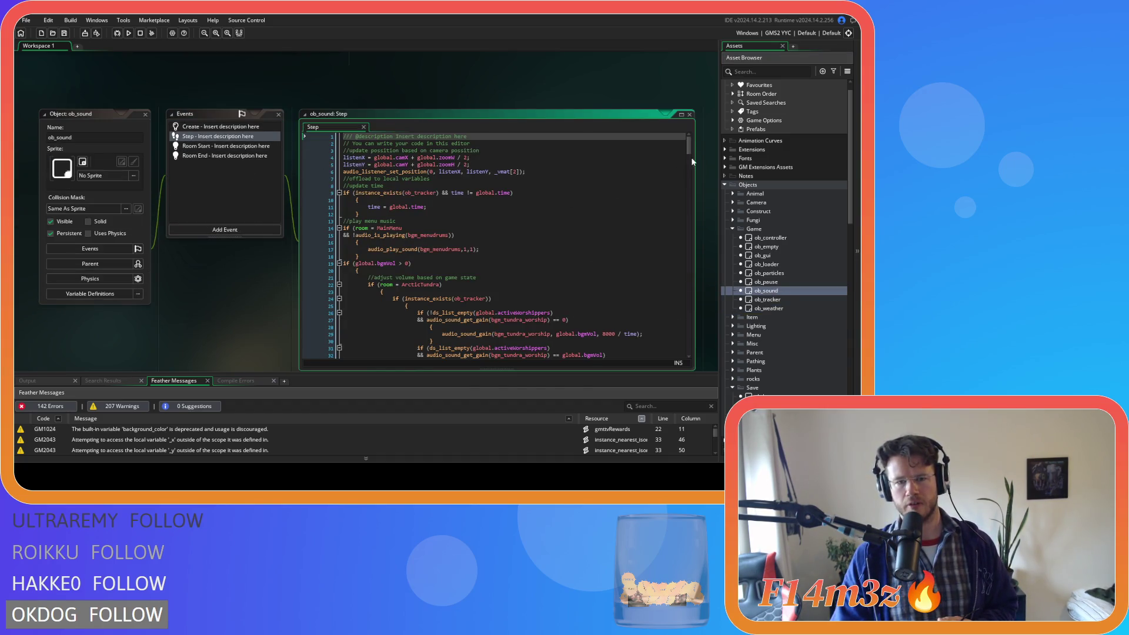
drag(689, 150, 696, 256)
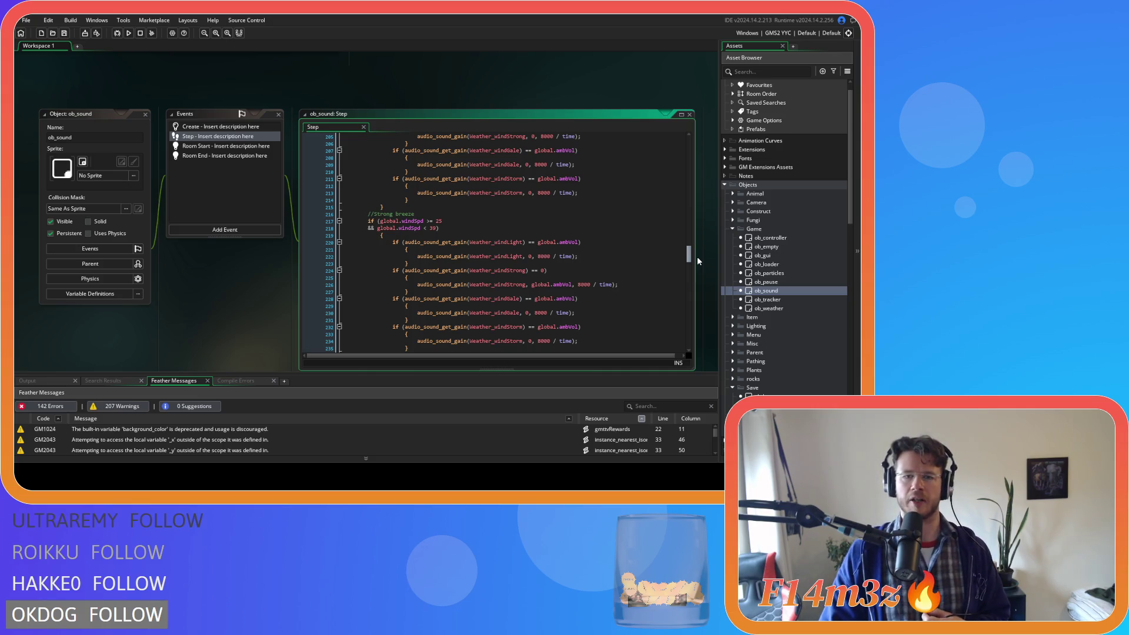
drag(697, 256, 701, 263)
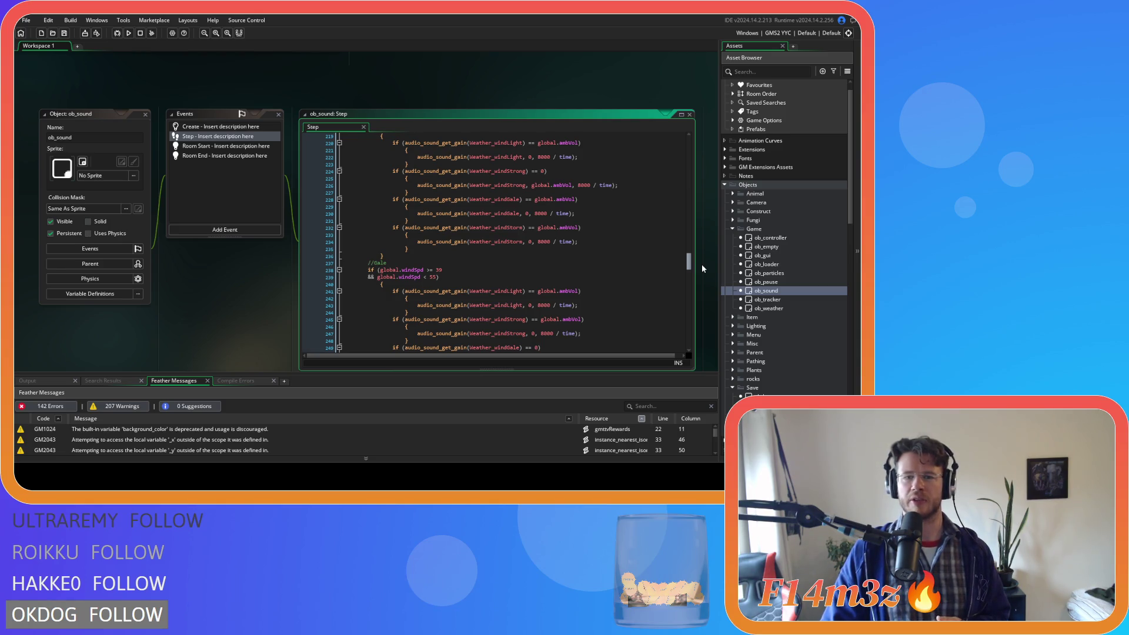
mouse_move(701, 263)
mouse_down()
mouse_move(710, 277)
mouse_move(707, 266)
mouse_up()
key(ctrl+Tab)
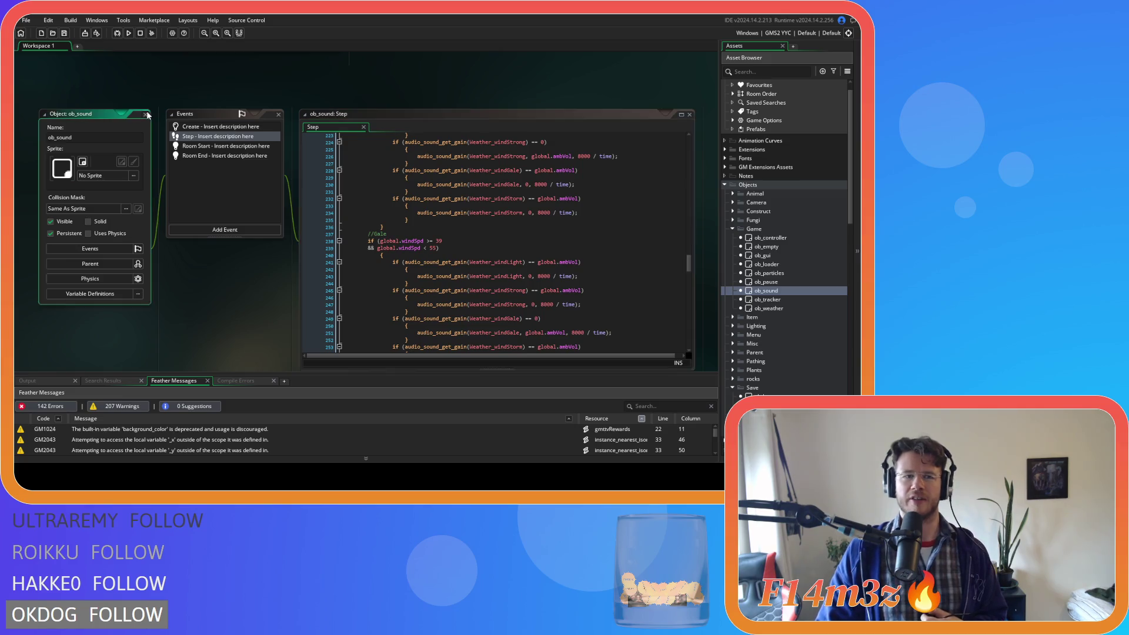
key(ctrl+Tab)
key(ctrl+Tab)
key(ctrl+Tab)
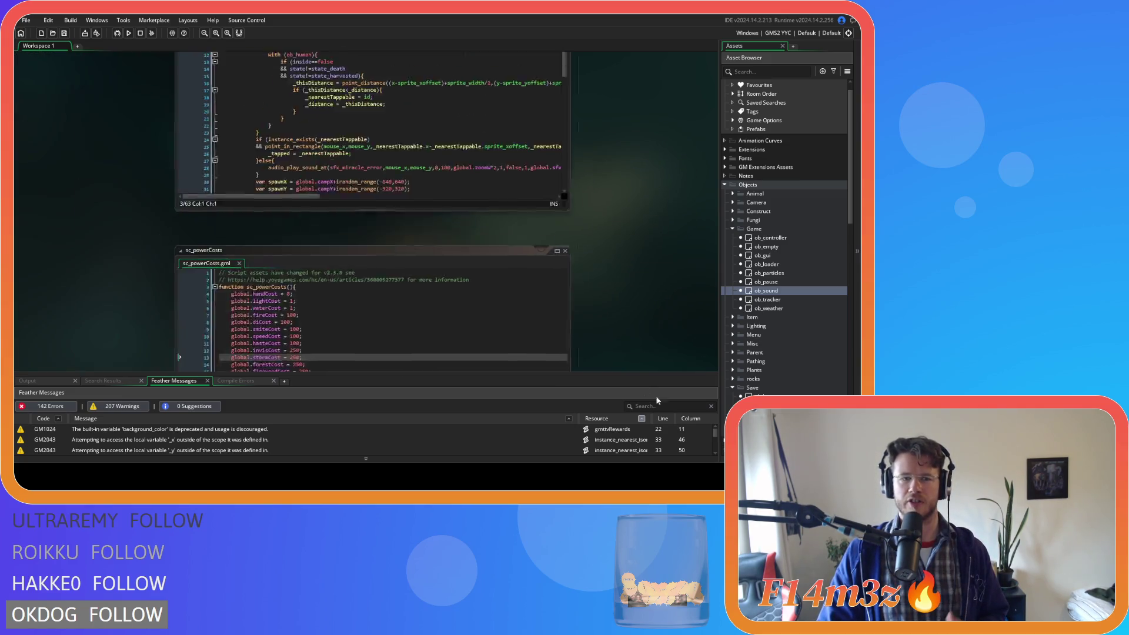
- Set the Calm wind condition to global.windSpd>=39, save sc_miracleCalm, and select the tip text
key(ctrl+Tab)
key(ctrl+Tab)
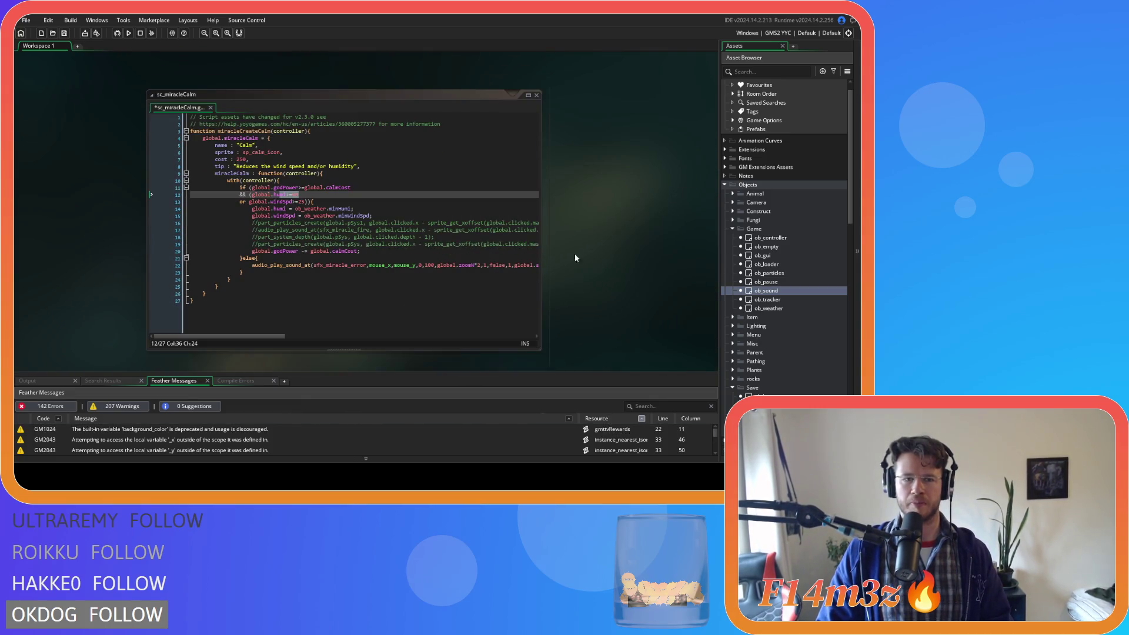
click(300, 202)
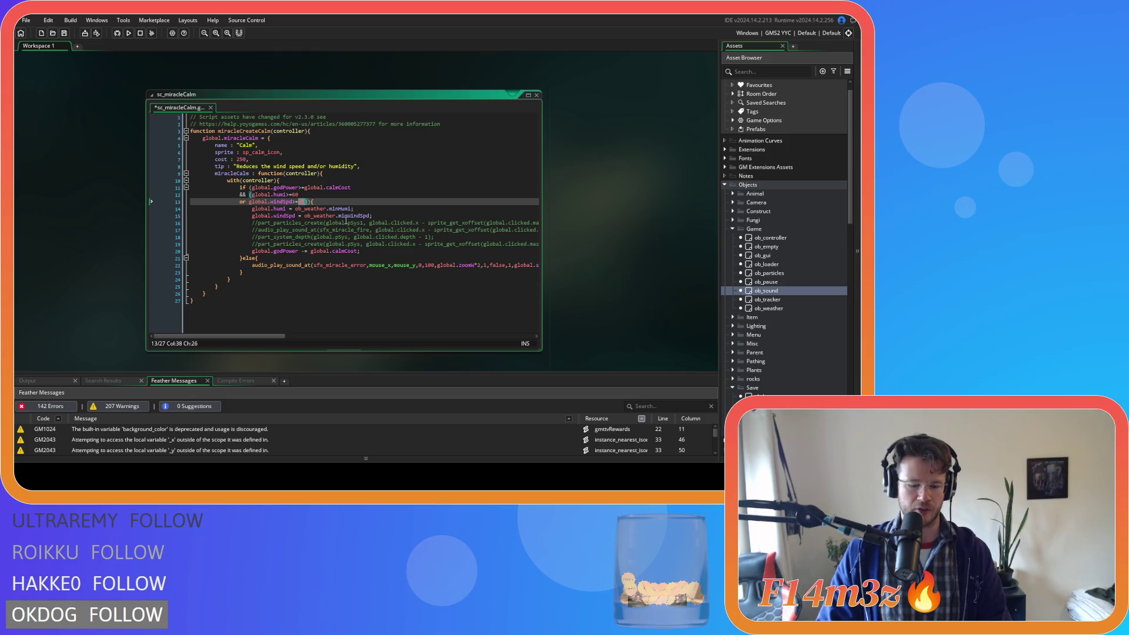
text(39))
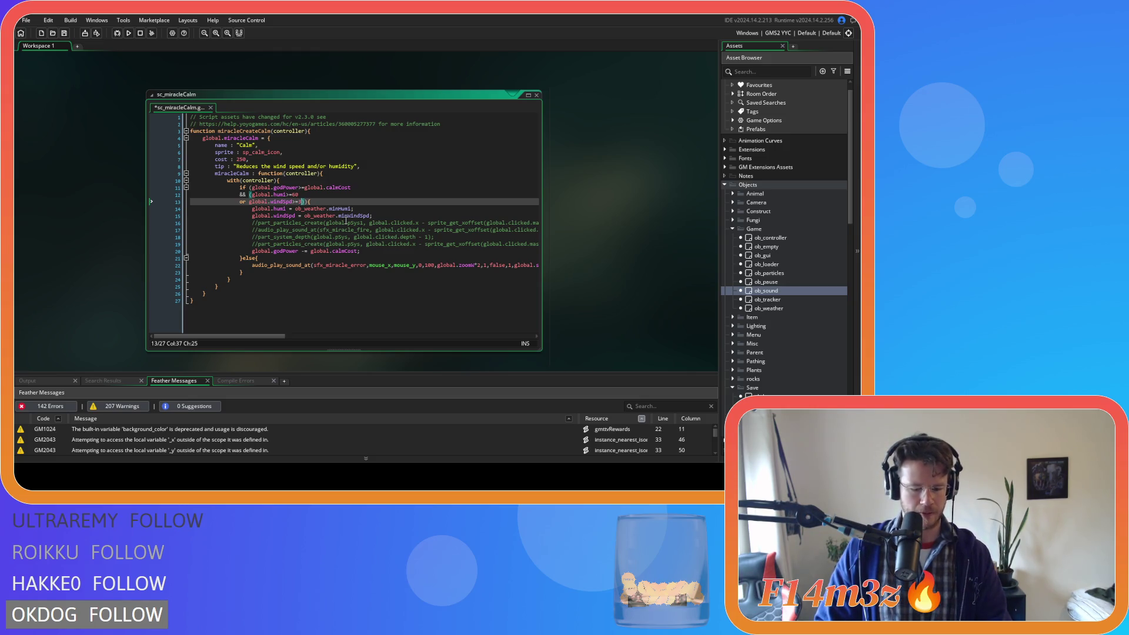
key(ctrl+s)
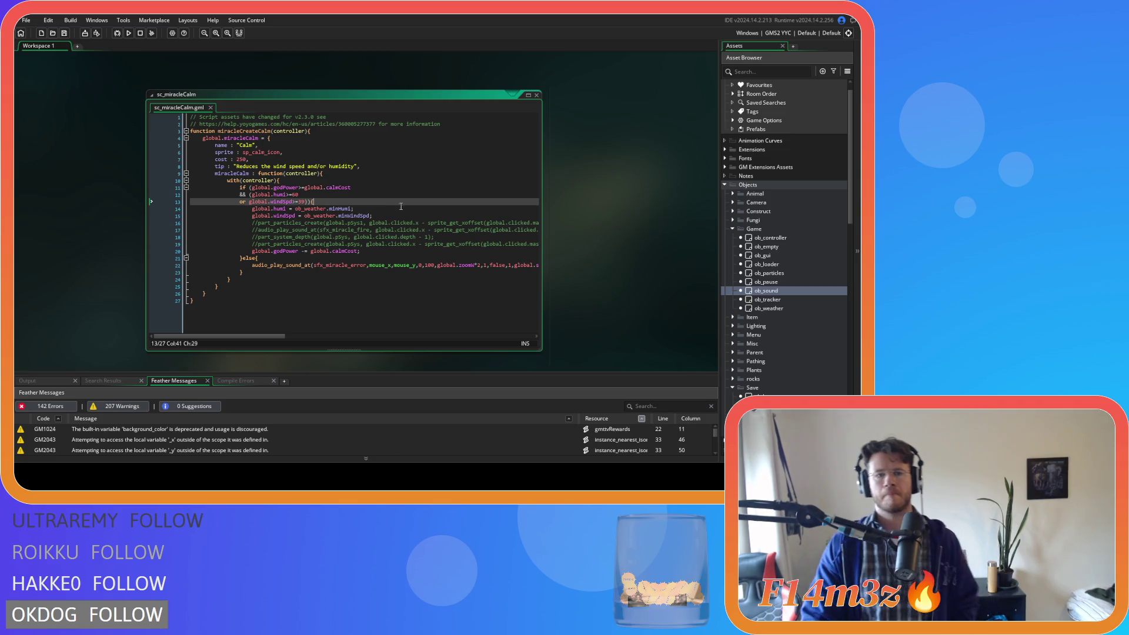
drag(356, 167, 234, 170)
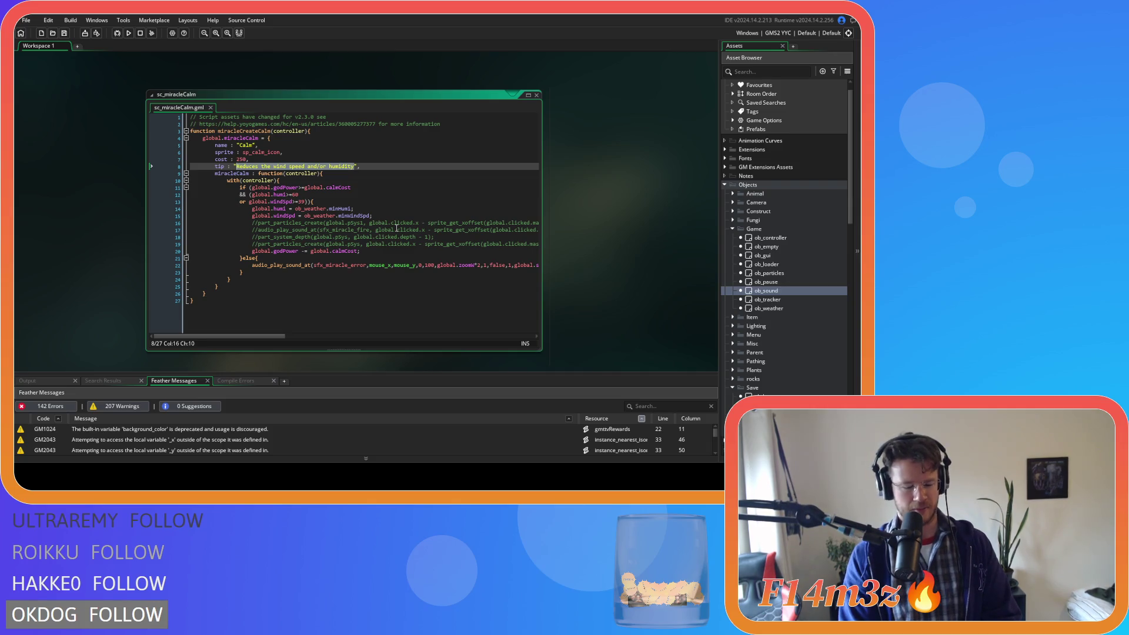
- Enter the Calm tip "Causes rain and wind storms to subside."
text(Causes )
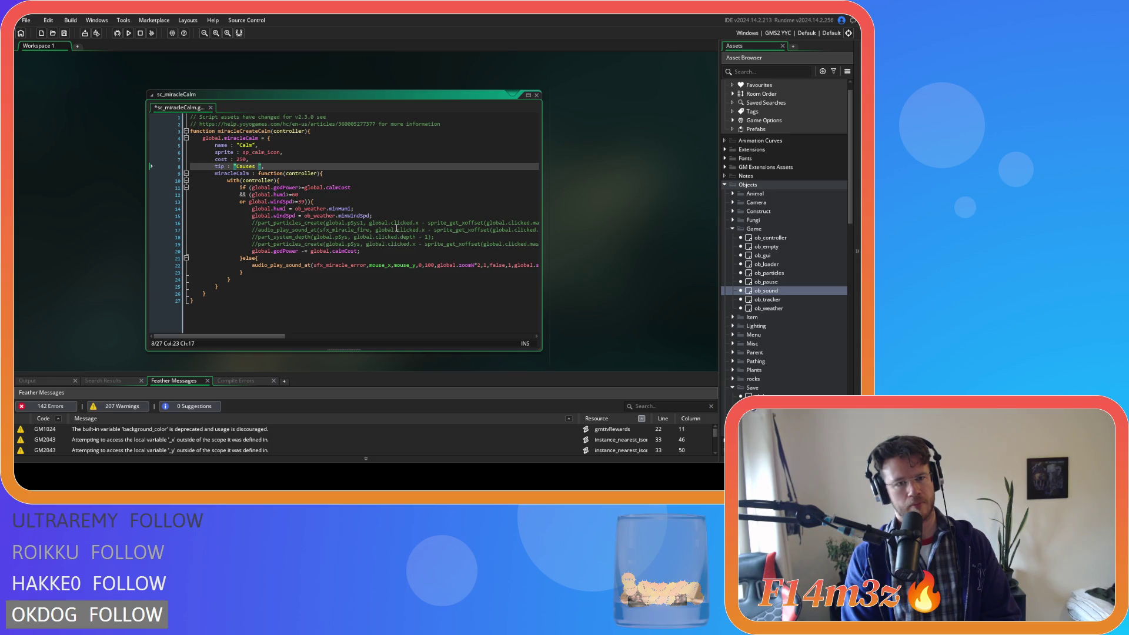
text(rain and win)
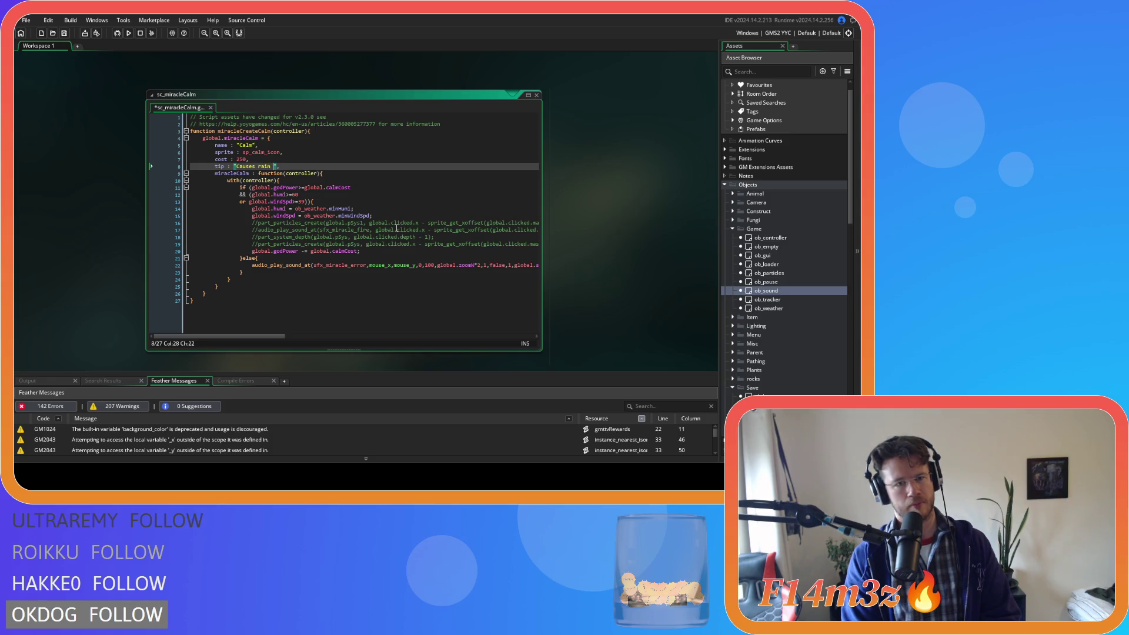
text(d storms to s)
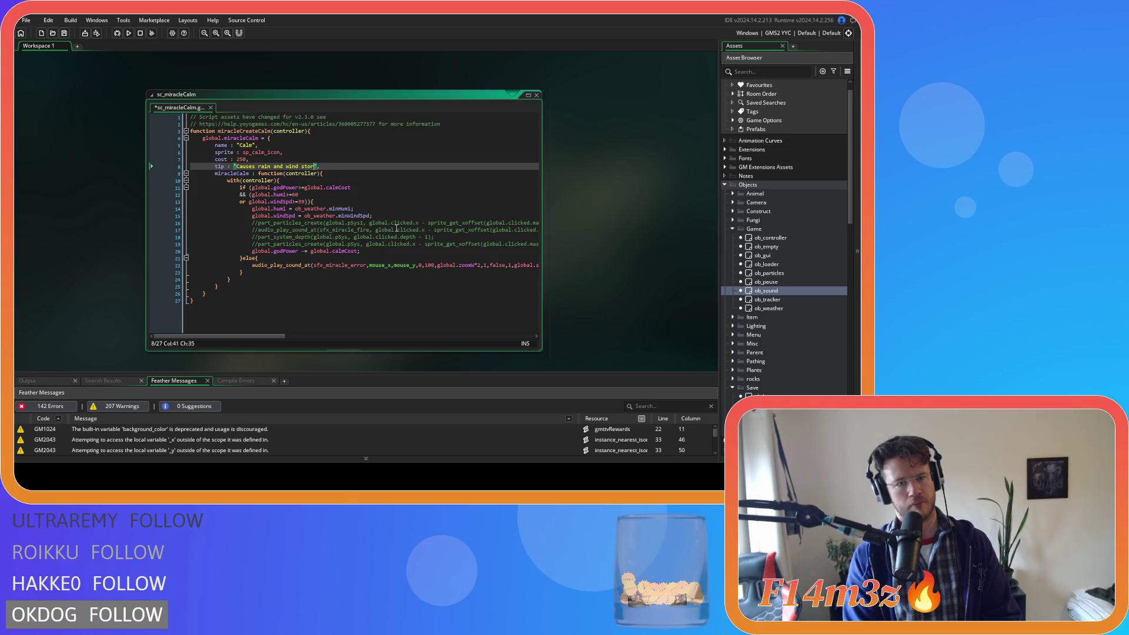
text(ubside )
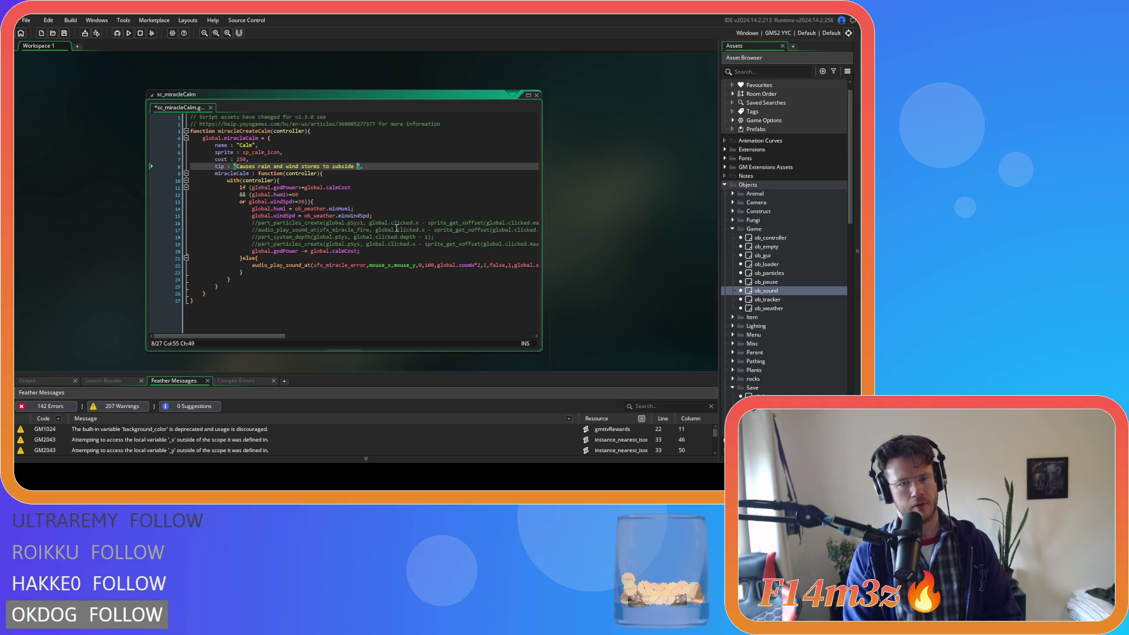
text(.)
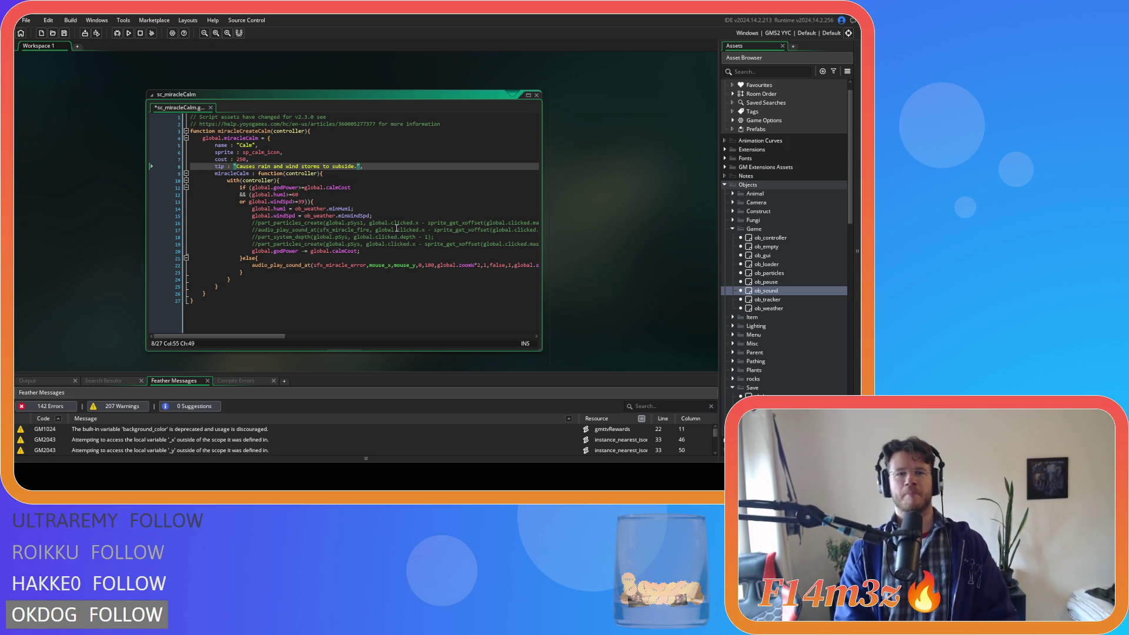
- Append the rhyme 'Rain, rain. Go away! Come again another day!' to the Calm tip and save
text(")
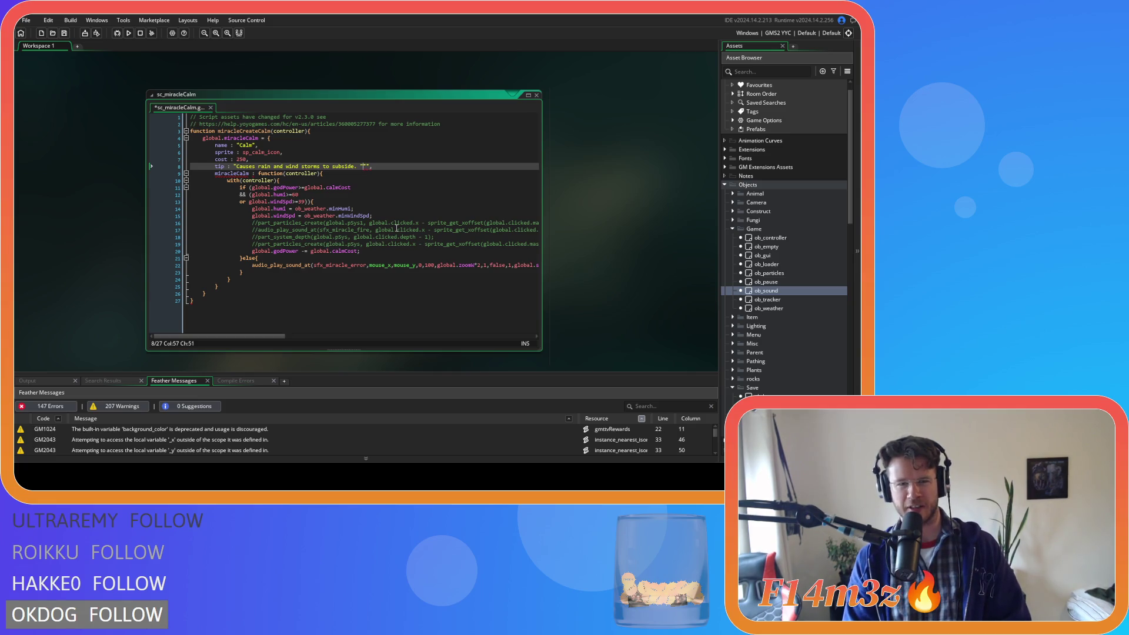
key(BackSpace)
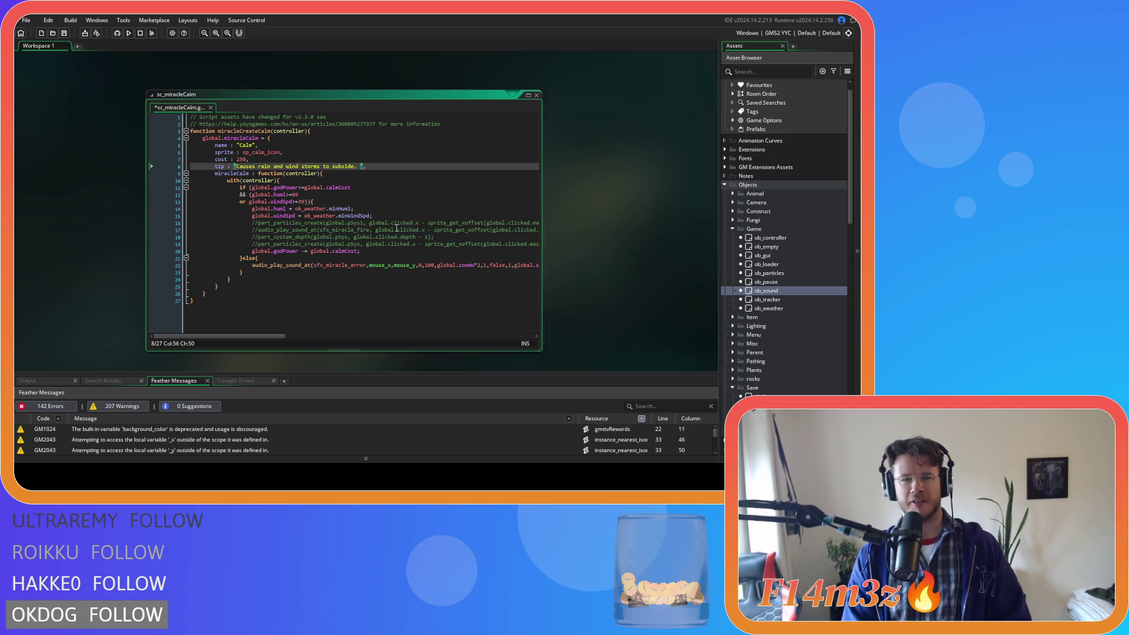
text(')
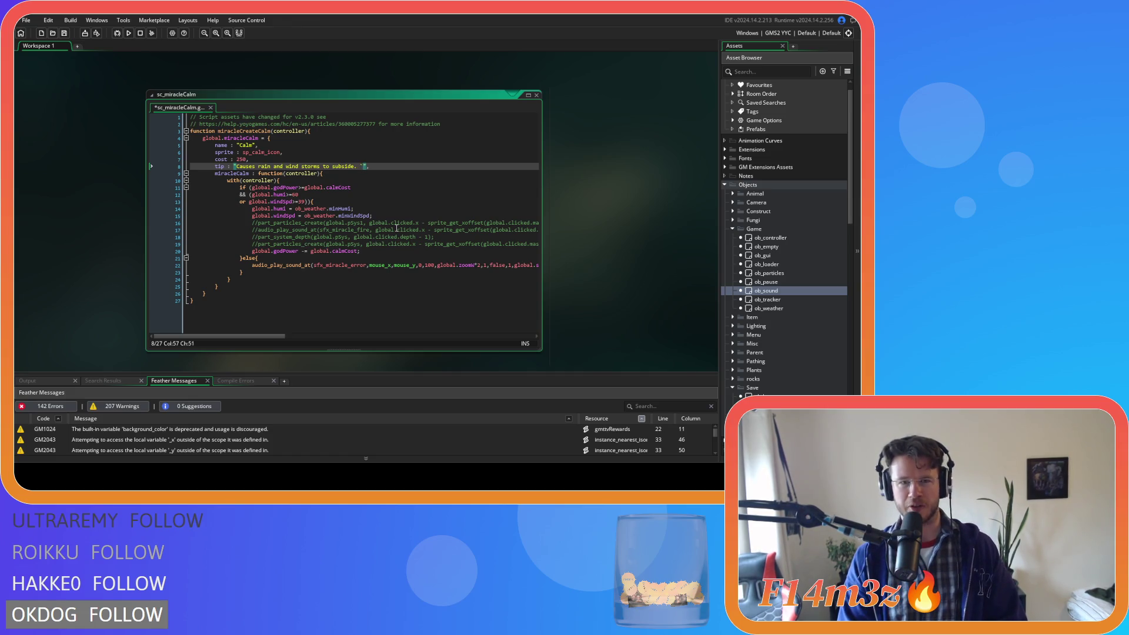
text(Rain)
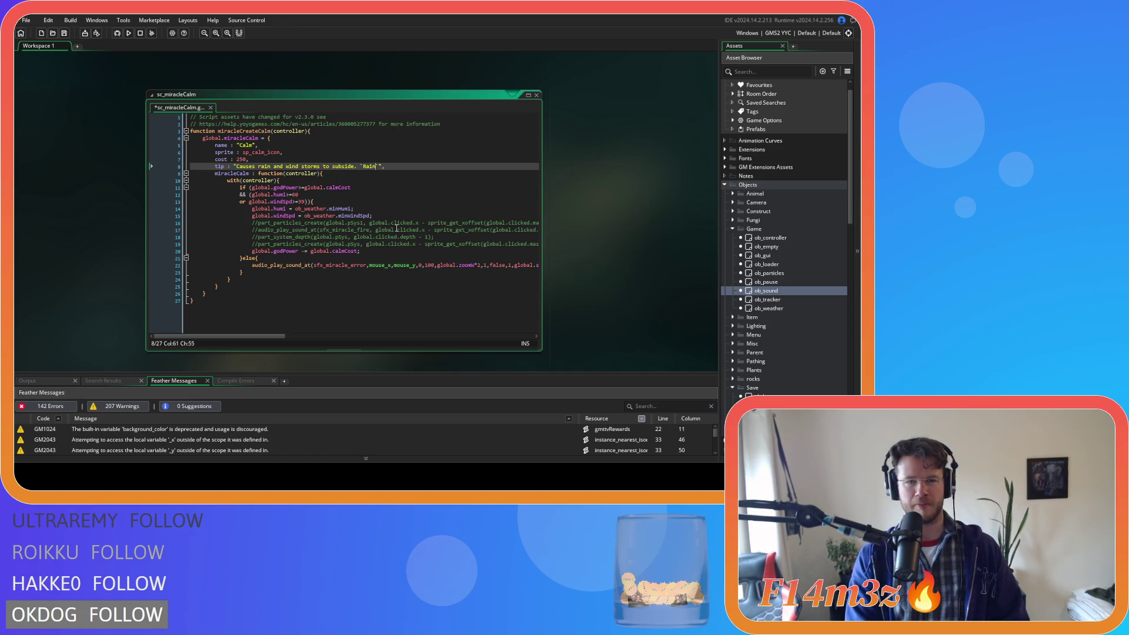
text( ,)
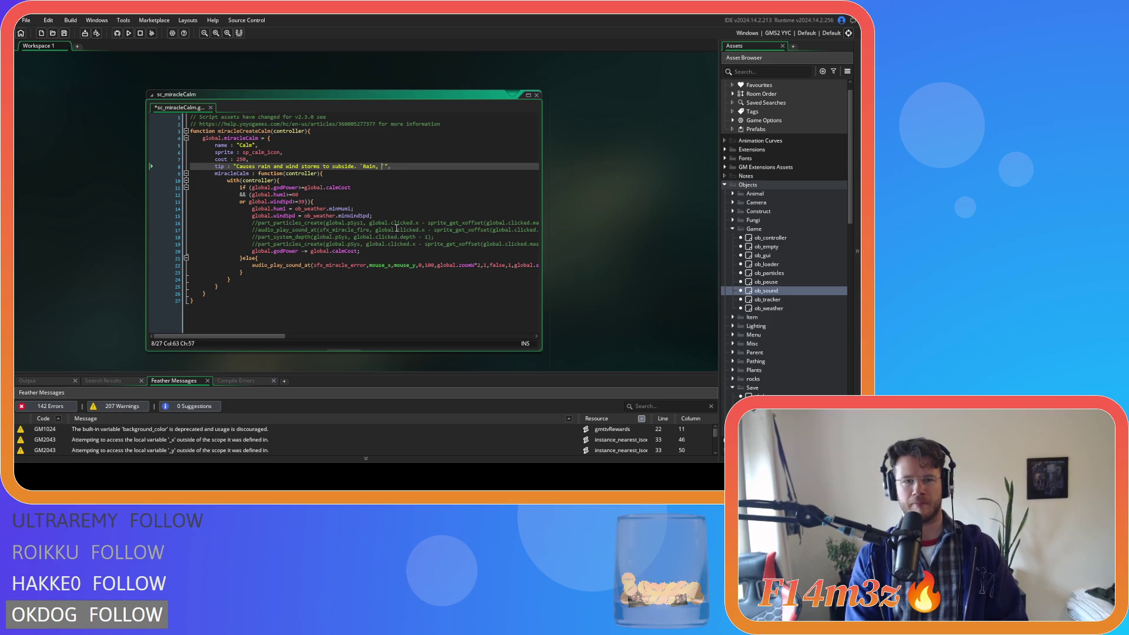
text( rain. Go aw)
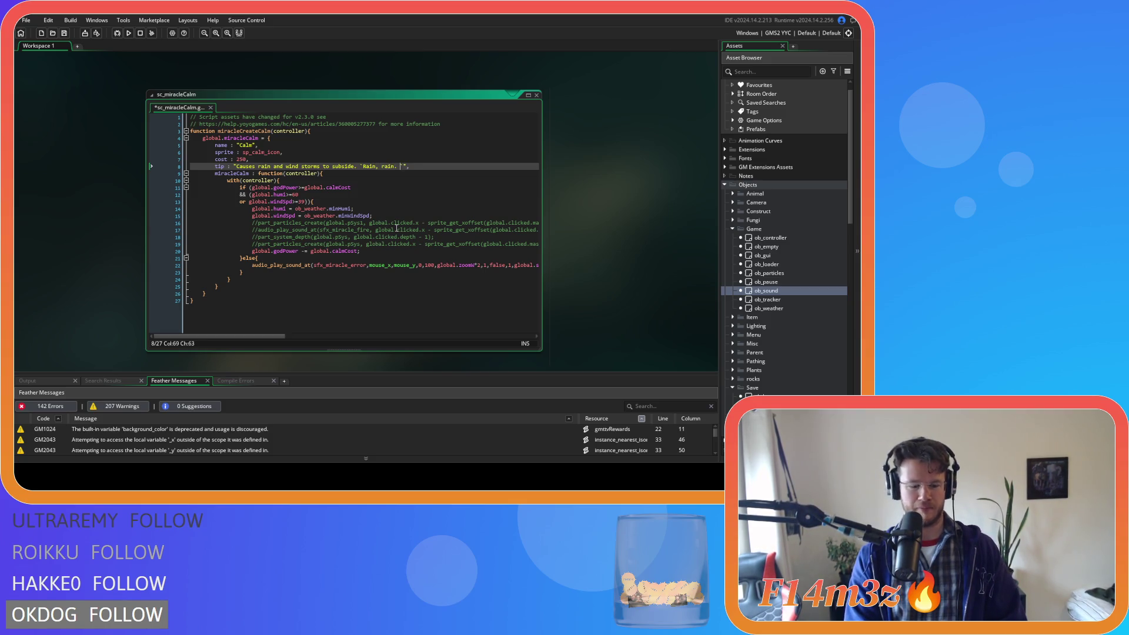
text(ay)
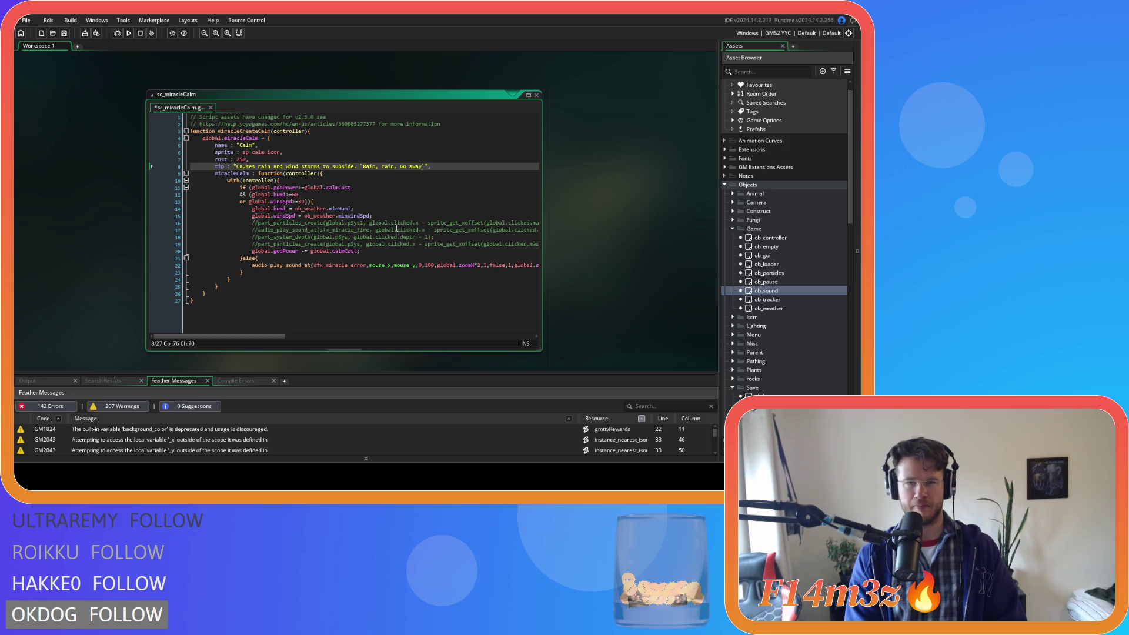
text( Come again )
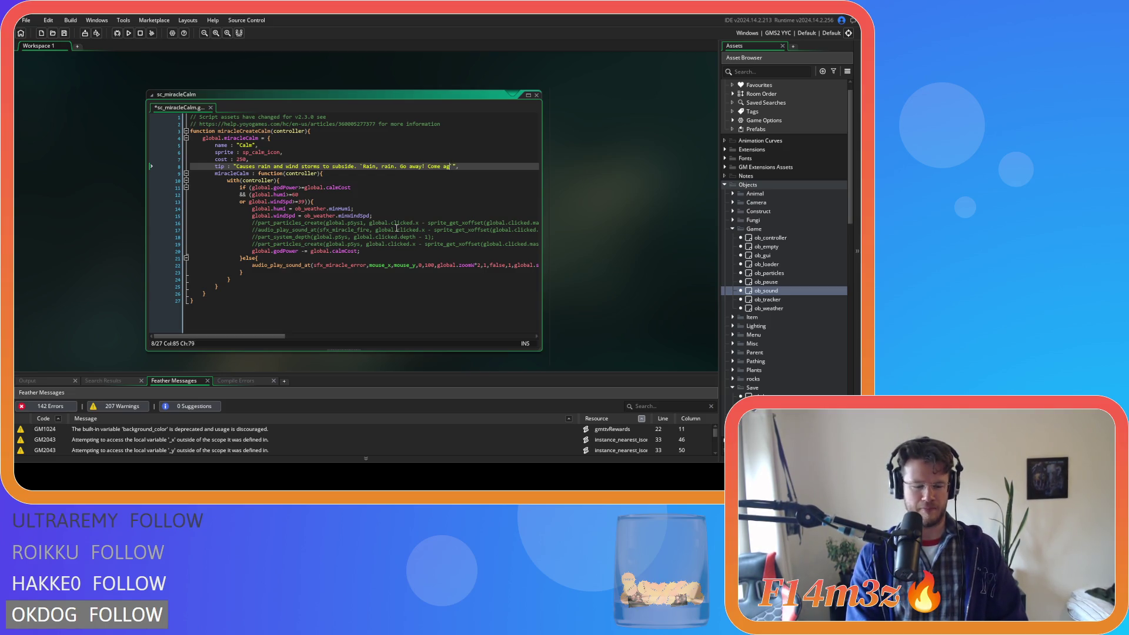
text(another day!)
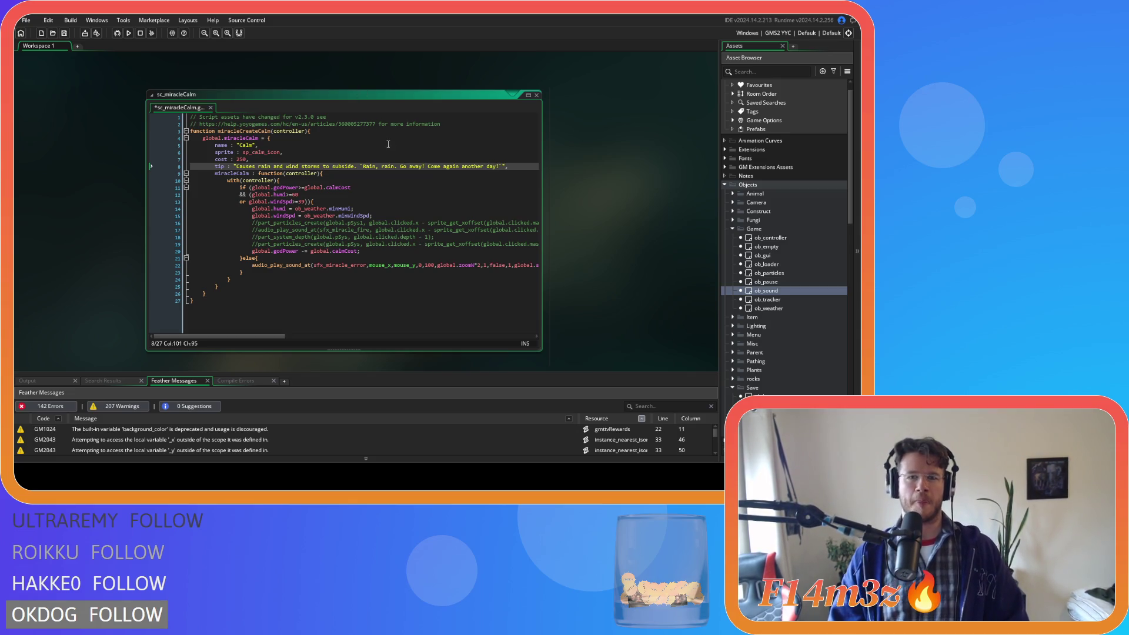
click(255, 166)
key(ctrl+s)
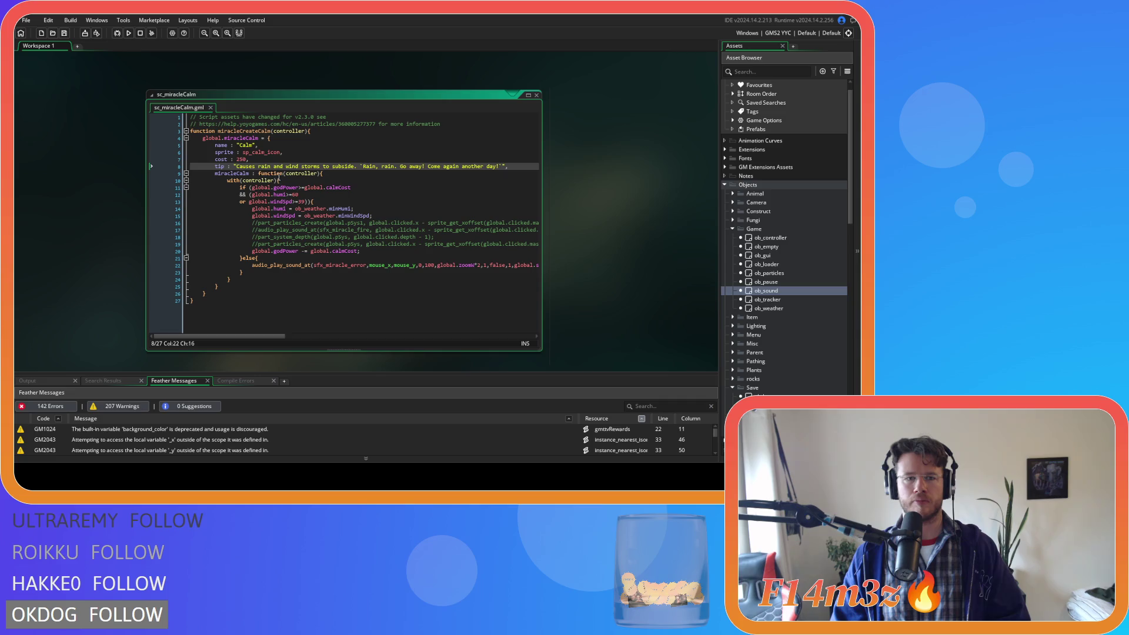
- Prefix the Calm tip with 'Controls the weather by', change 'subside' to 'pass', and save
text(Controls the weather )
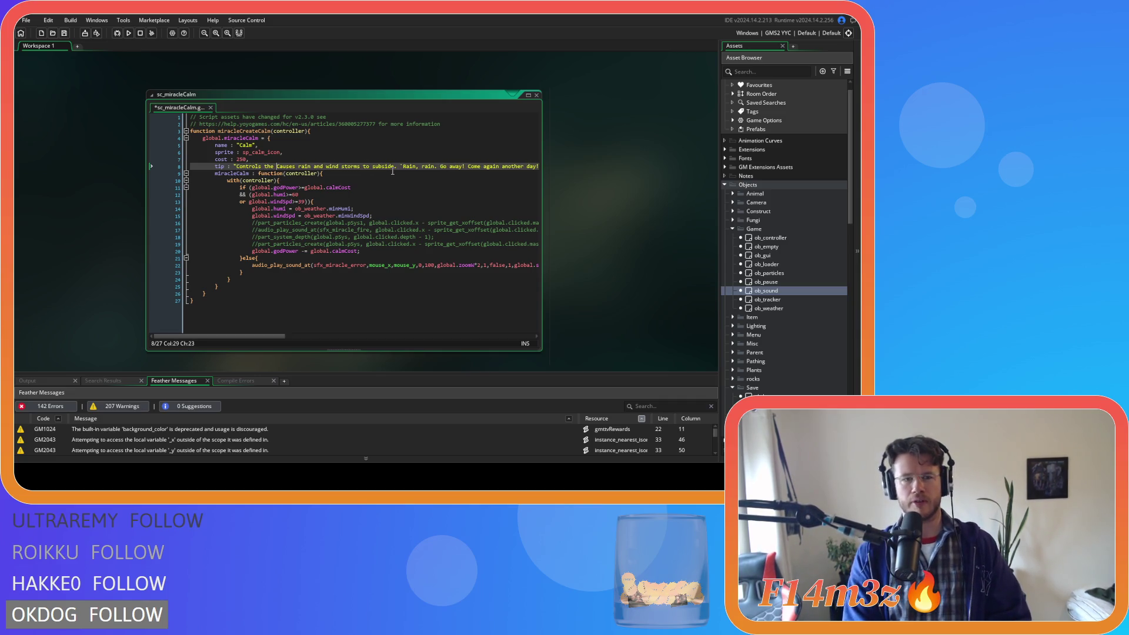
text(by)
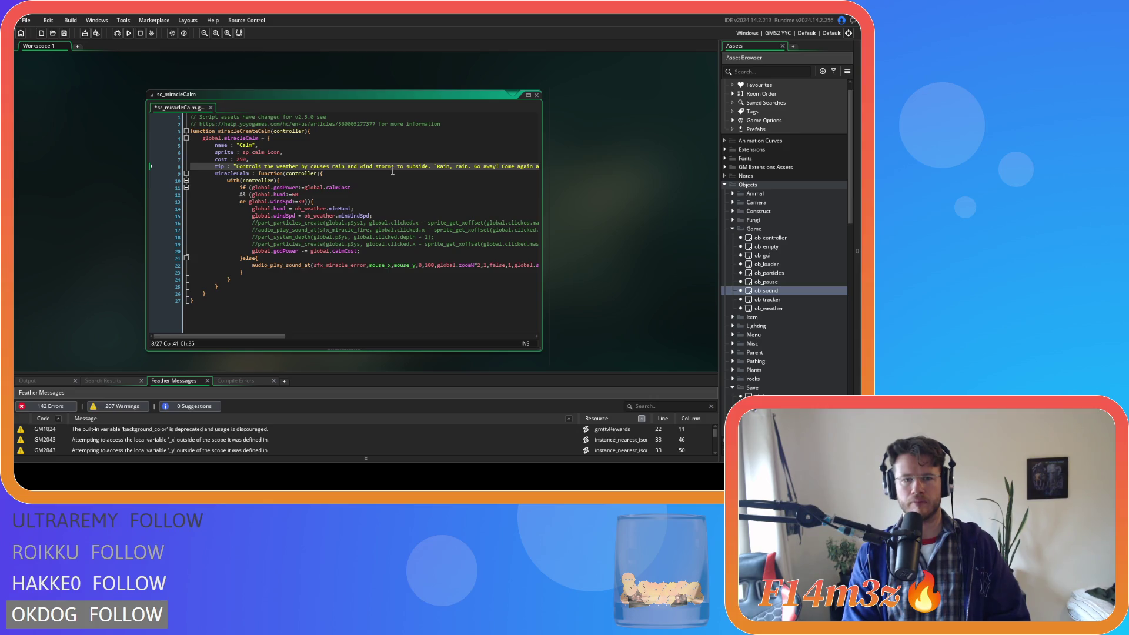
key(Right)
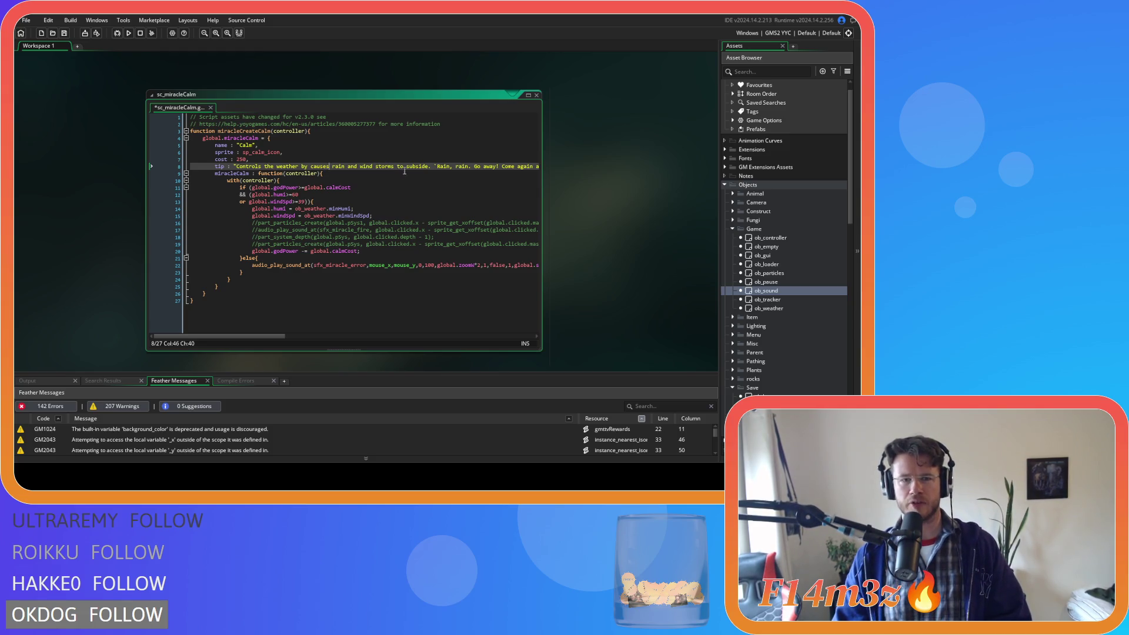
double_click(416, 167)
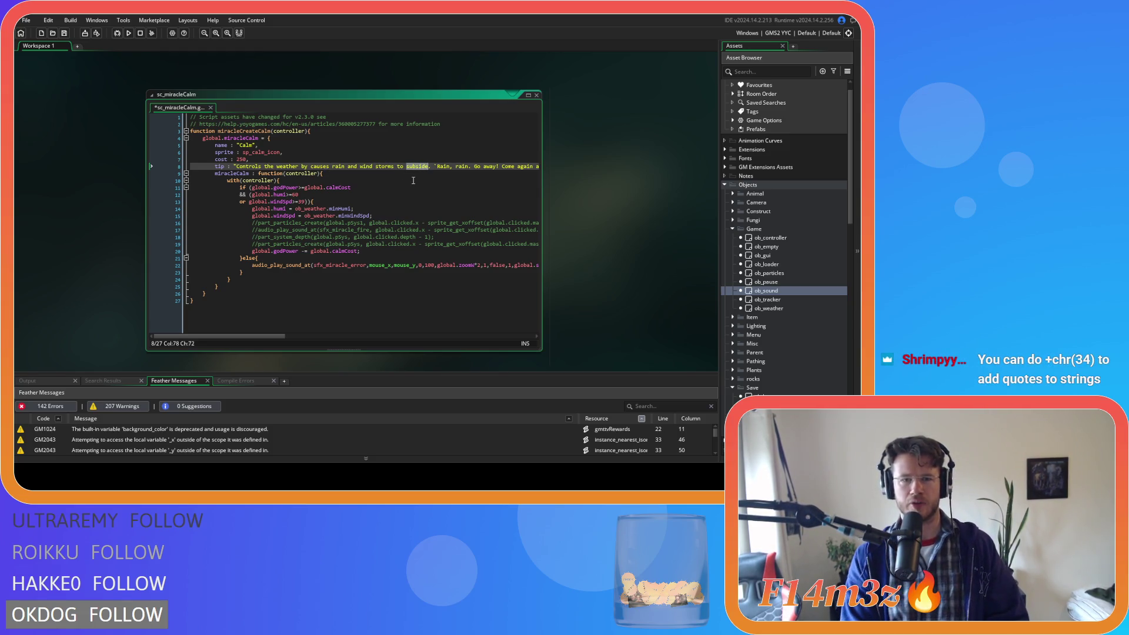
text(pass)
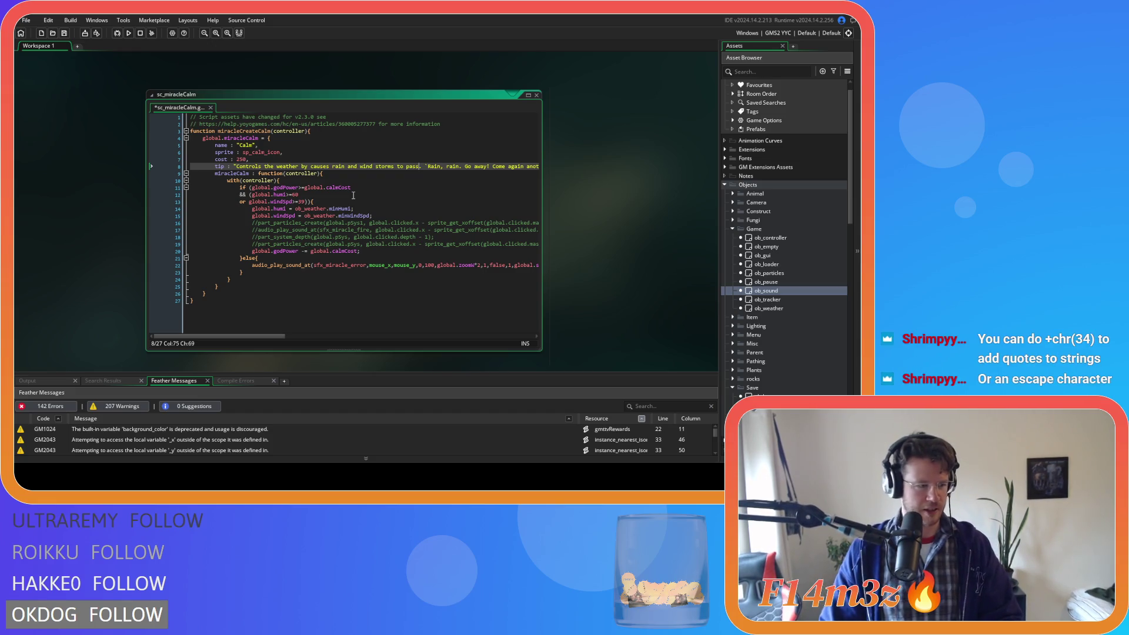
key(ctrl+s)
- Capitalise 'Rain' at the start of the rhyme in the Calm tip
click(467, 167)
mouse_move(272, 337)
mouse_down()
mouse_move(333, 338)
mouse_move(300, 332)
mouse_up()
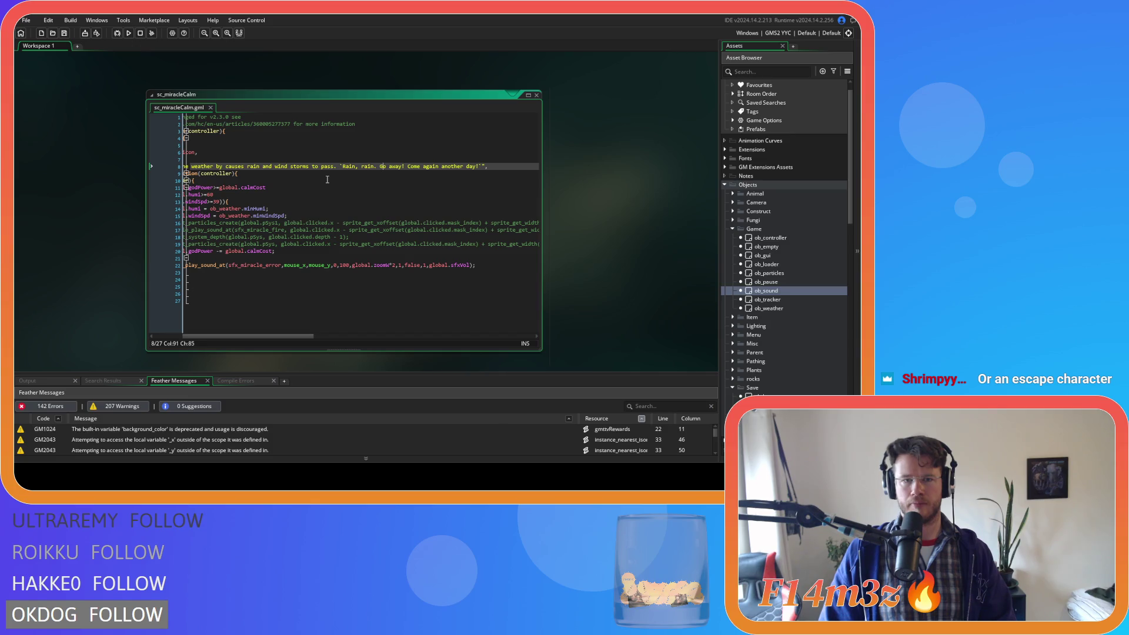
click(345, 167)
key(BackSpace)
text(R)
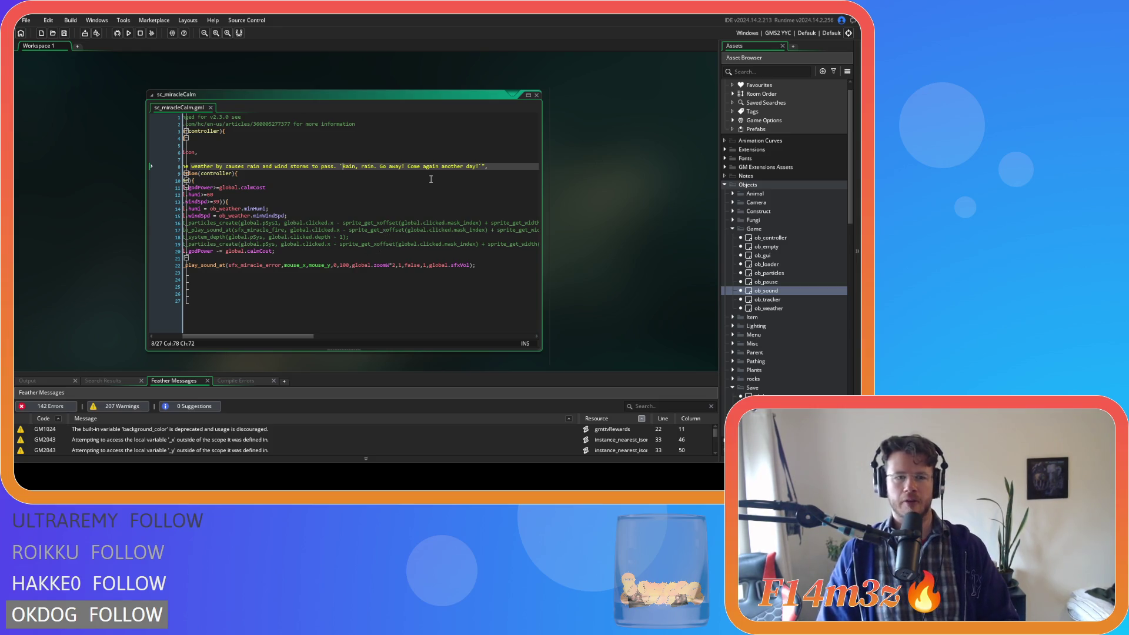
key(Up)
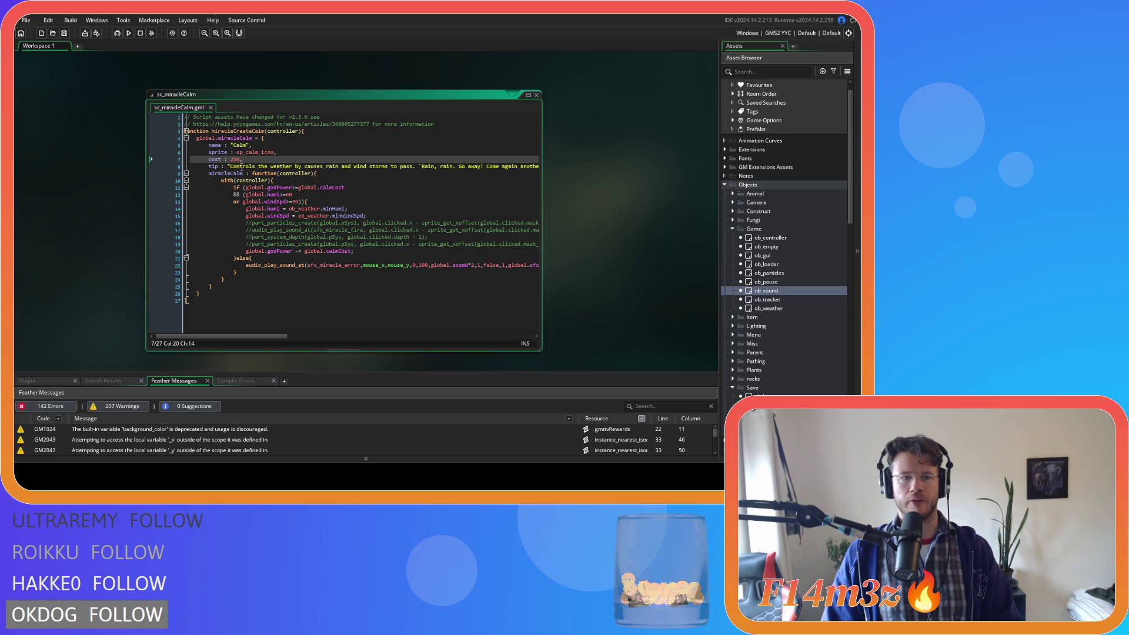
- Reword the tip to 'Controls the weather causeing rain...', dropping 'by', and save
click(241, 167)
drag(289, 167, 371, 169)
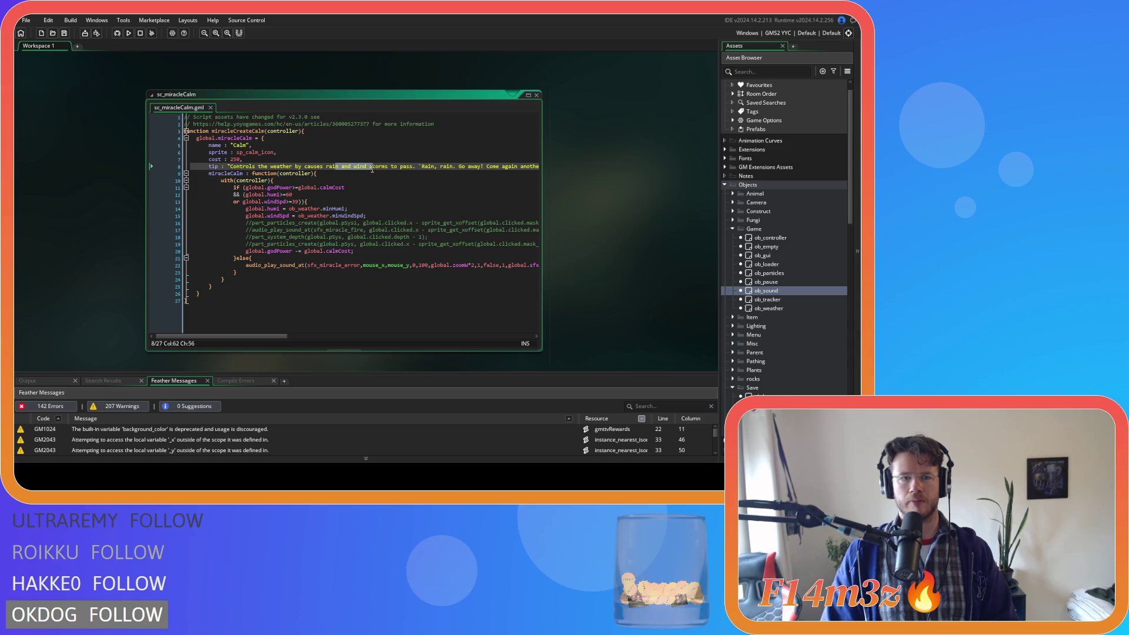
click(325, 166)
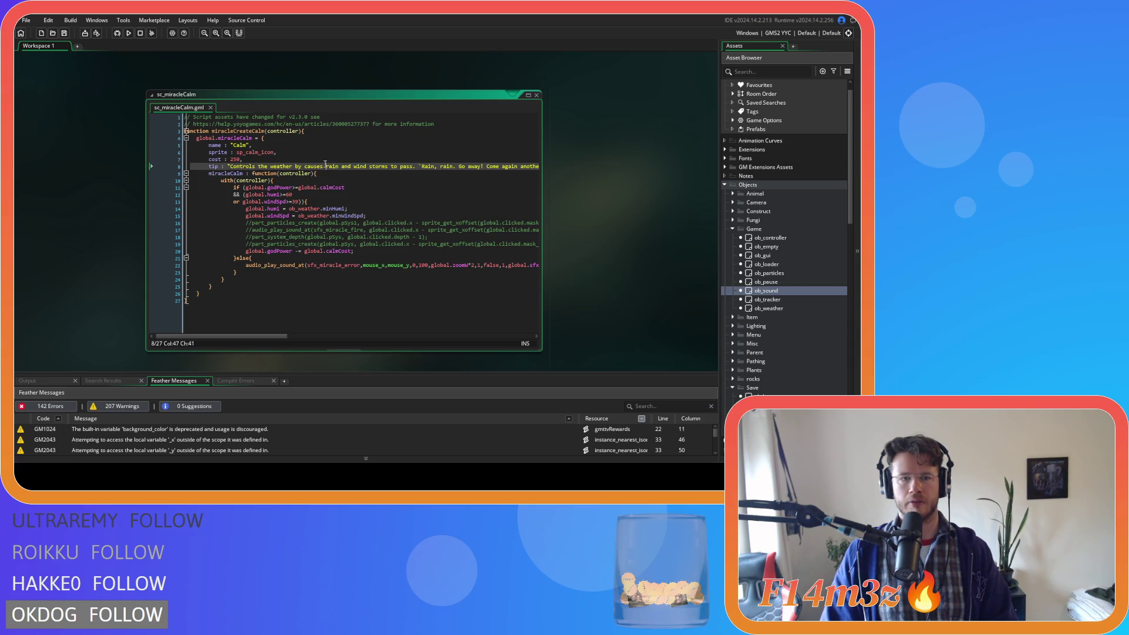
text(ing)
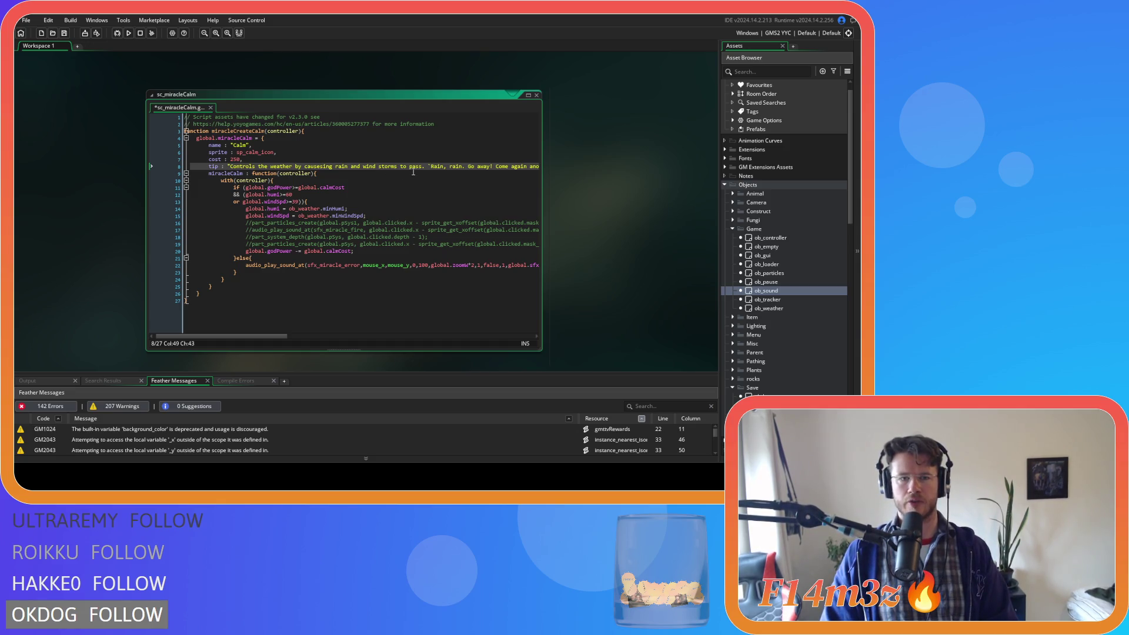
click(294, 167)
key(Delete)
key(Delete)
key(Delete)
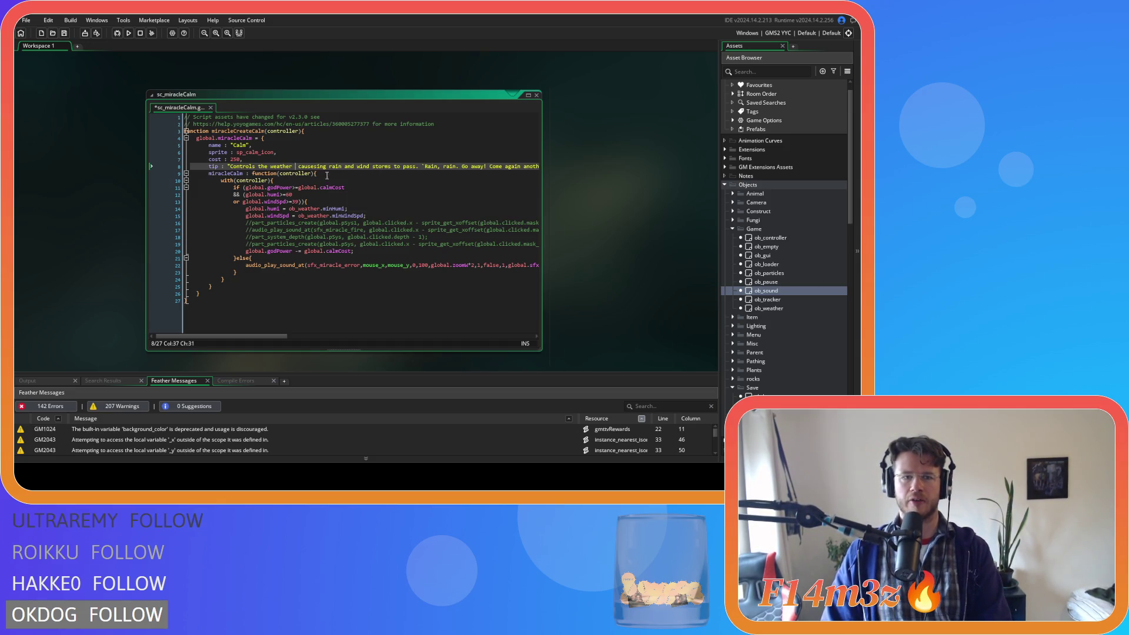
text(,)
key(BackSpace)
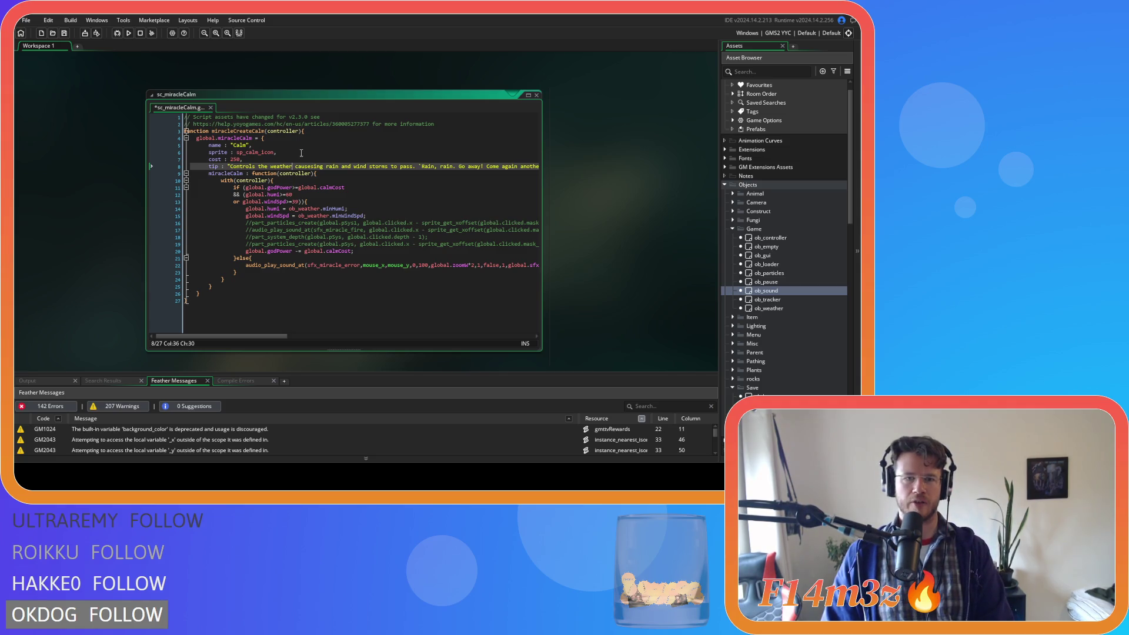
mouse_move(265, 337)
mouse_down()
mouse_move(282, 339)
mouse_move(259, 339)
mouse_up()
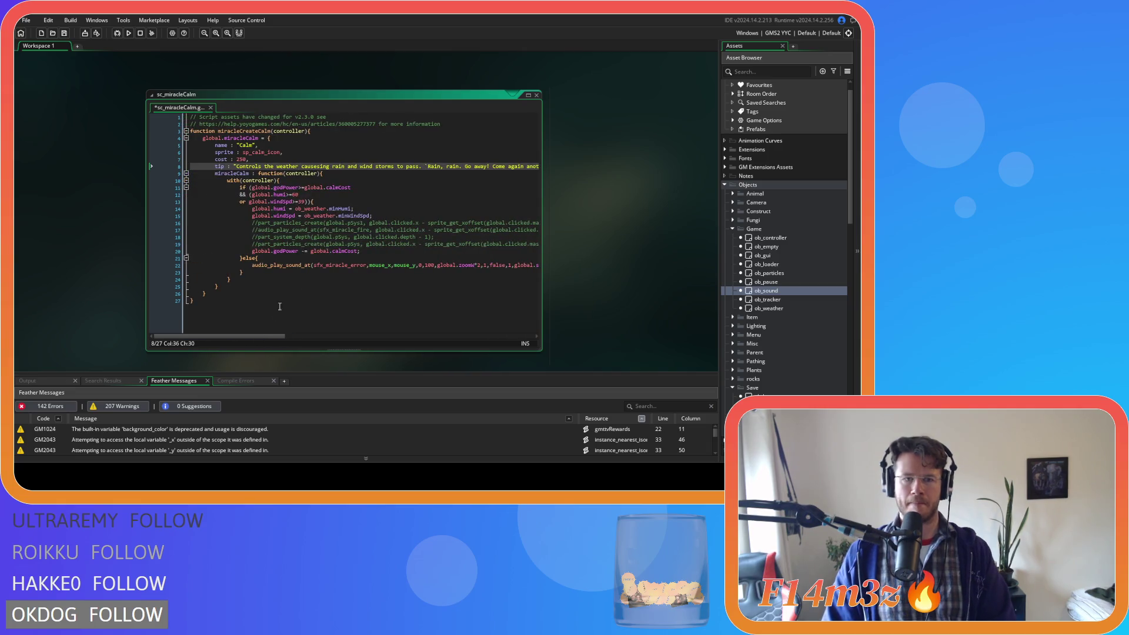
key(ctrl+s)
click(354, 179)
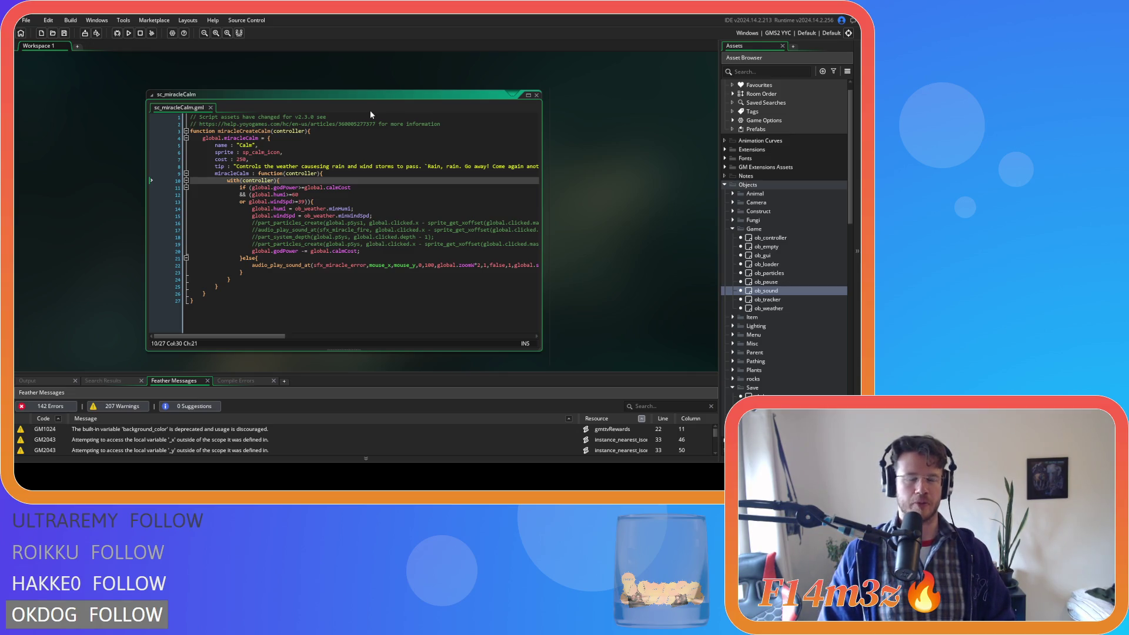
scroll(369, 111, down, 5)
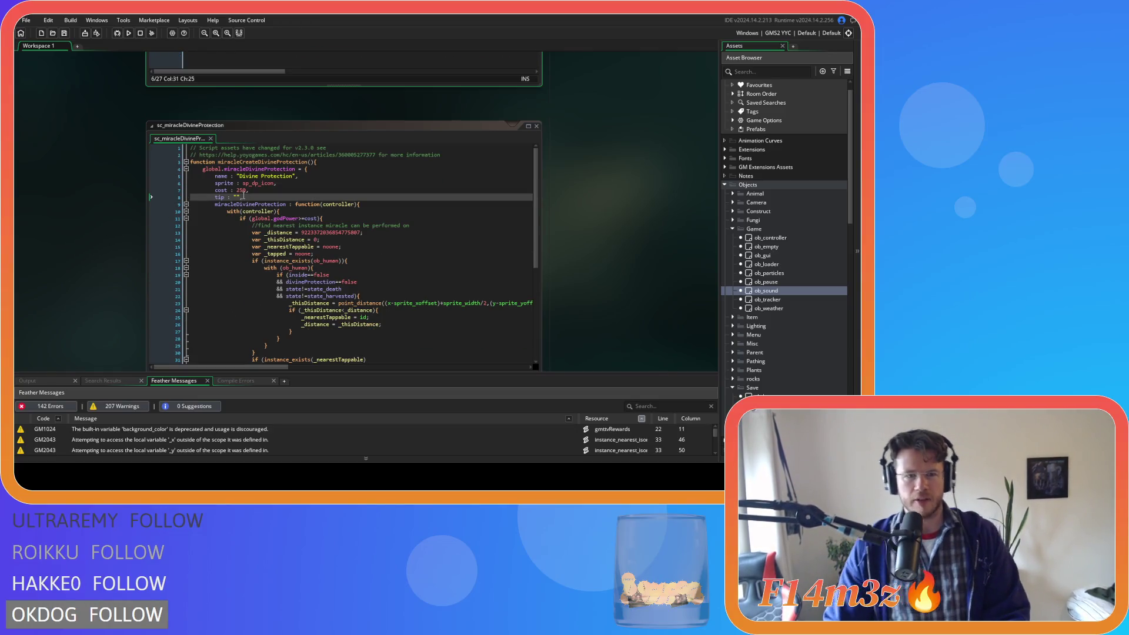
- Fill the Divine Protection tip with 'Envelops the targeted follow in a shield of light...' sentence
click(236, 198)
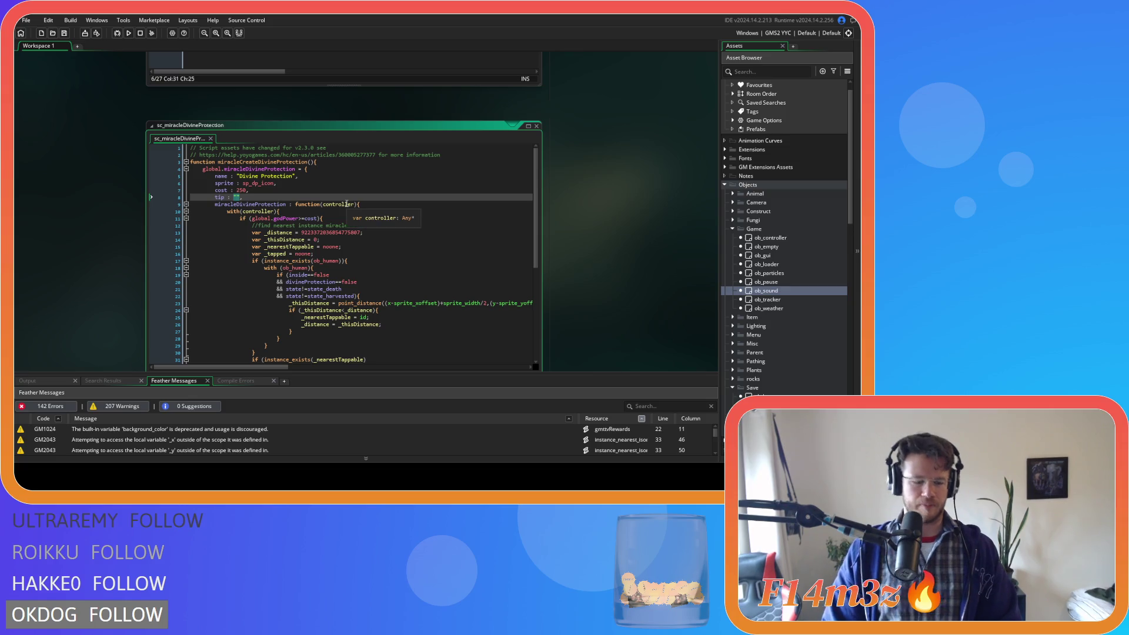
text(Envelops )
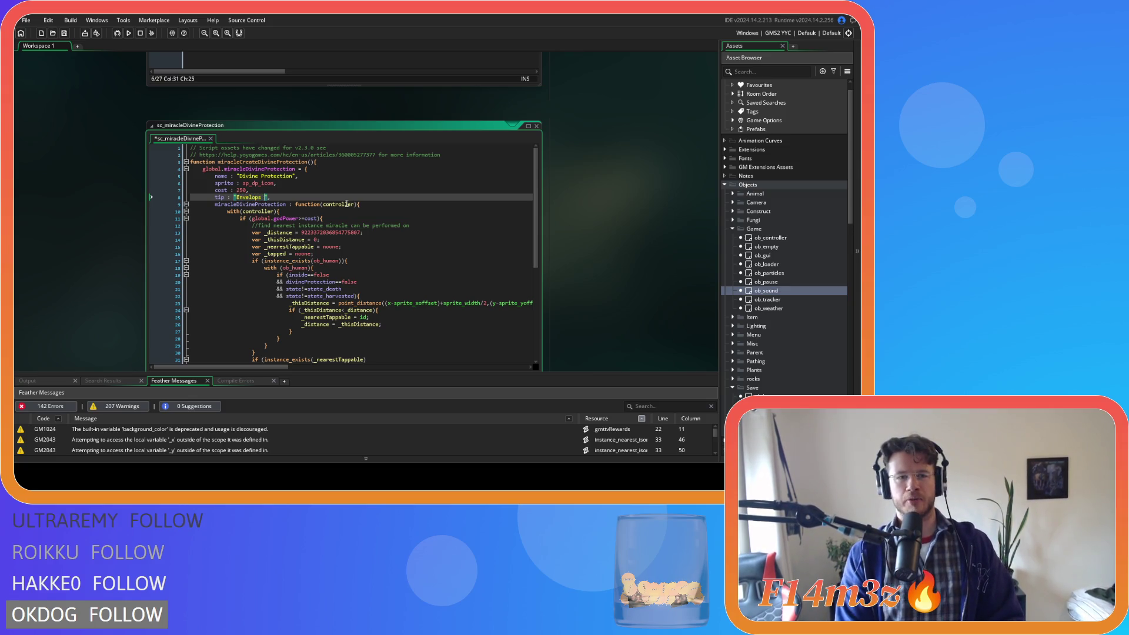
text(the )
text(targeted fo)
text(llow )
text(in a )
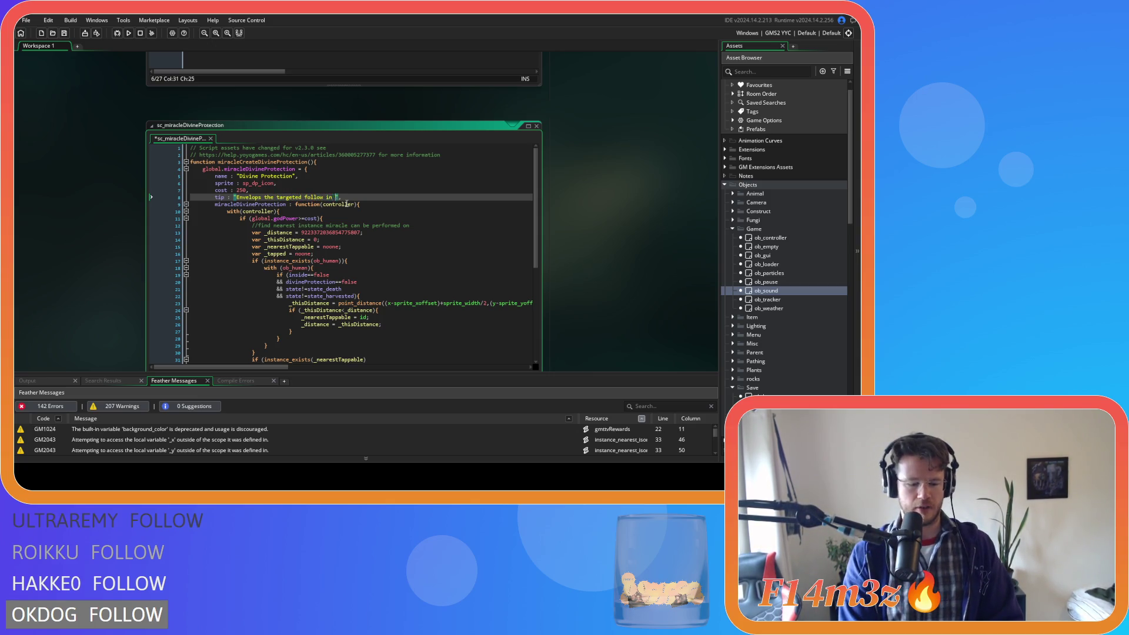
text(shield )
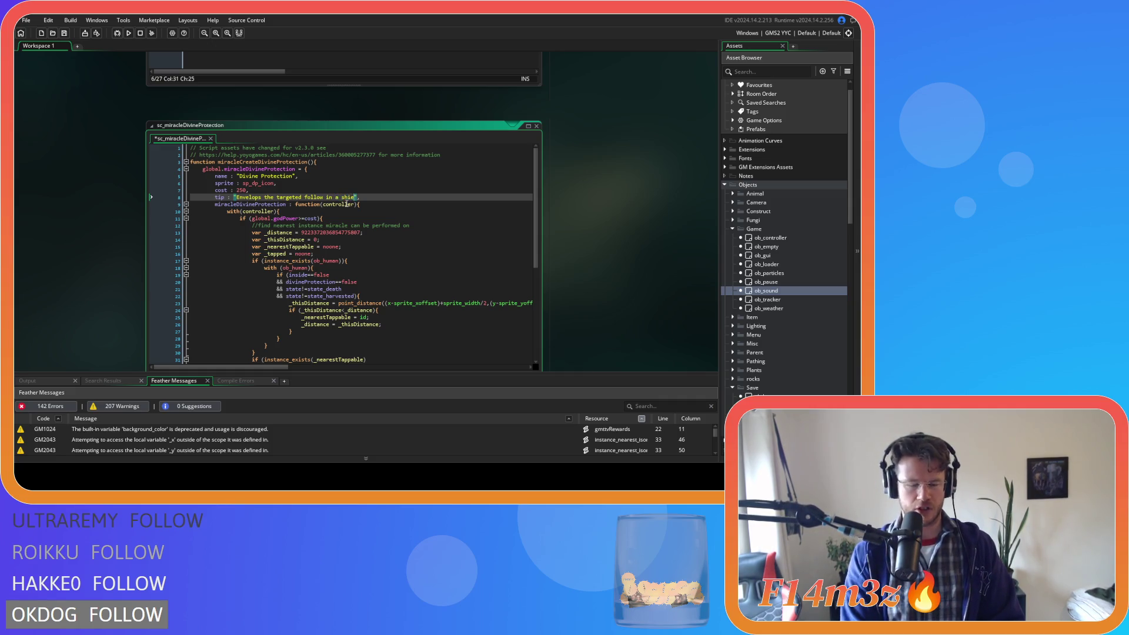
text(of light)
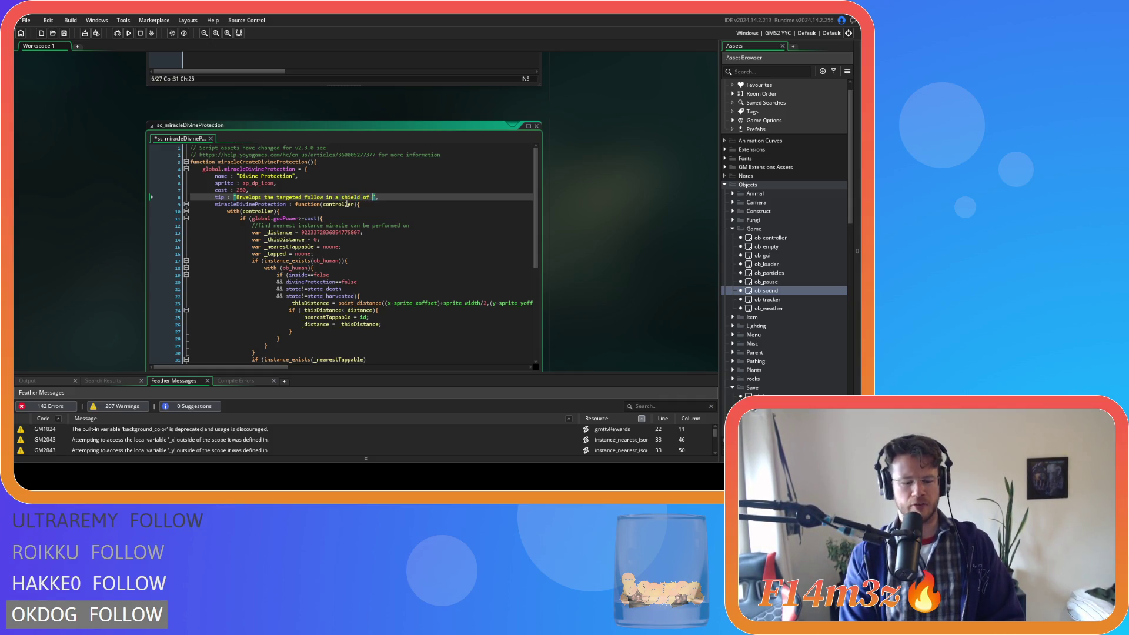
text( that )
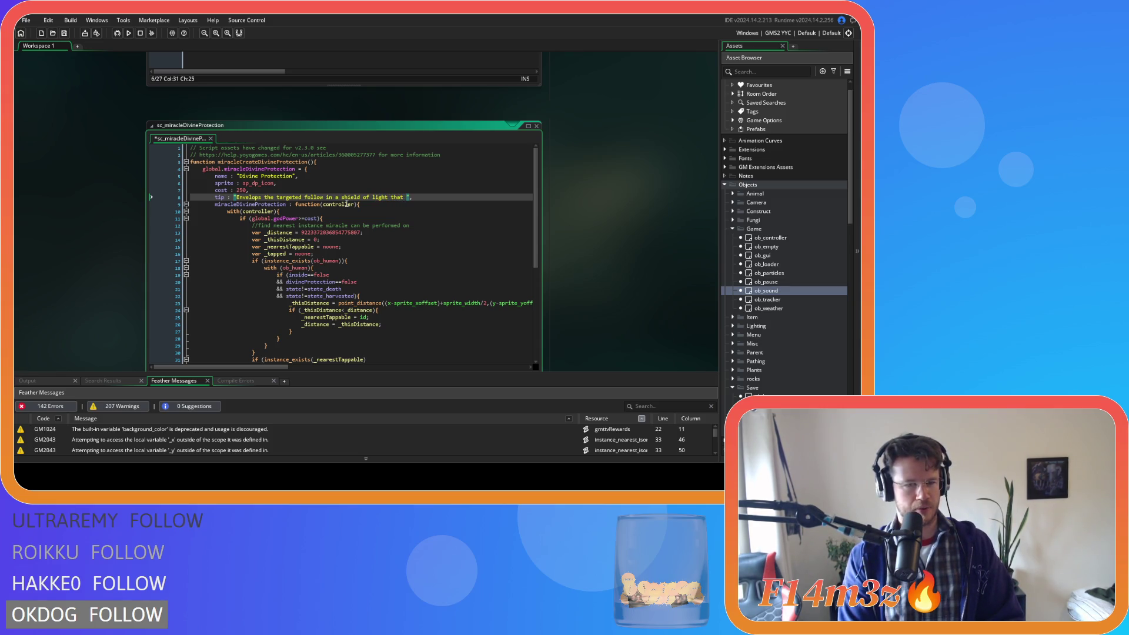
text(prevents al)
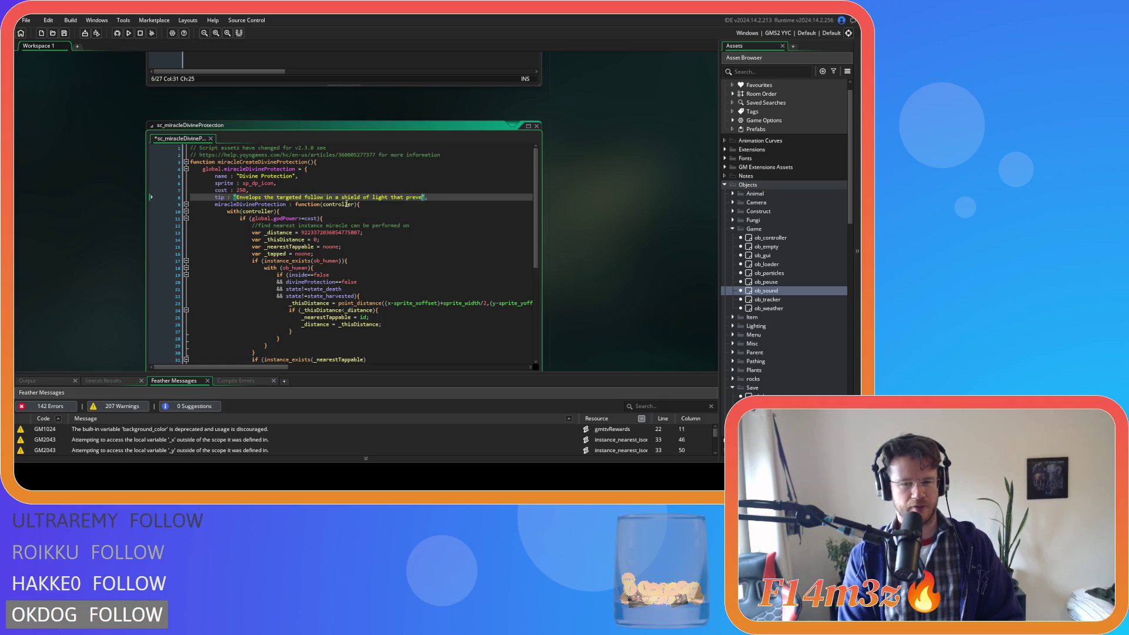
text(l incoming da)
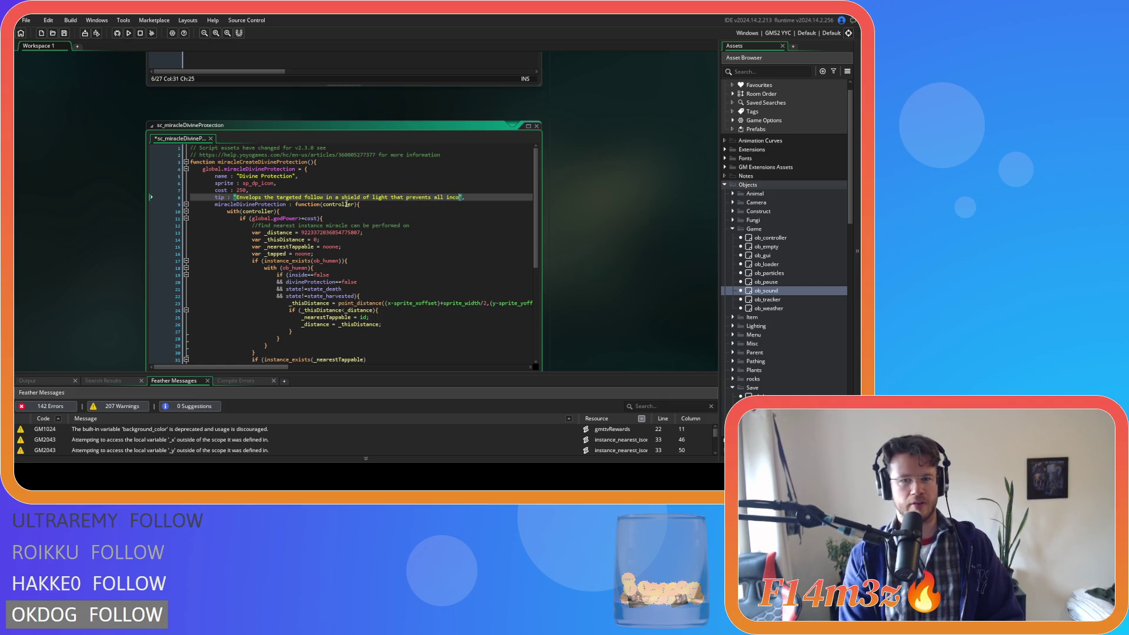
text(mage)
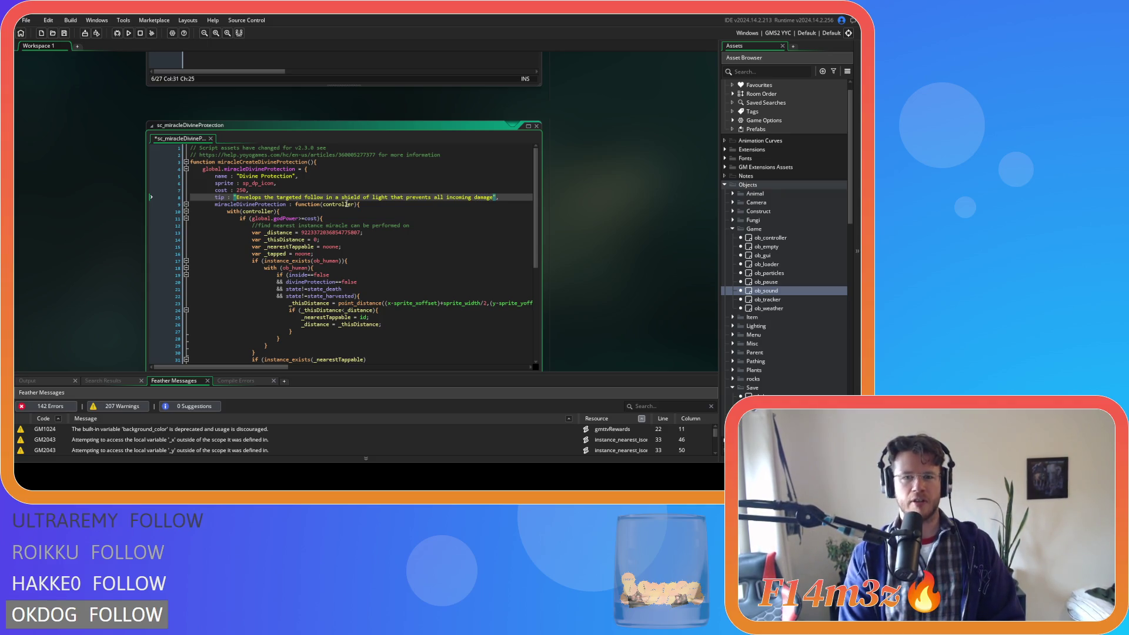
text(.)
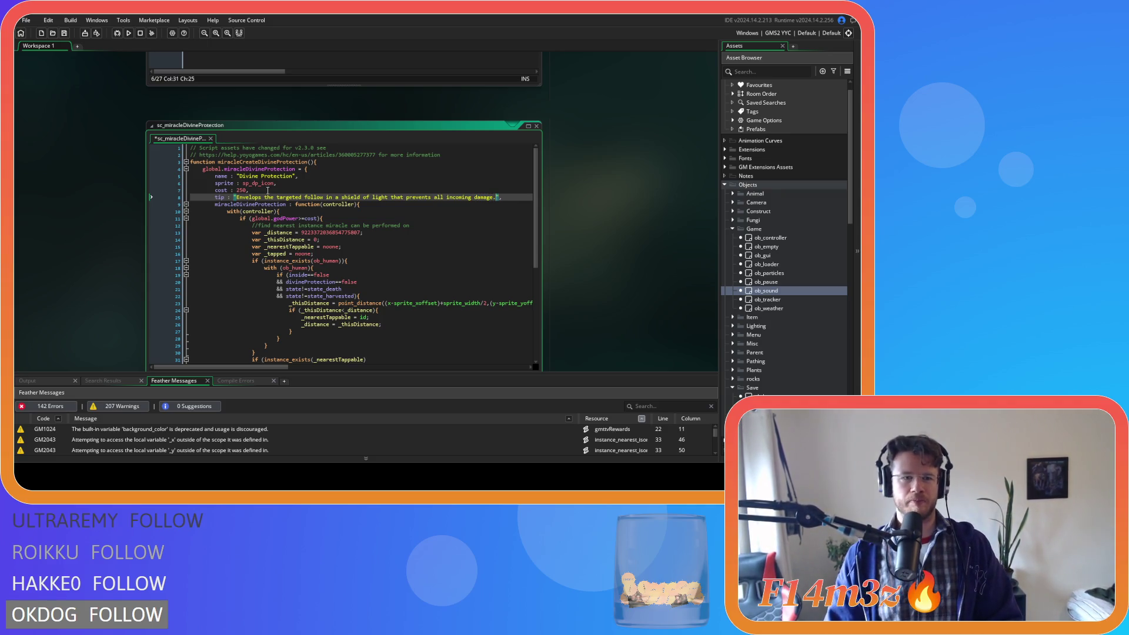
key(Up)
scroll(120, 134, up, 5)
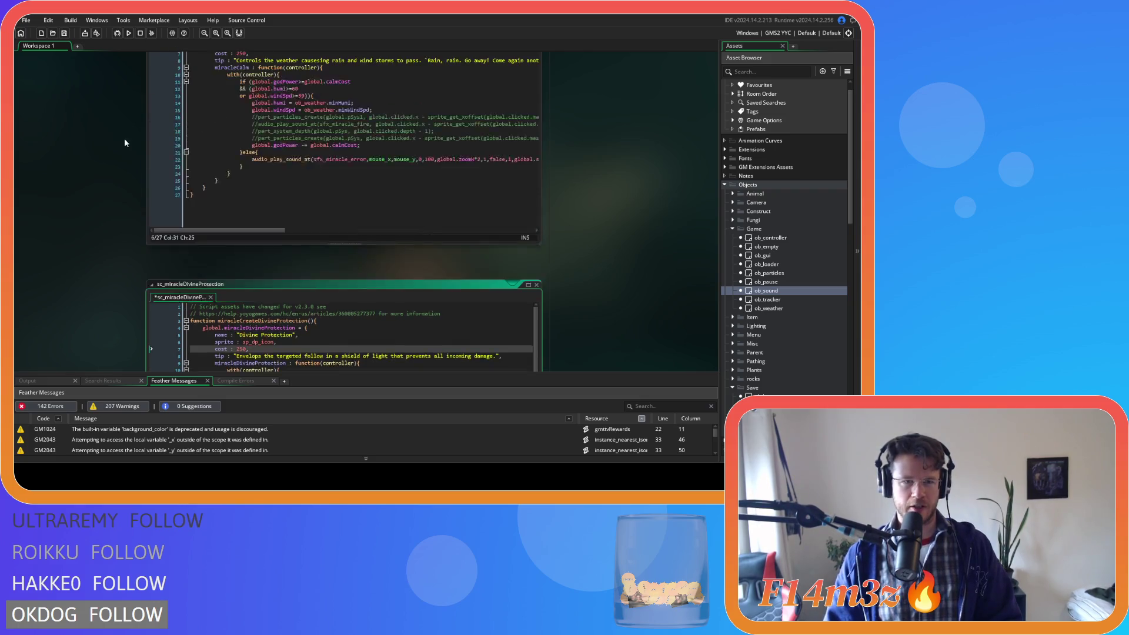
- Duplicate the Calm cost line into a new duration : noone field below cost 250
click(269, 160)
key(ctrl+d)
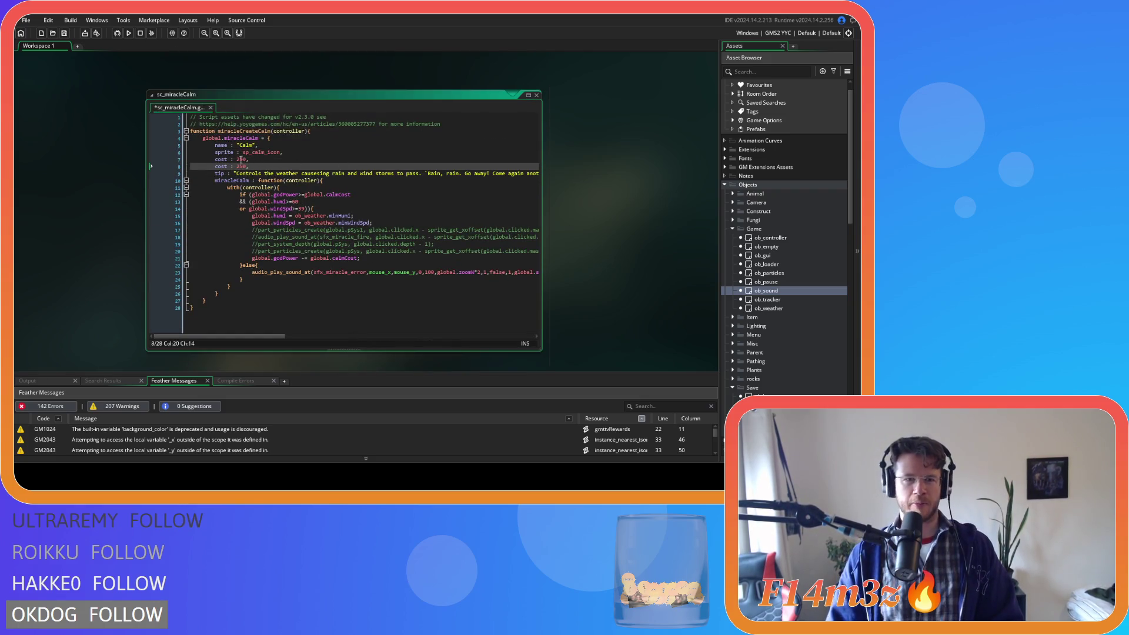
double_click(221, 167)
text(duration)
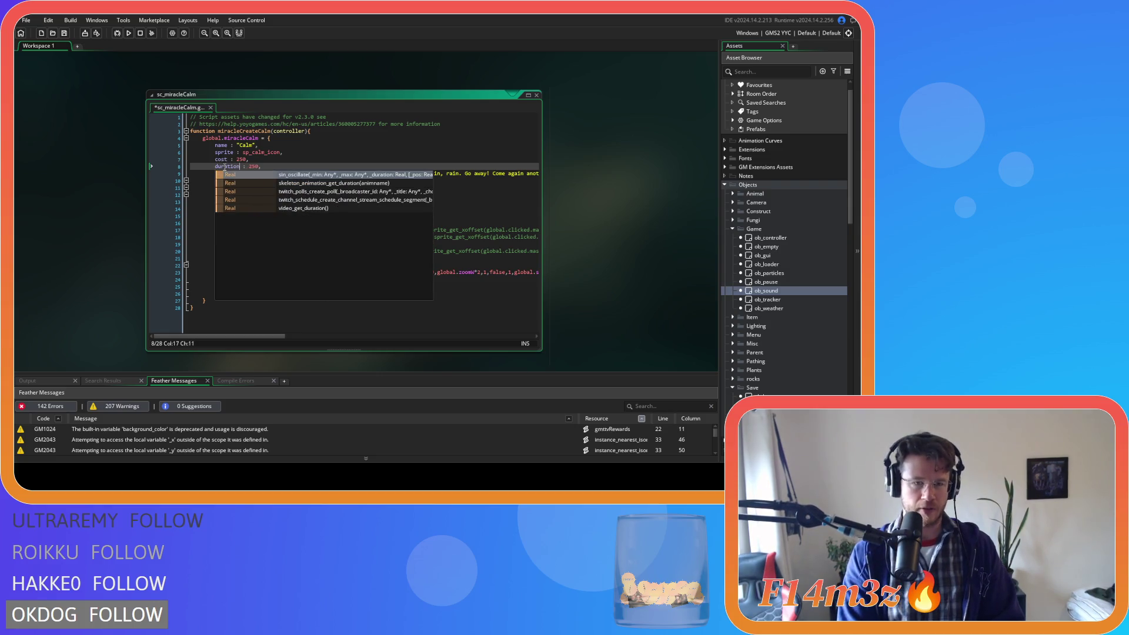
double_click(253, 166)
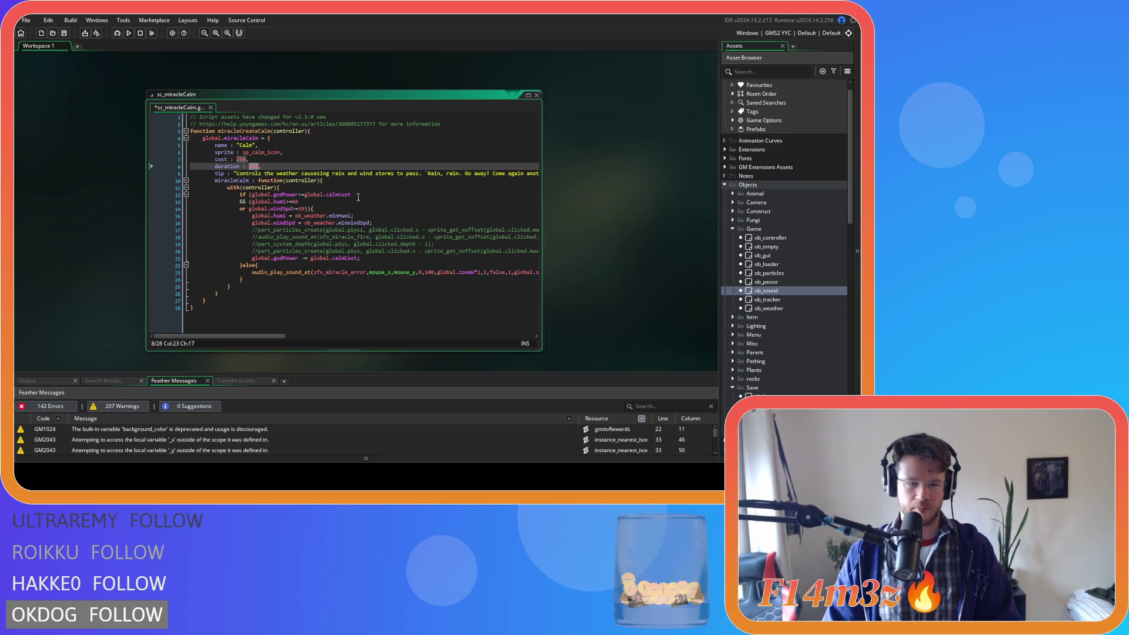
text(noone)
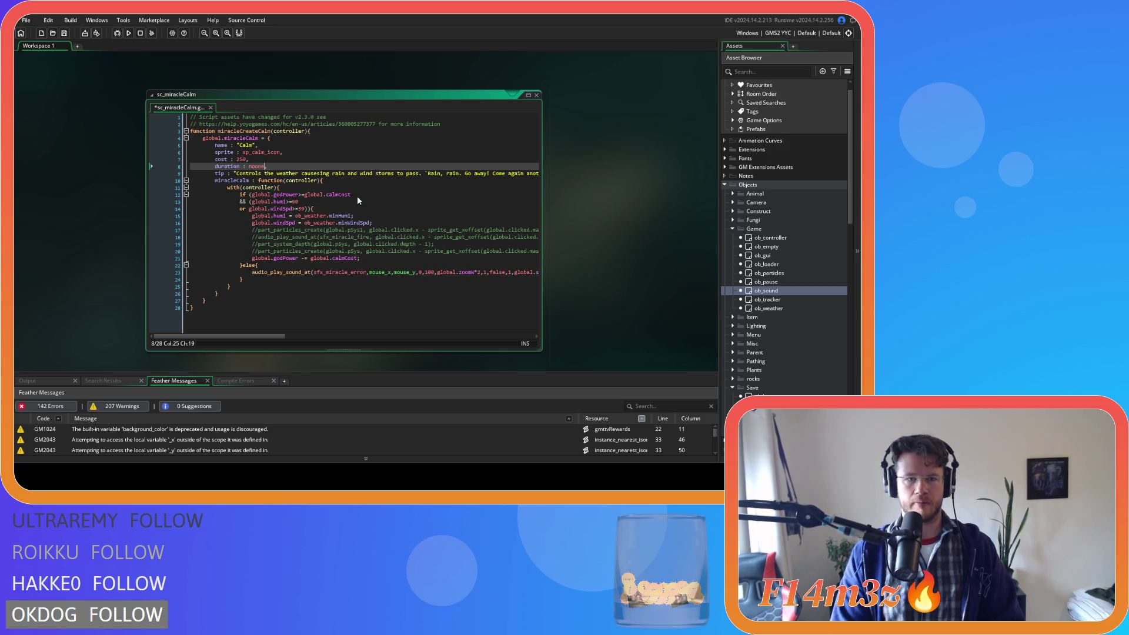
key(Up)
key(Down)
key(Home)
key(ctrl+Tab)
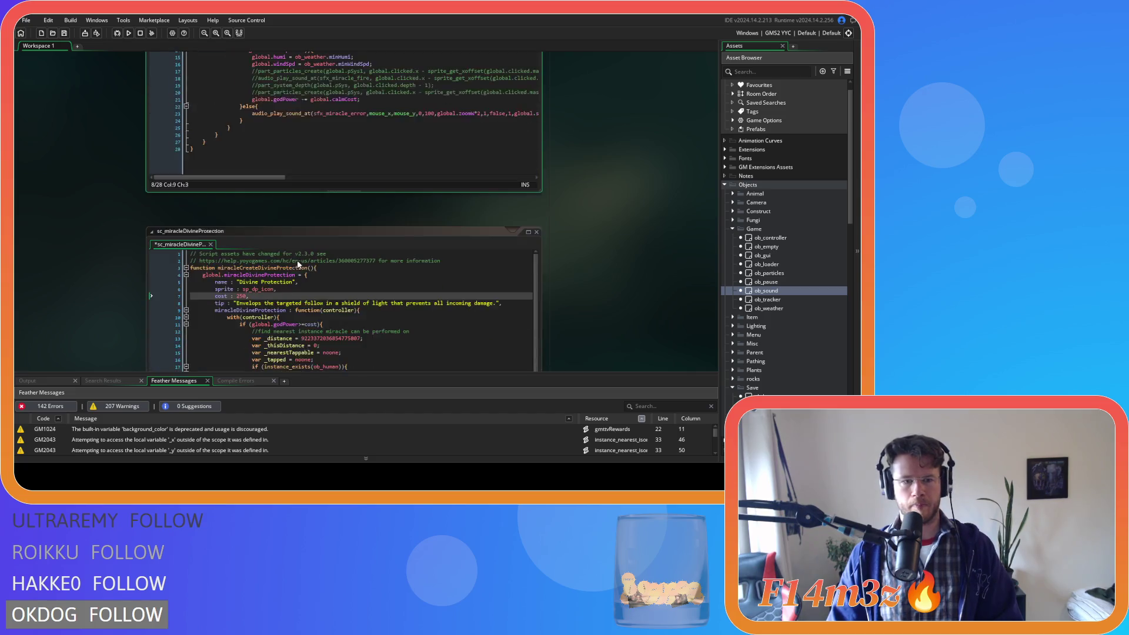
- Paste a duration line below cost 250 in Divine Protection, set it to 10, and save
click(265, 217)
key(Return)
key(ctrl+v)
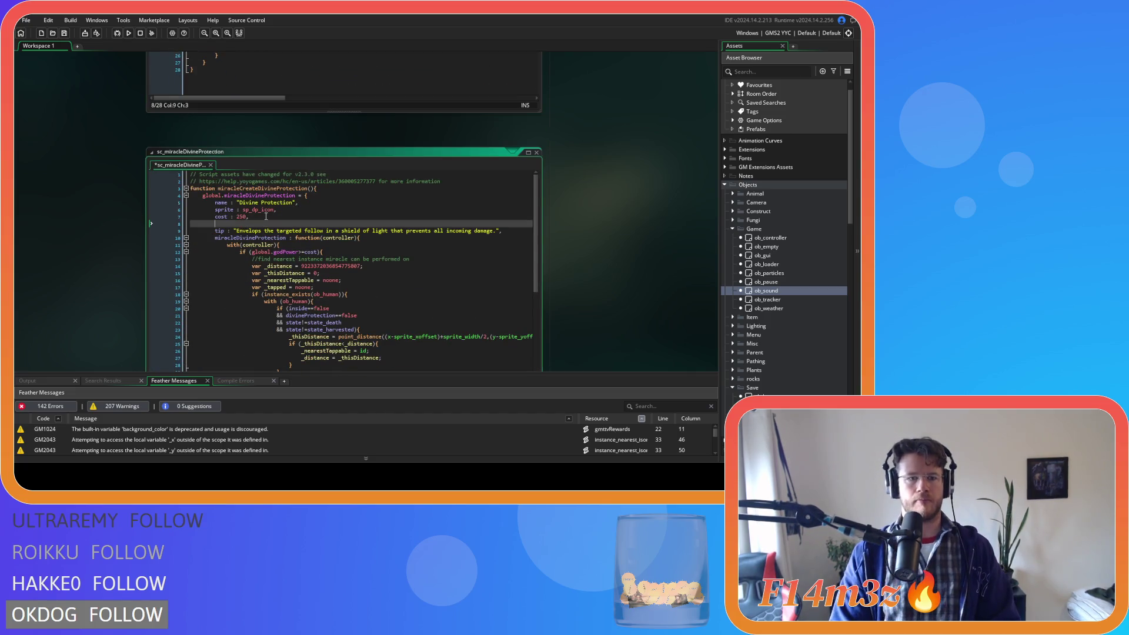
double_click(257, 224)
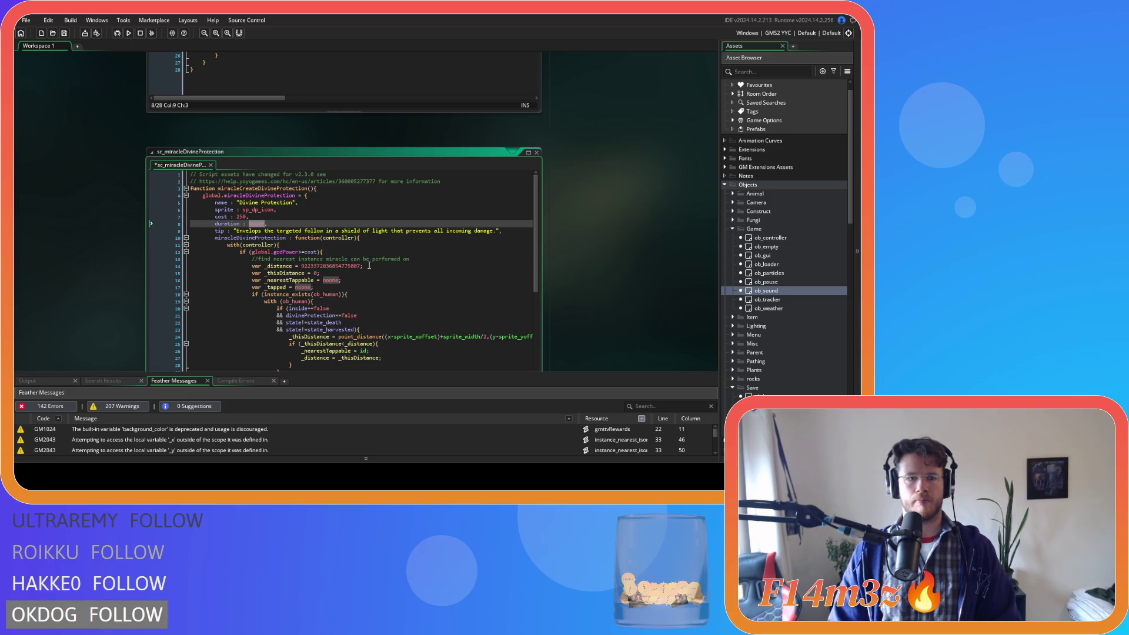
text(10)
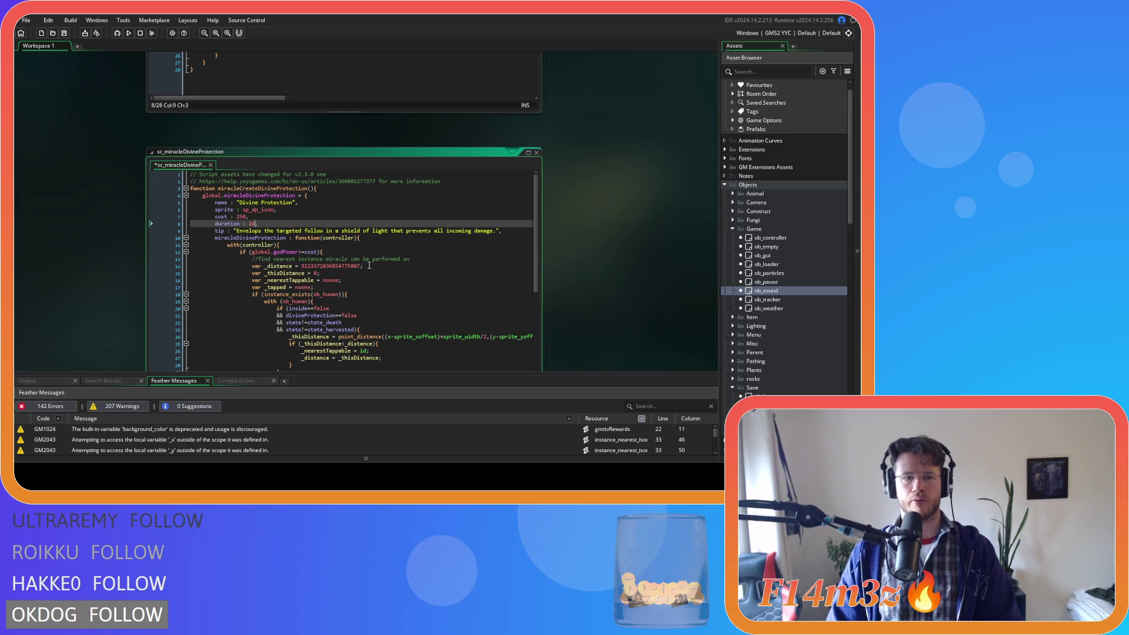
click(388, 228)
key(ctrl+s)
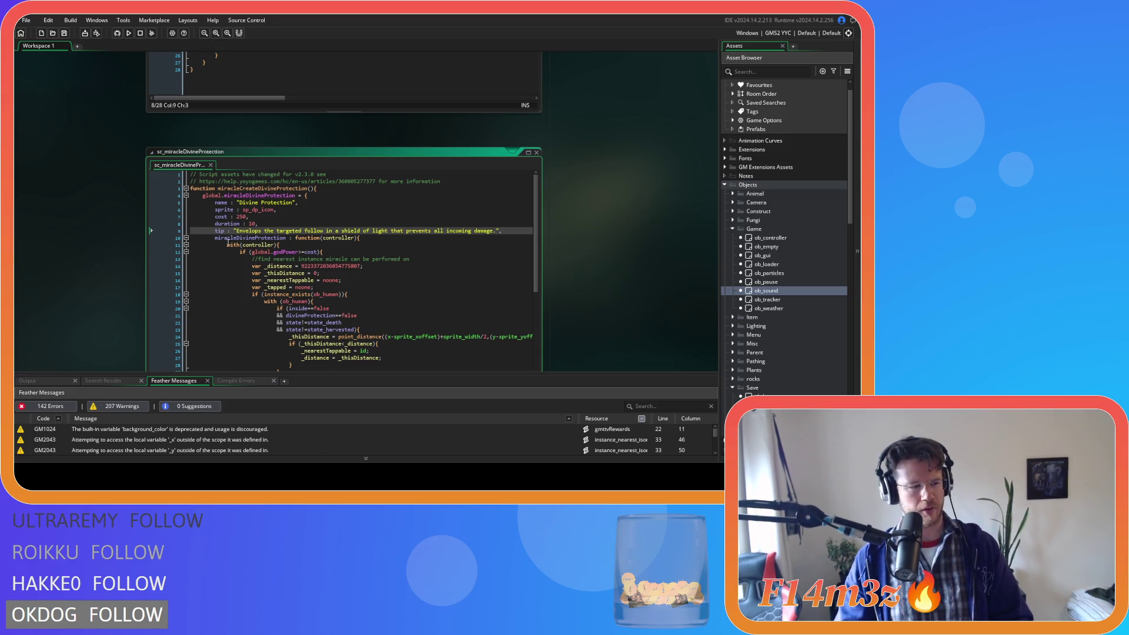
- Click through the sc_miracleDivineProtection code to review the edited struct
click(288, 245)
click(289, 218)
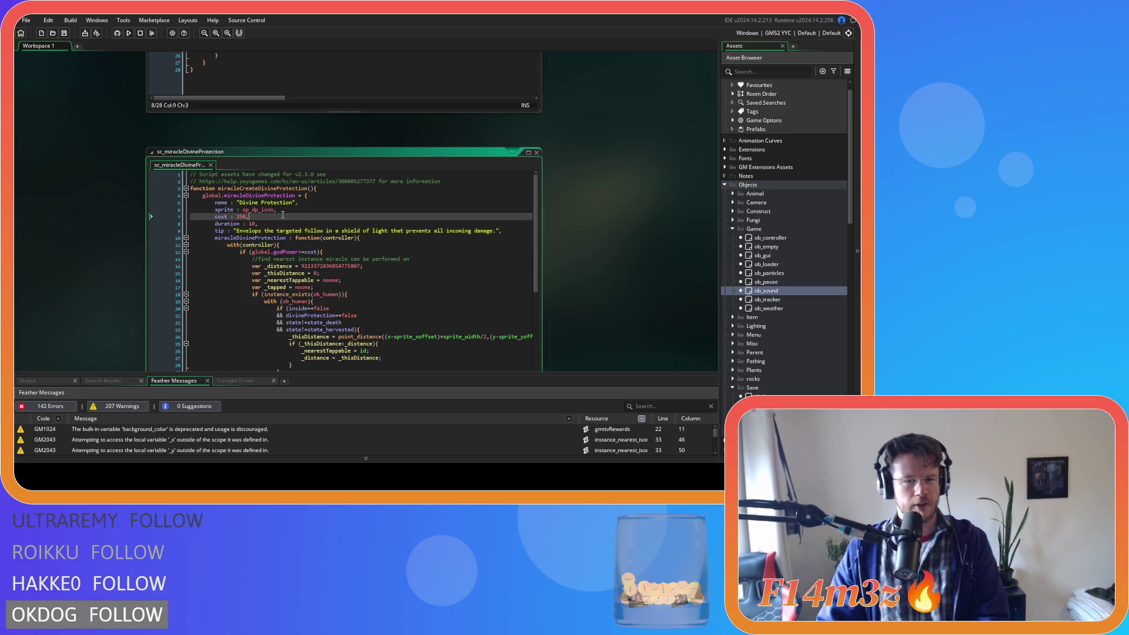
click(377, 287)
click(399, 267)
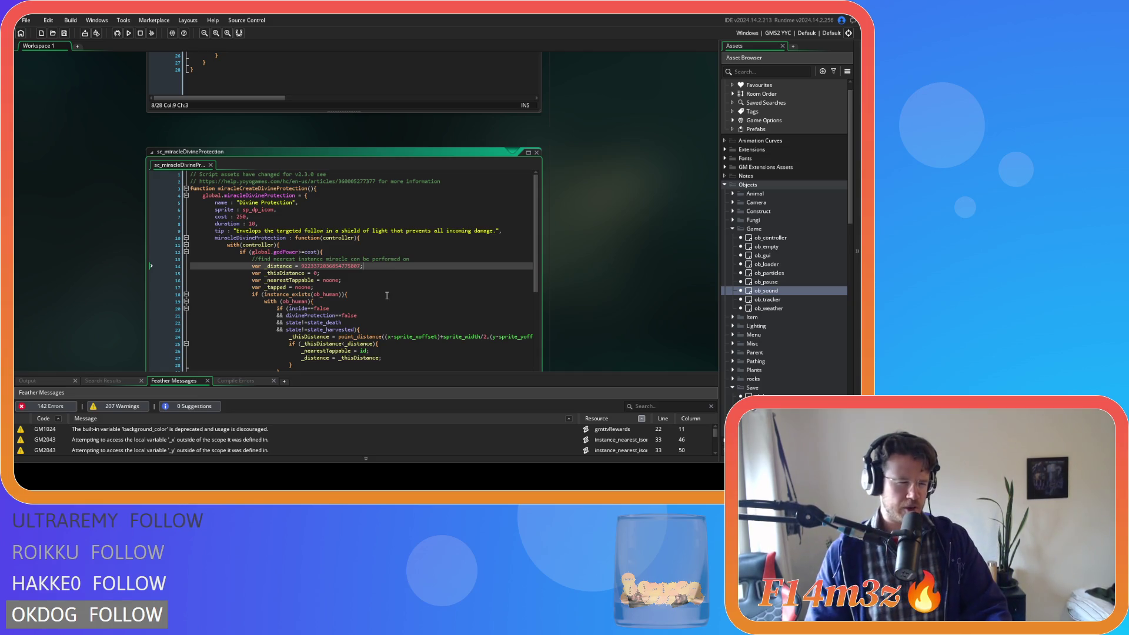
click(382, 244)
click(376, 207)
click(375, 252)
scroll(376, 250, down, 2)
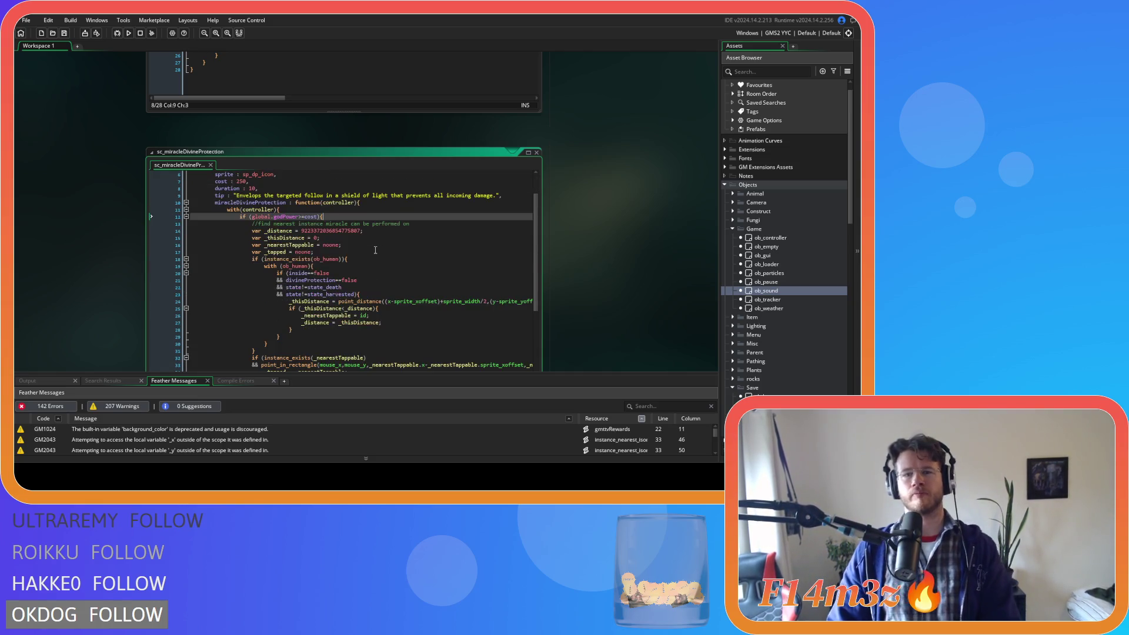
scroll(375, 250, up, 2)
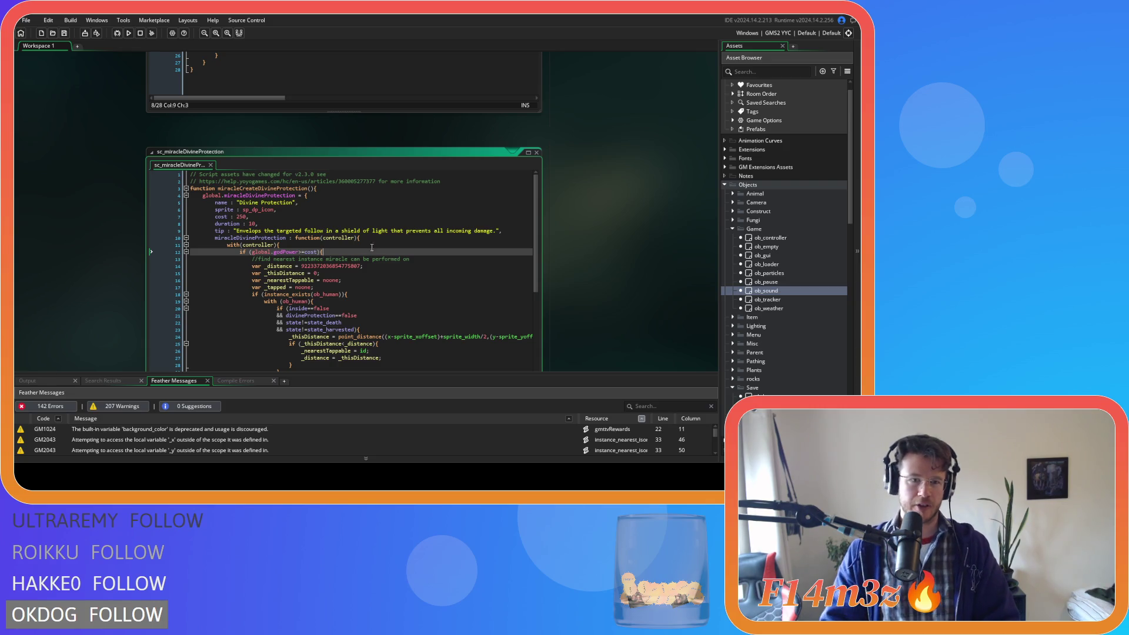
- Change 'follow' to 'follower' in the Divine Protection tip string
click(391, 232)
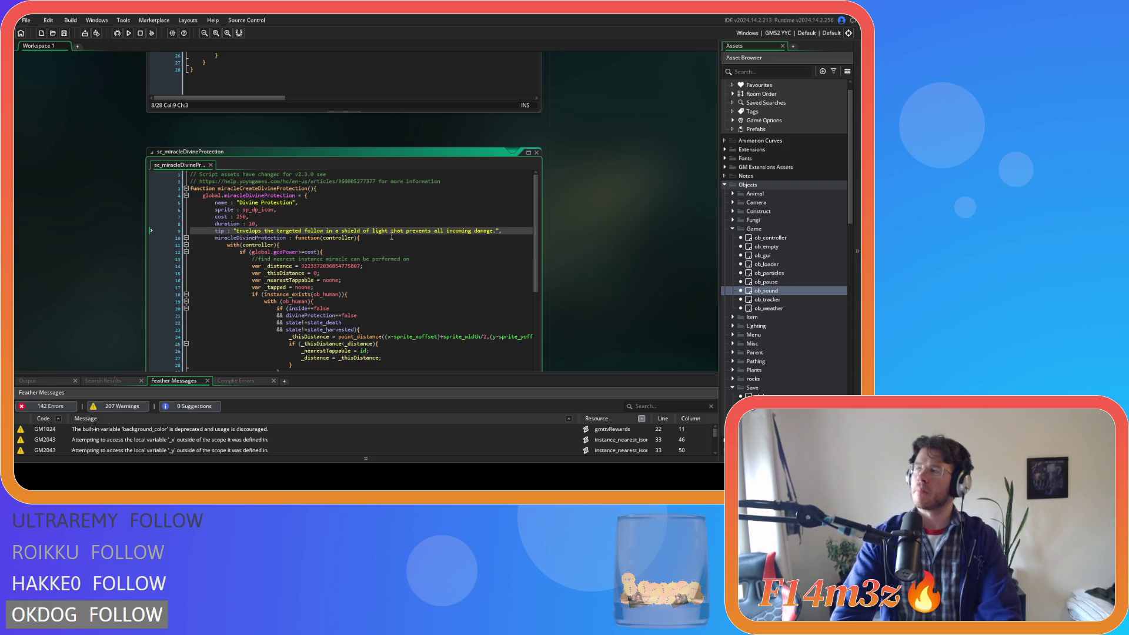
click(387, 251)
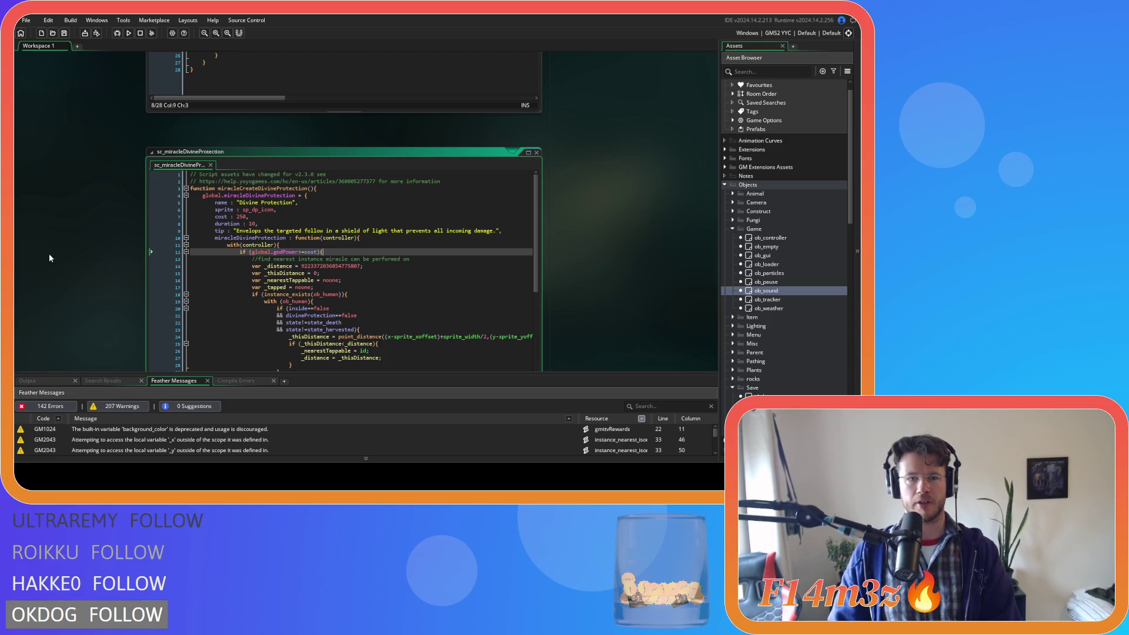
click(323, 234)
text(er)
click(381, 246)
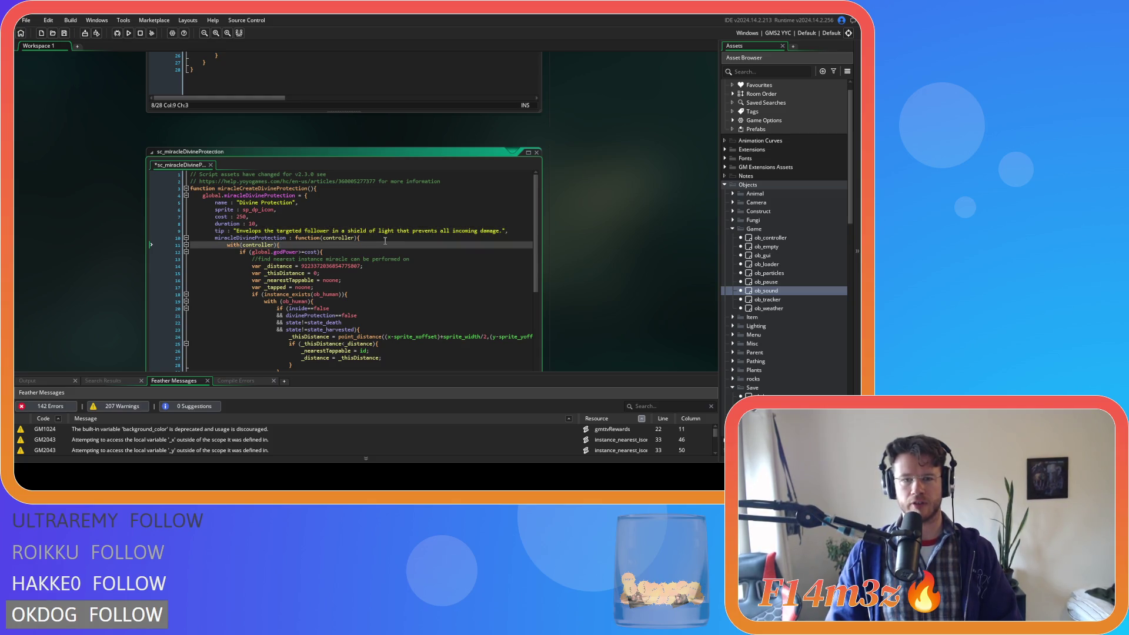
click(389, 237)
- Reword 'that prevents' to 'preventing' in the tip
double_click(398, 229)
key(BackSpace)
key(BackSpace)
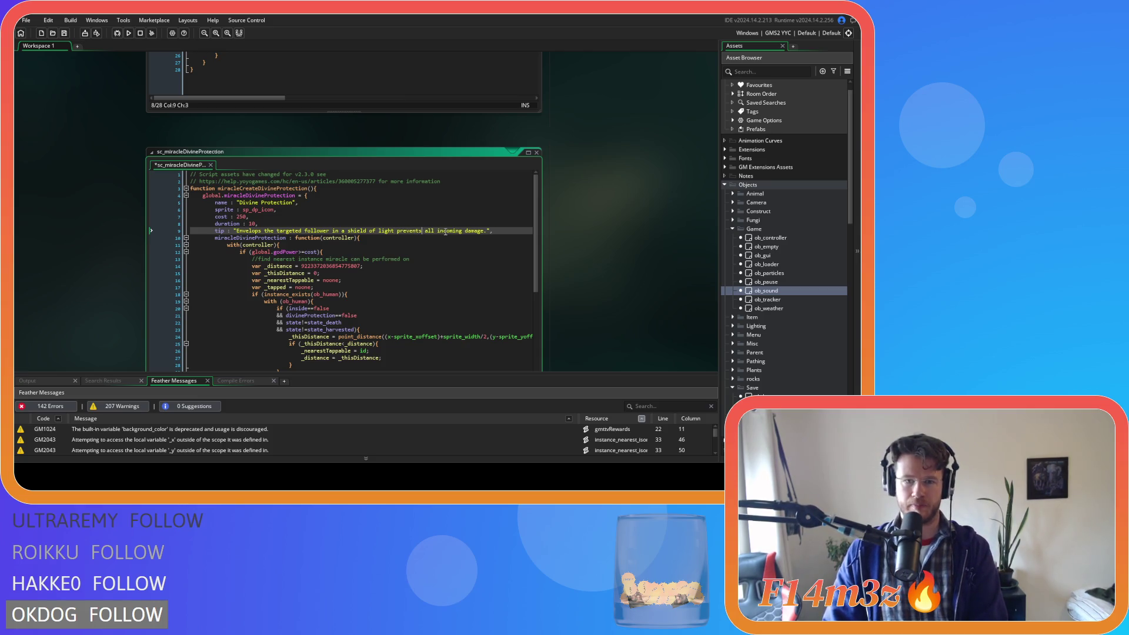
key(BackSpace)
text(ing)
click(481, 250)
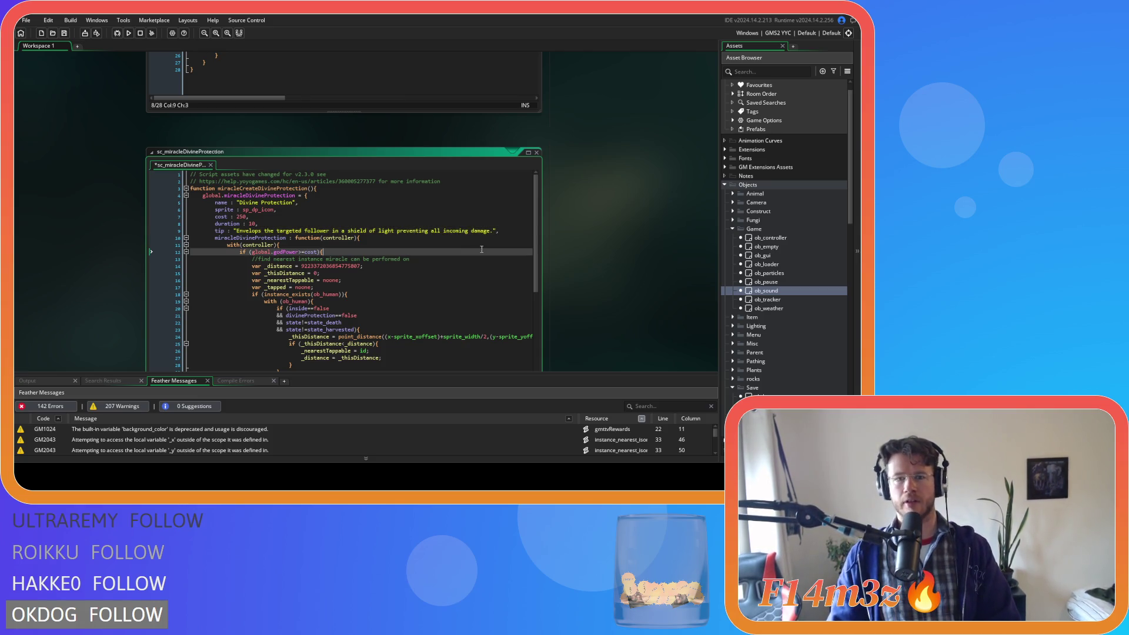
click(470, 240)
click(512, 230)
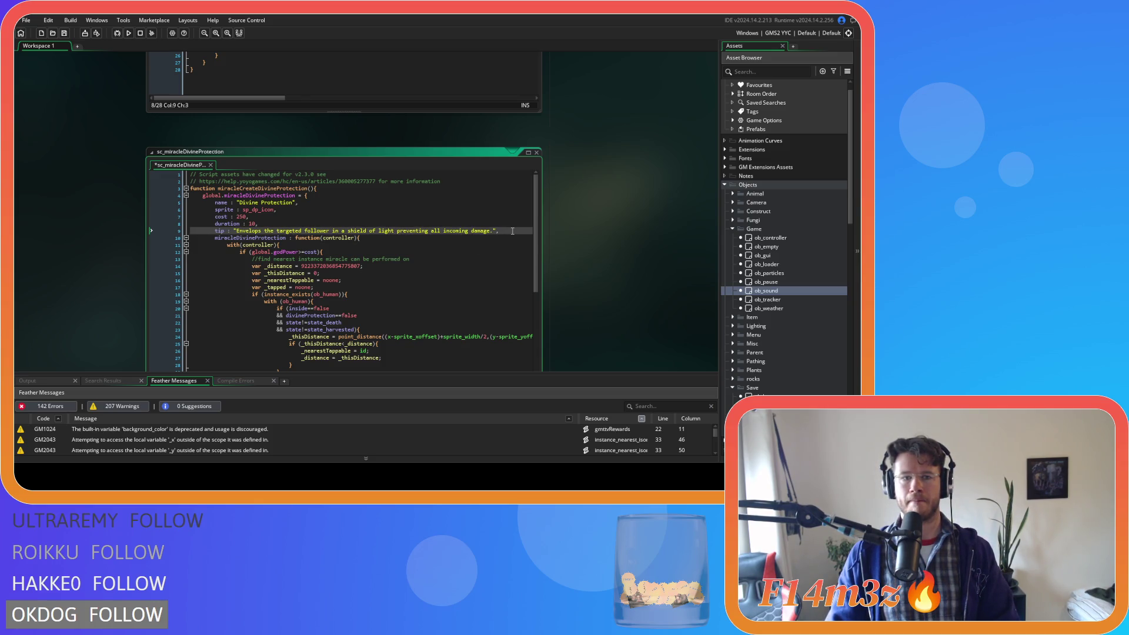
- Trim 'targeted' to 'target' and capitalise 'Follower' in the tip
click(301, 231)
key(BackSpace)
key(BackSpace)
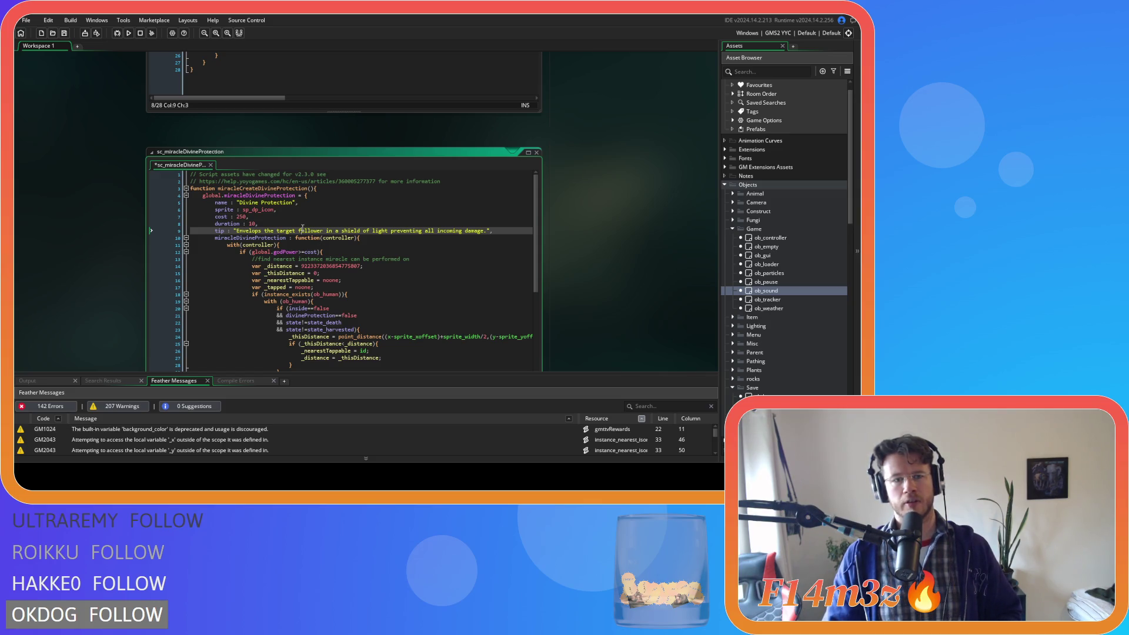
click(299, 231)
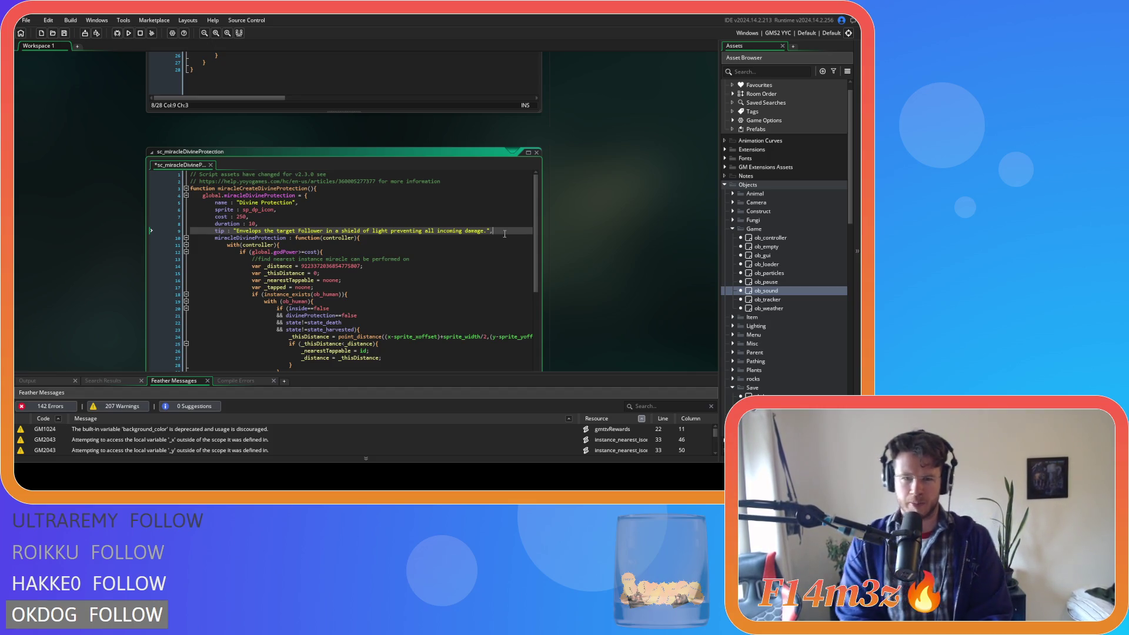
scroll(359, 235, down, 5)
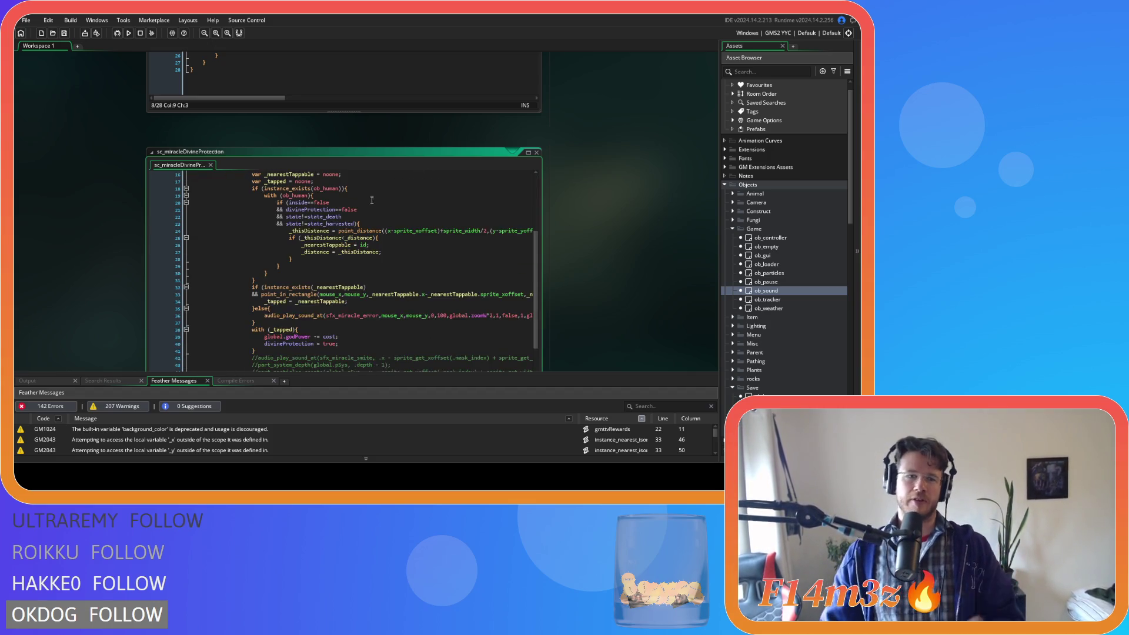
scroll(294, 291, up, 4)
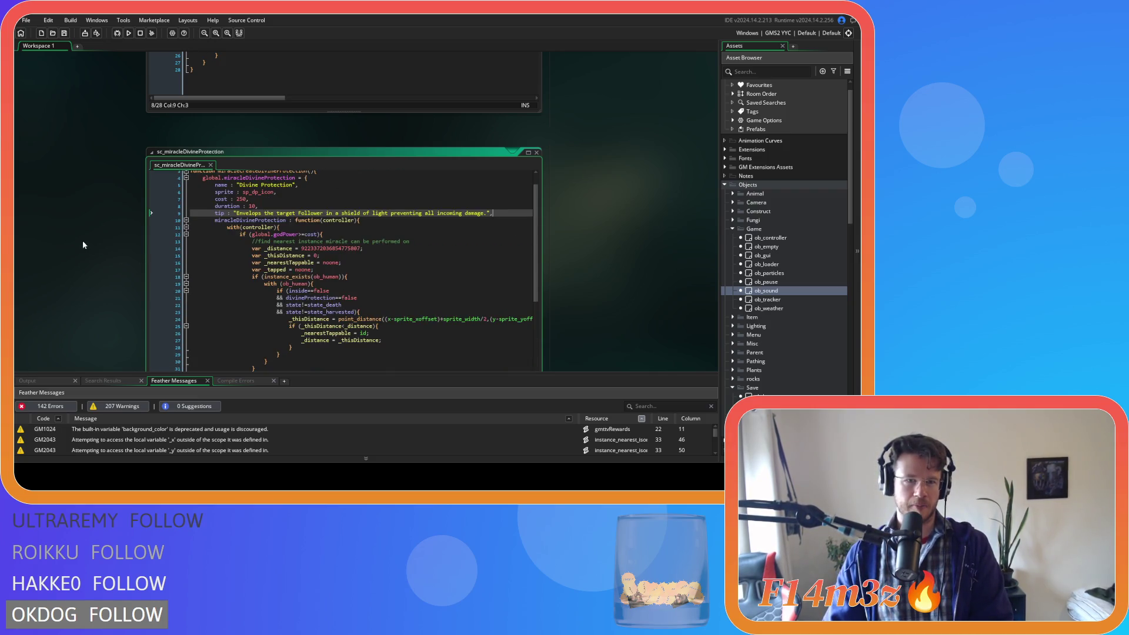
scroll(83, 241, down, 3)
scroll(84, 240, up, 3)
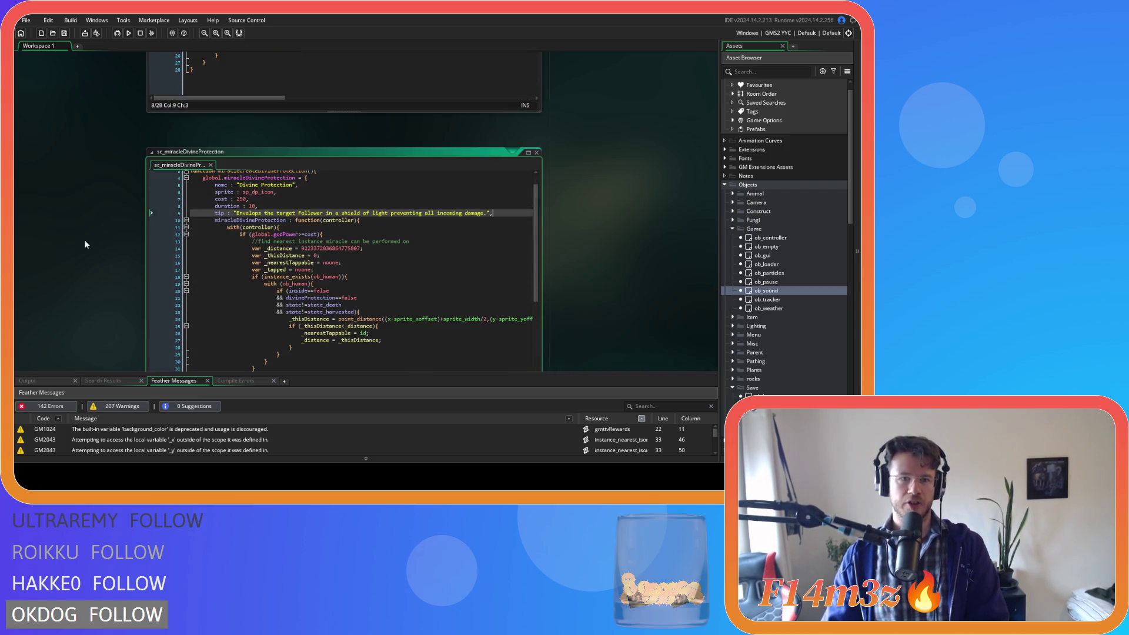
scroll(85, 243, down, 2)
click(257, 153)
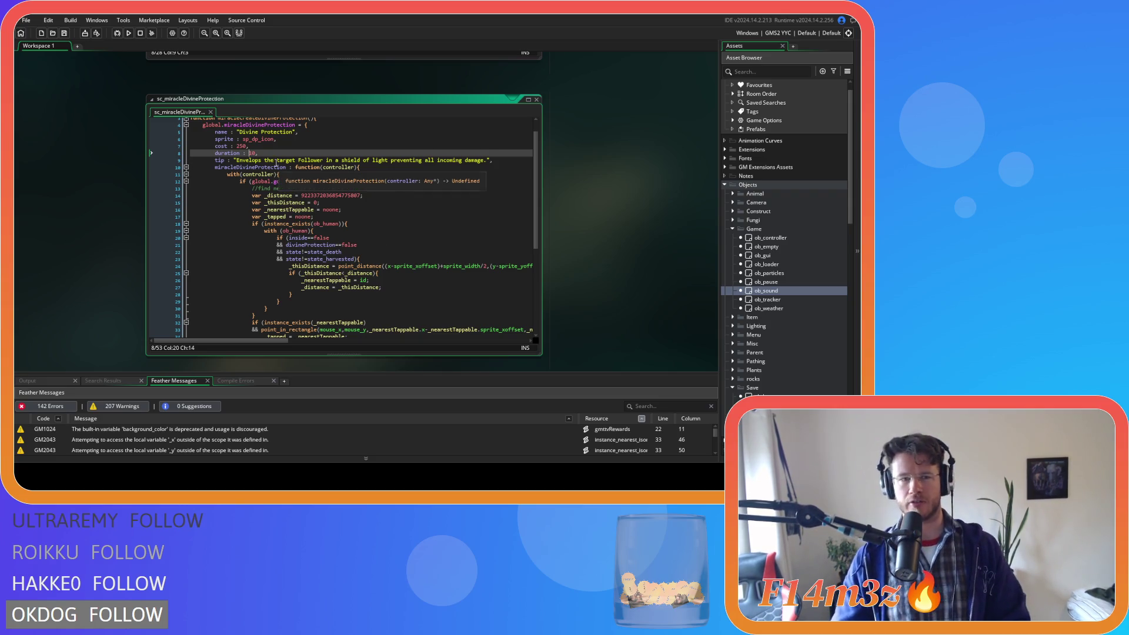
- Scroll the workspace to the ob_save object editor and close it
scroll(111, 253, down, 5)
scroll(187, 272, up, 5)
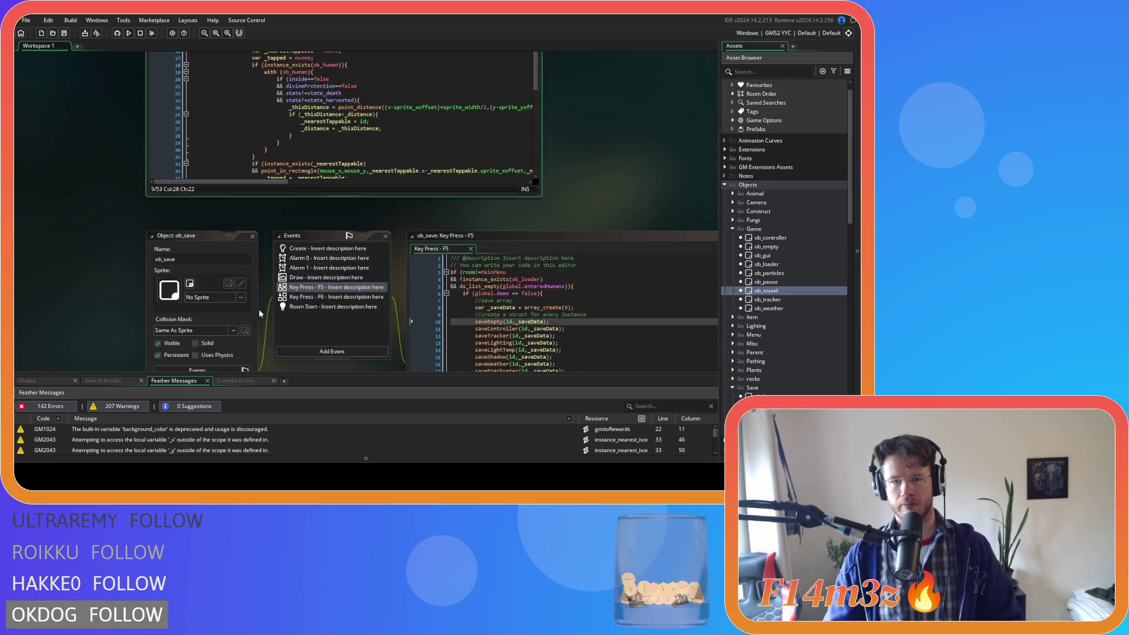
scroll(180, 292, down, 3)
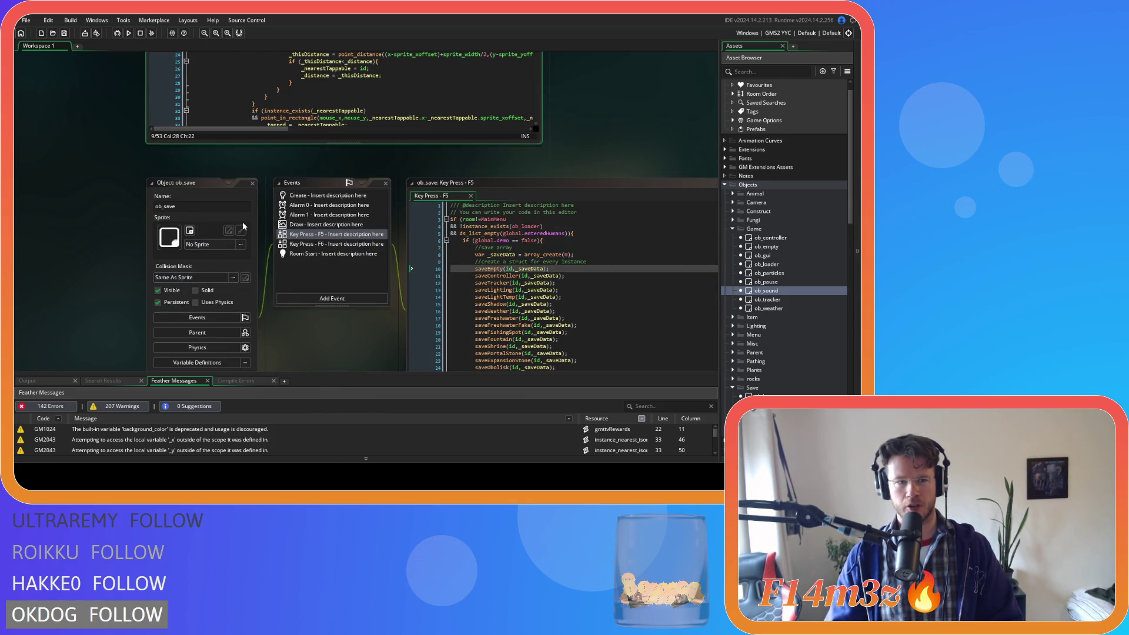
click(252, 183)
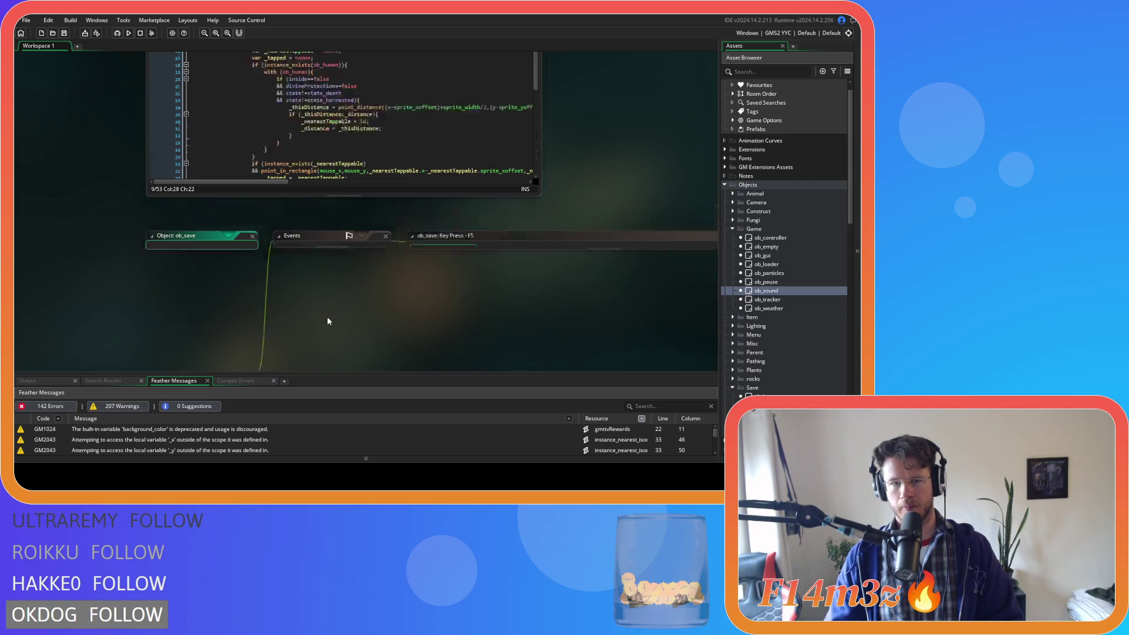
scroll(411, 348, up, 5)
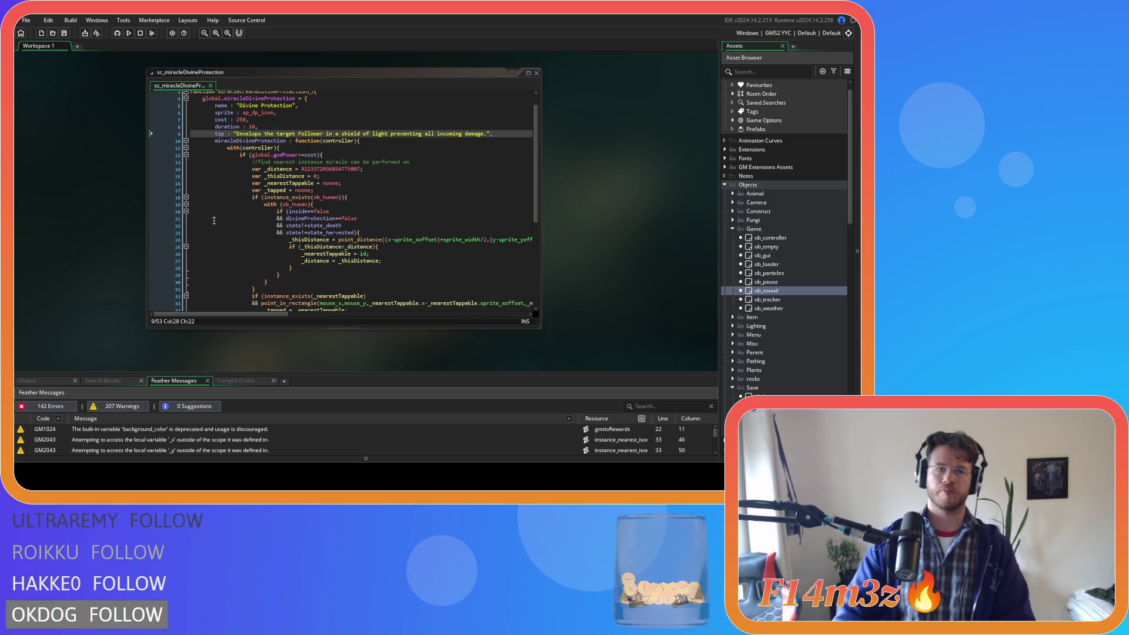
- Open sc_miracleDivineIntervention, with sc_miracleCalm alongside for reference
scroll(389, 234, up, 1)
scroll(765, 296, down, 15)
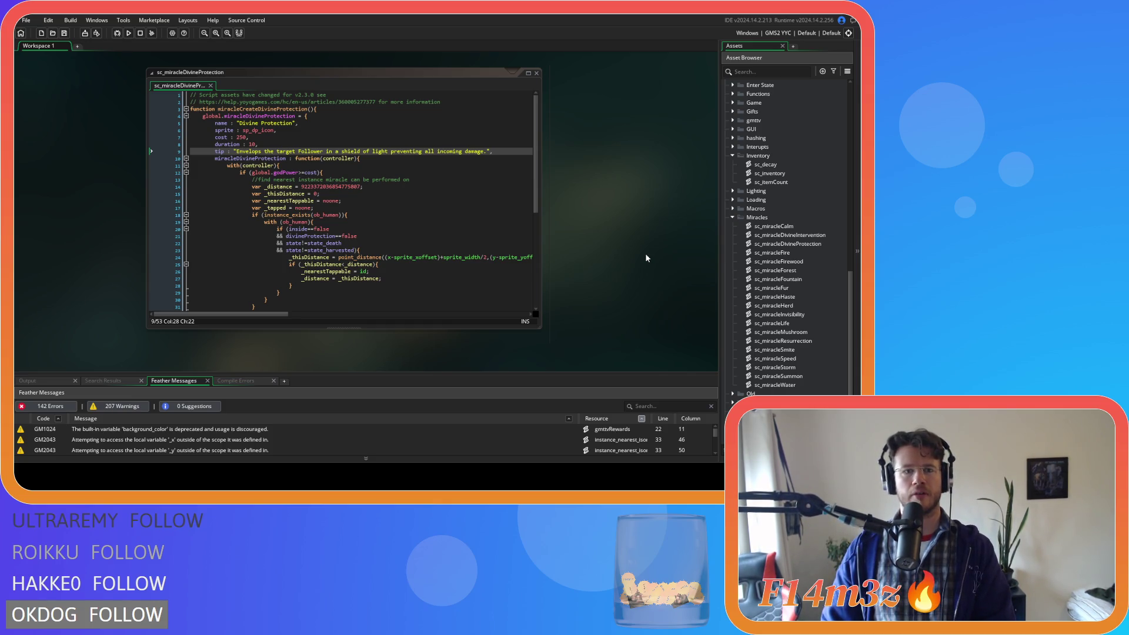
double_click(790, 236)
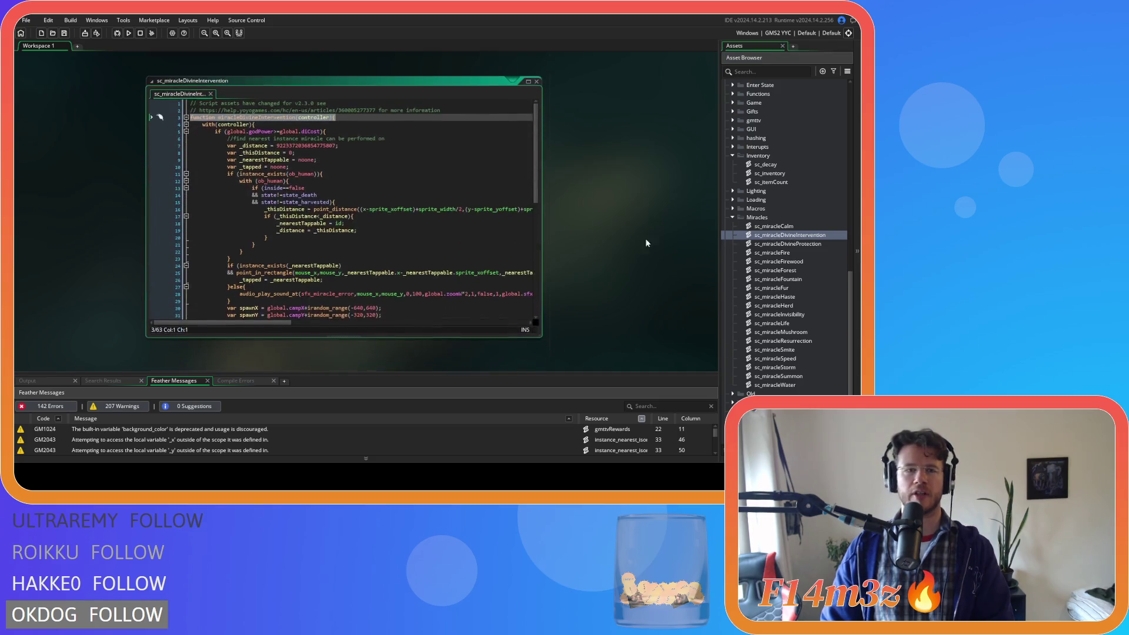
click(447, 209)
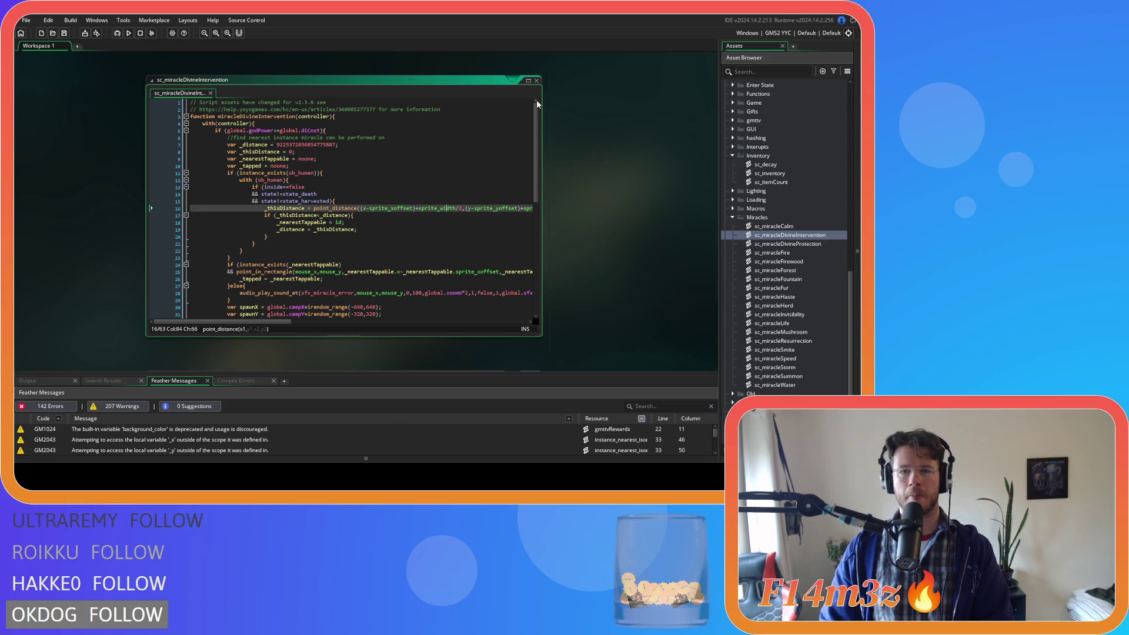
click(537, 80)
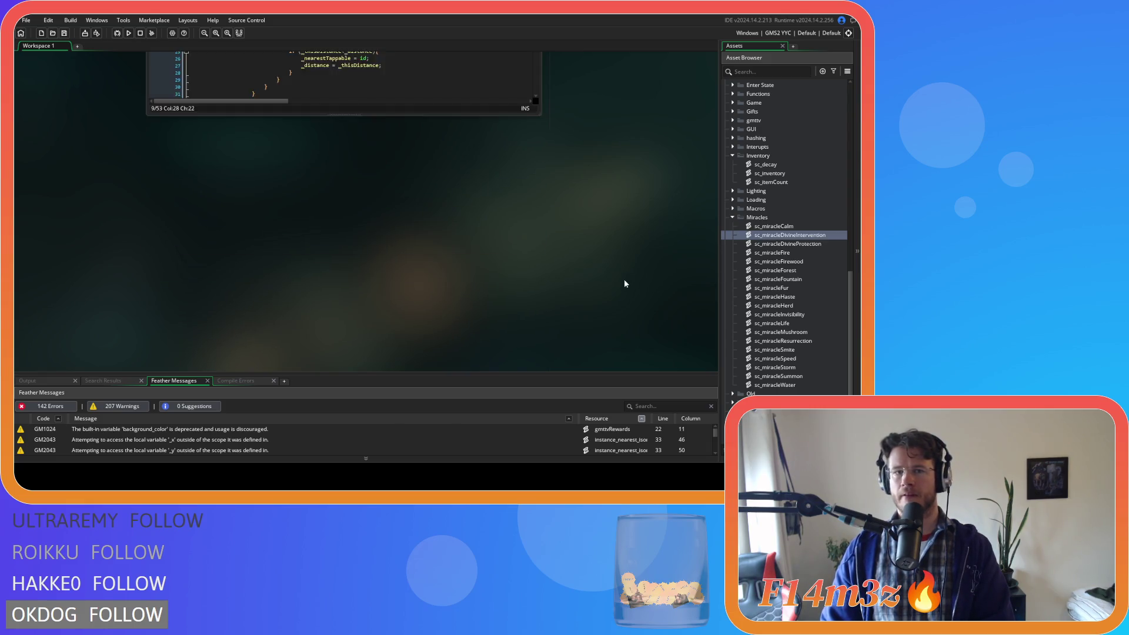
scroll(612, 279, down, 3)
scroll(570, 191, up, 3)
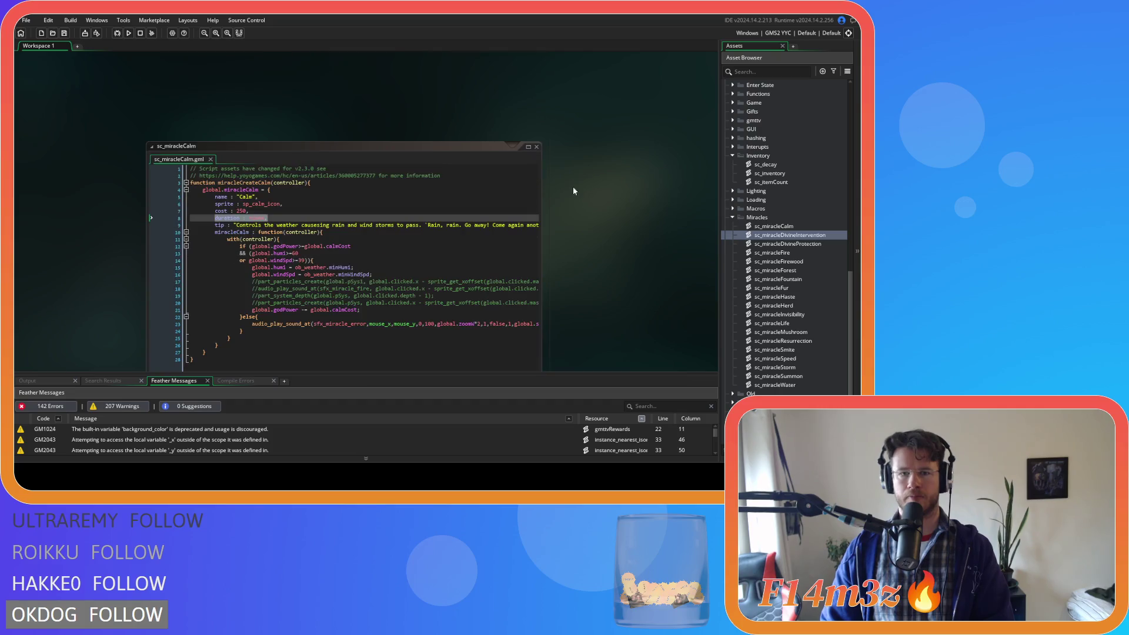
scroll(584, 223, up, 4)
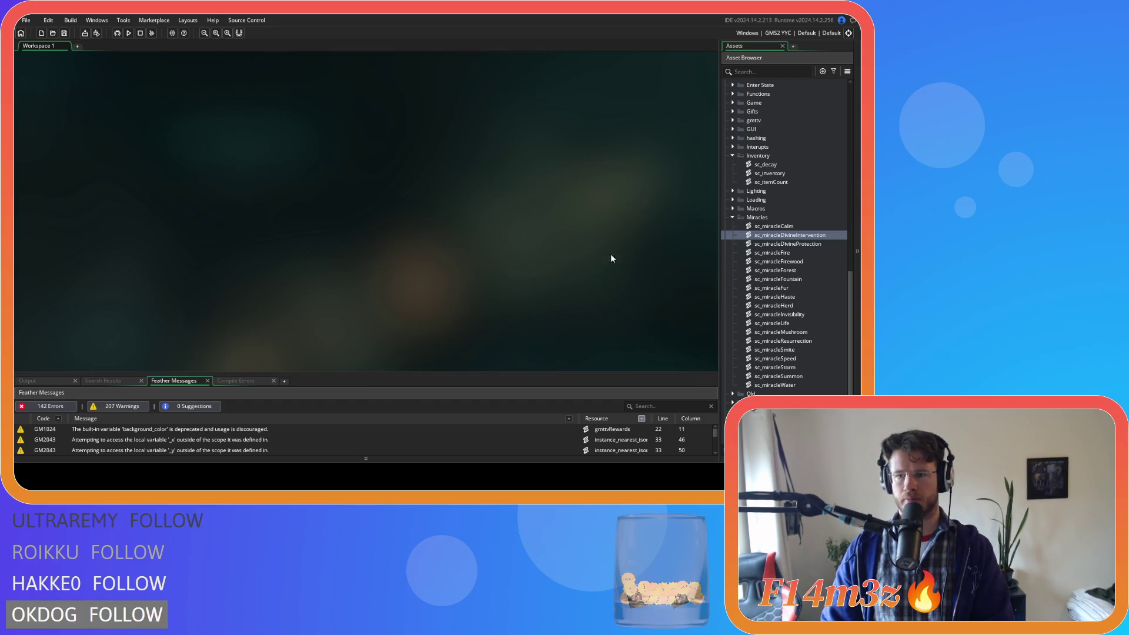
double_click(803, 226)
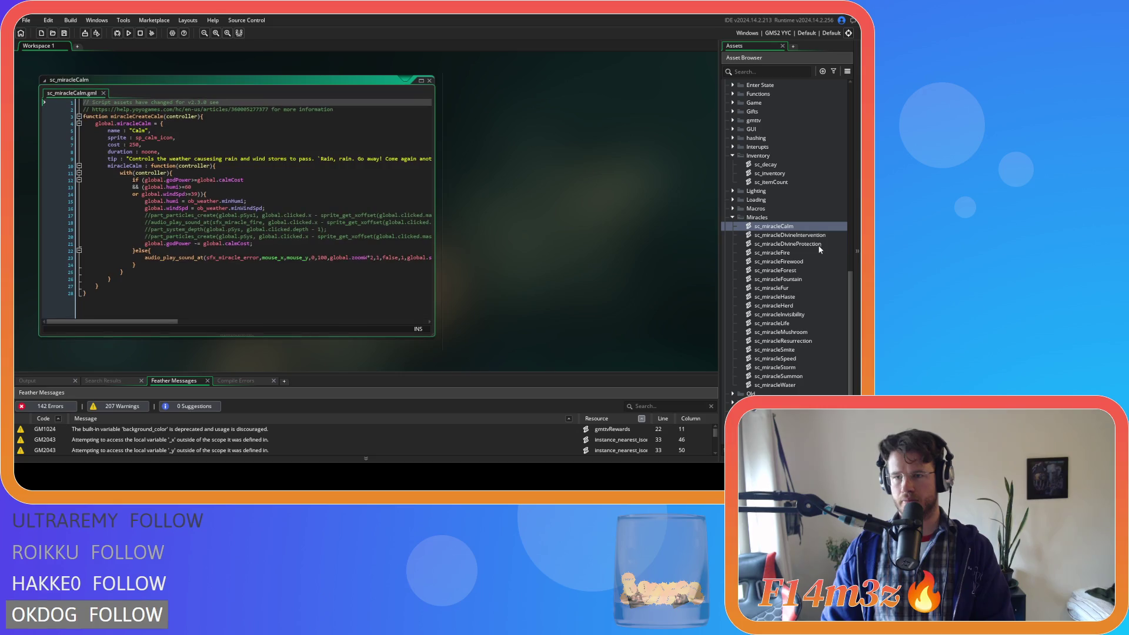
double_click(817, 236)
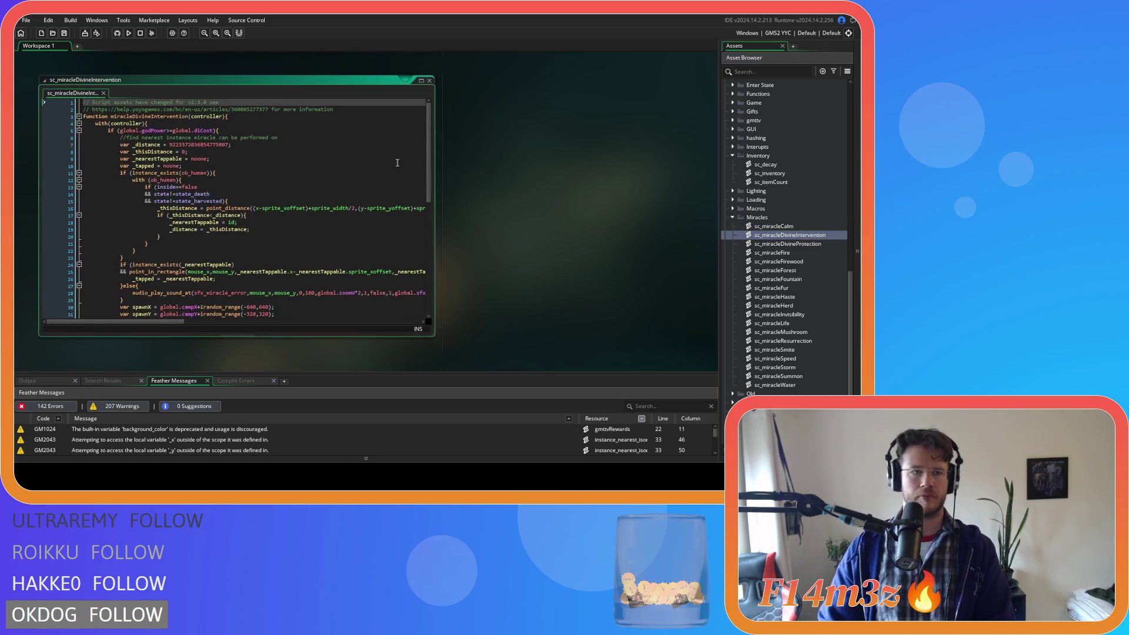
- Indent the Divine Intervention code two levels, leaving line 3 empty for a miracleCreate header
click(281, 137)
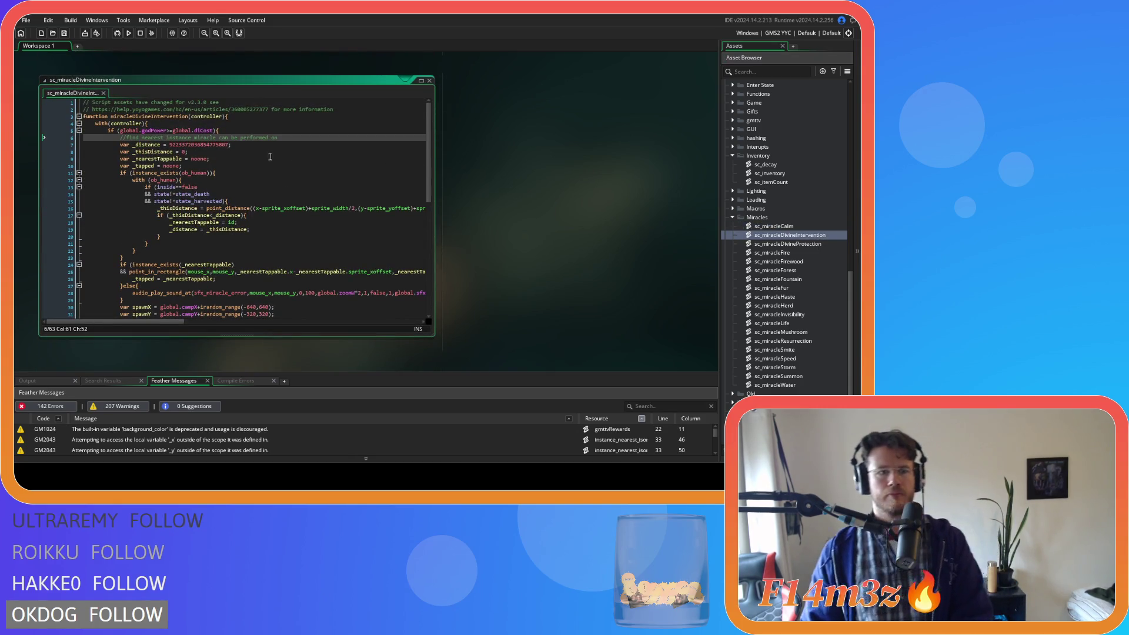
scroll(266, 170, down, 10)
mouse_move(177, 311)
mouse_down()
mouse_move(89, 49)
mouse_move(57, 120)
mouse_up()
key(Tab)
key(Tab)
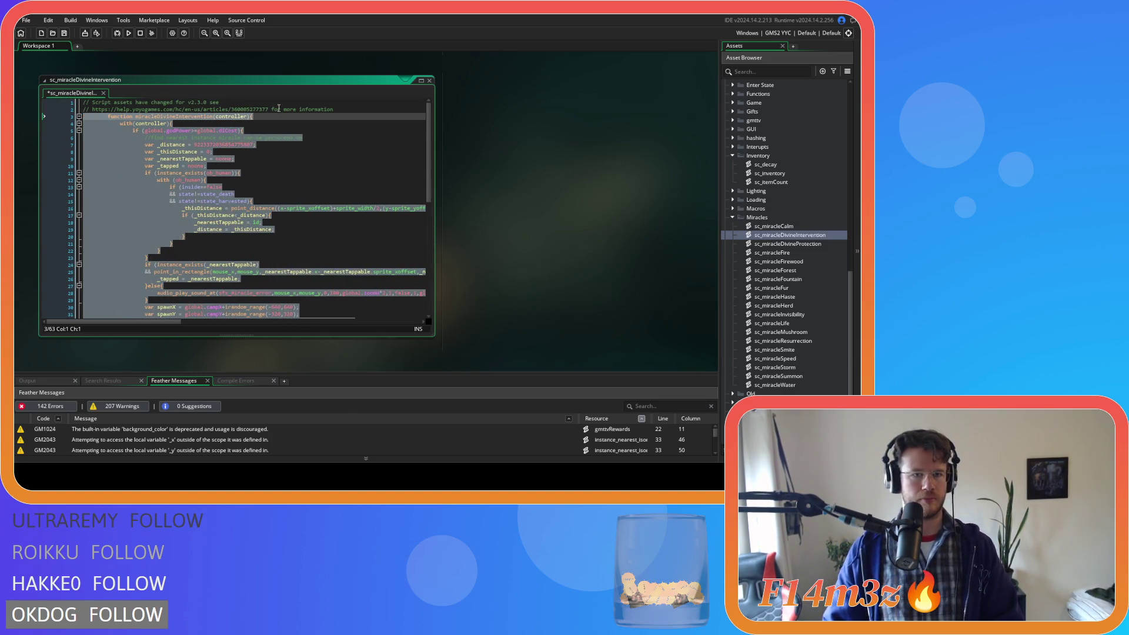
click(369, 109)
scroll(553, 260, up, 5)
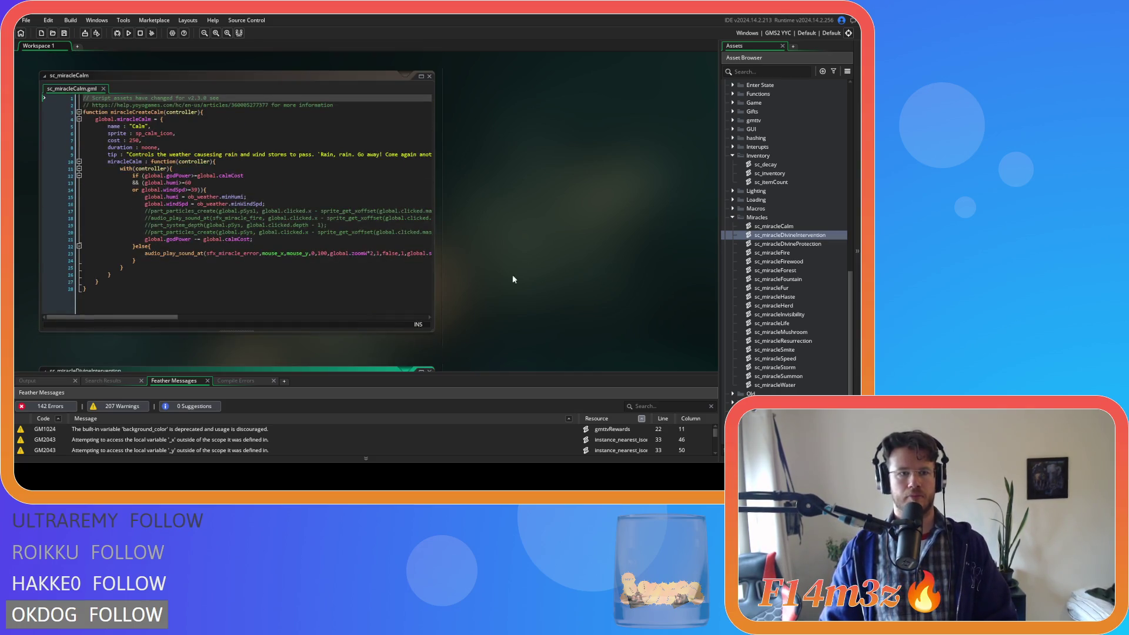
drag(208, 113, 93, 113)
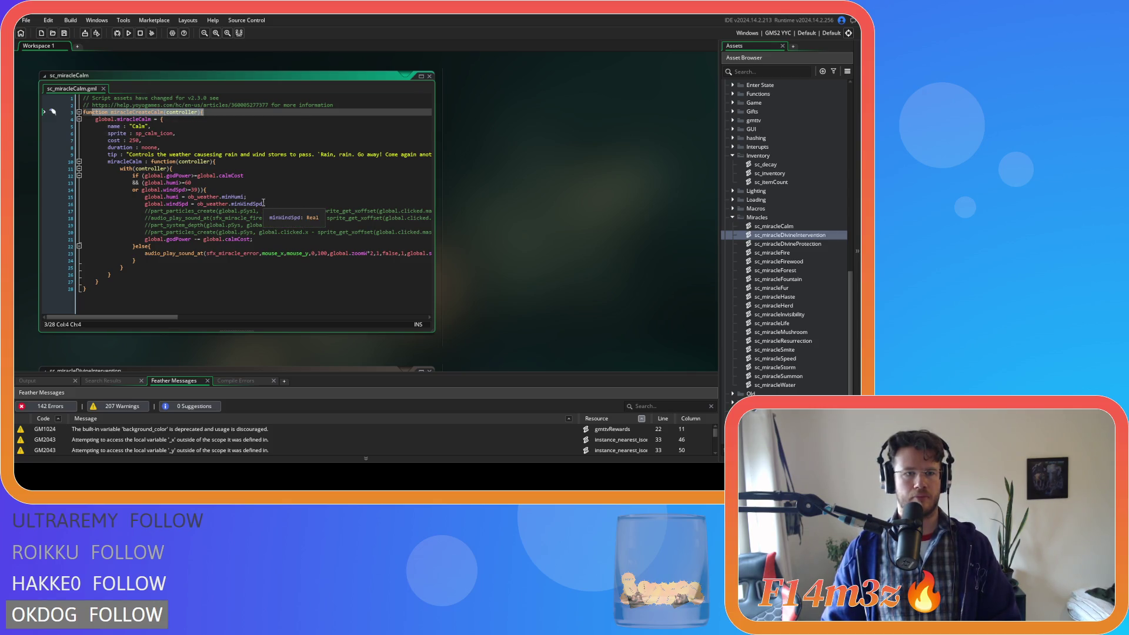
scroll(488, 264, down, 5)
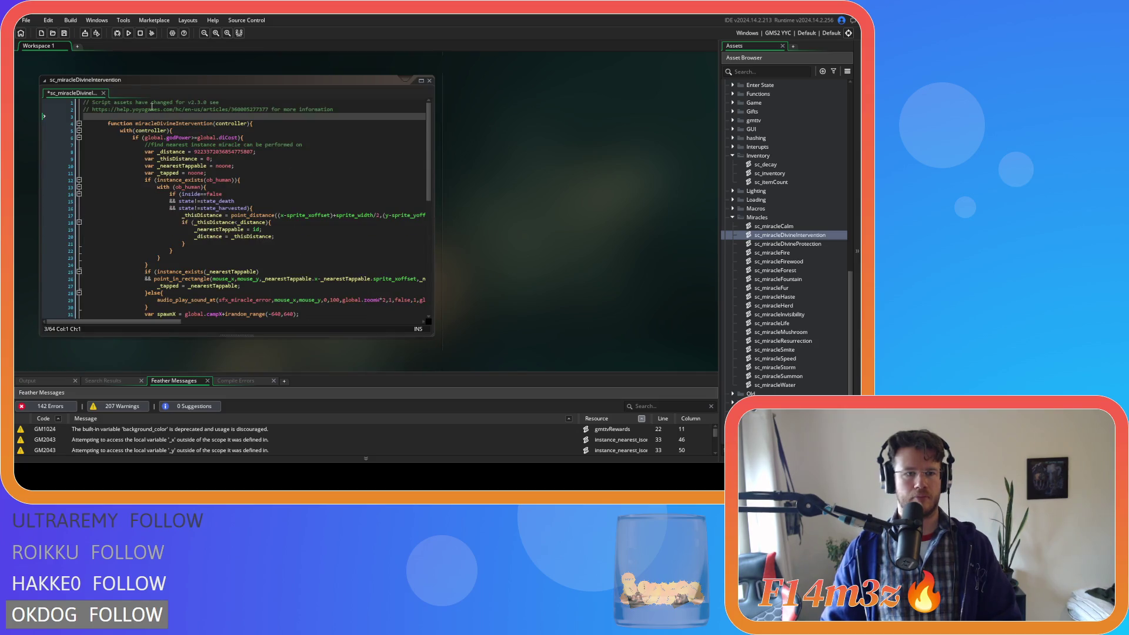
click(116, 115)
- Add the header function miracleCreateDivineIntervention and a new line after the final brace
text(function miracleCreateDiv)
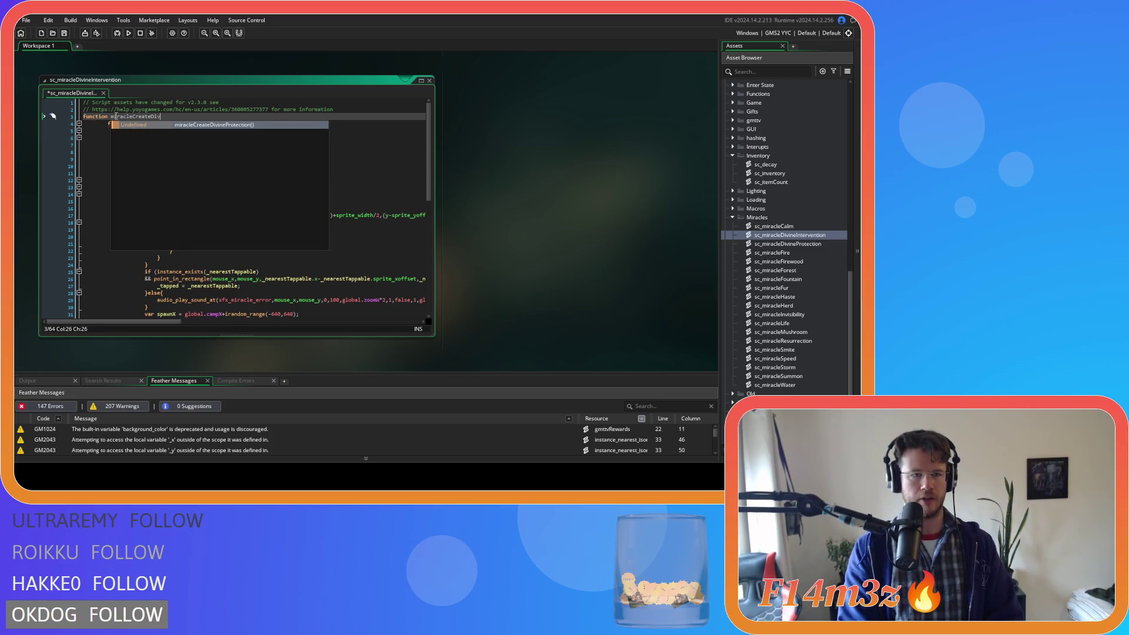
text(ineIntervention()
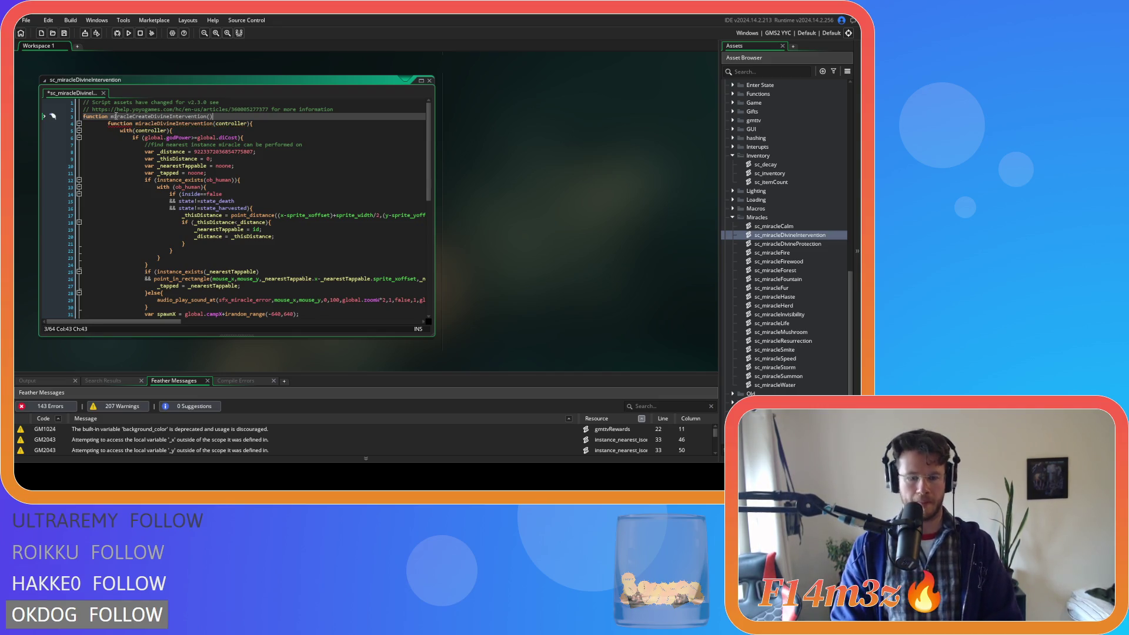
scroll(215, 180, down, 5)
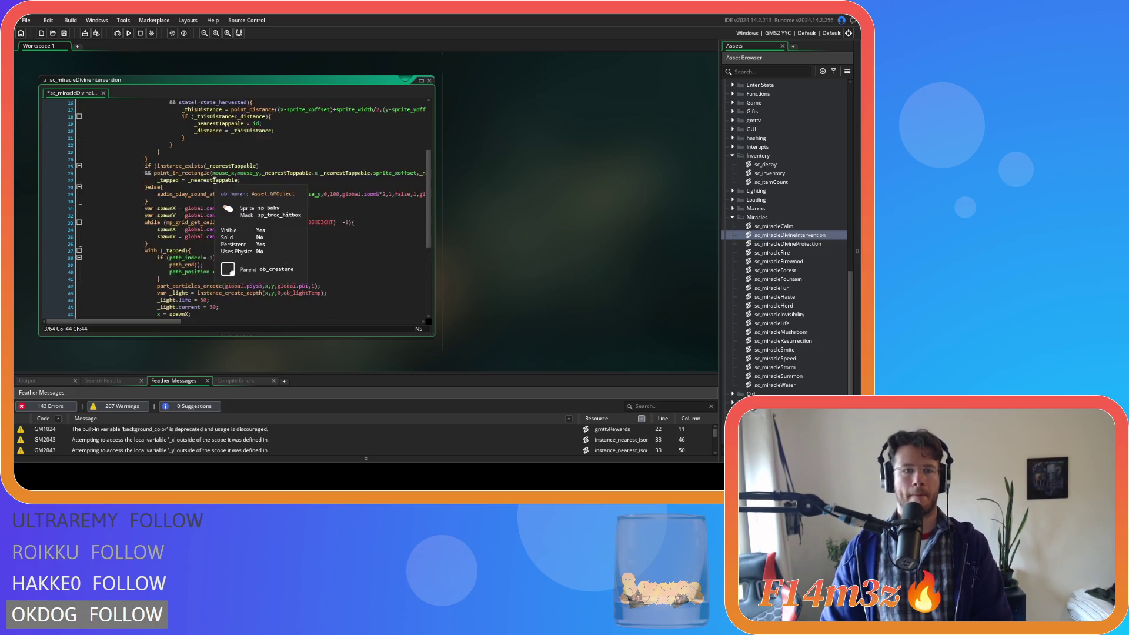
scroll(215, 180, down, 7)
click(166, 293)
key(Return)
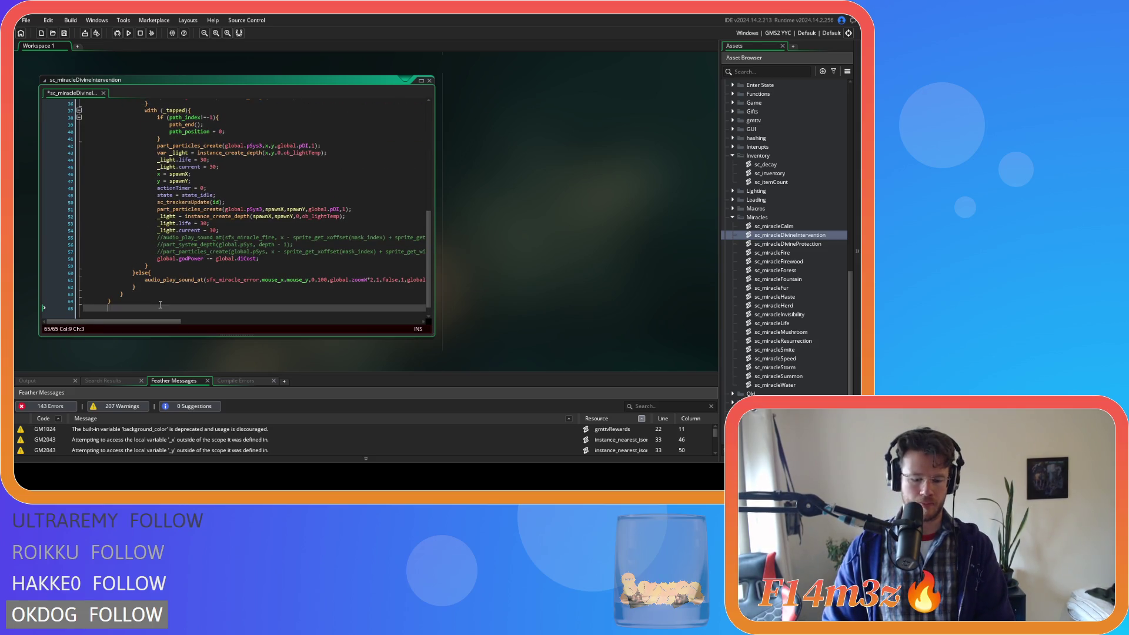
scroll(199, 284, up, 12)
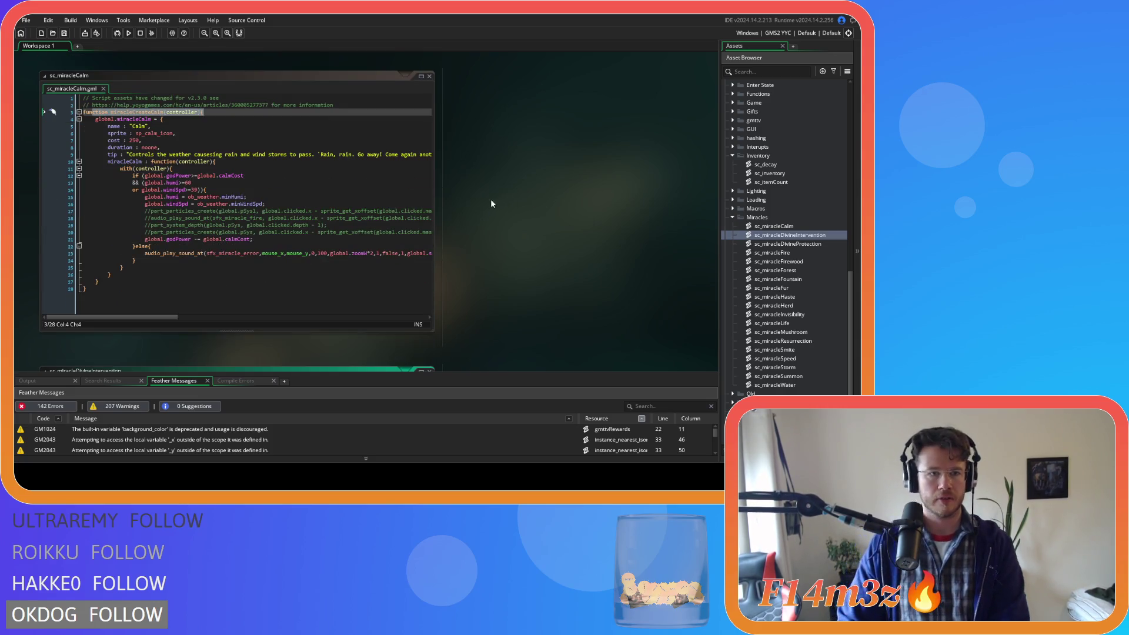
scroll(503, 203, down, 5)
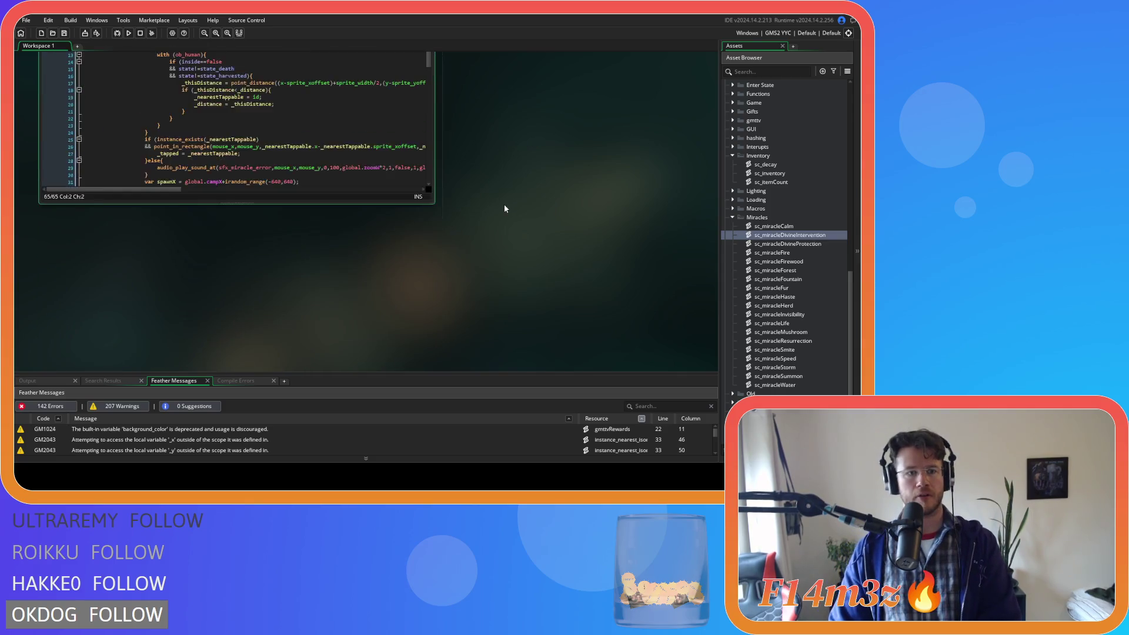
- Add a global.miracleDivineIntervention struct line under the header and close it at the end; save
click(256, 115)
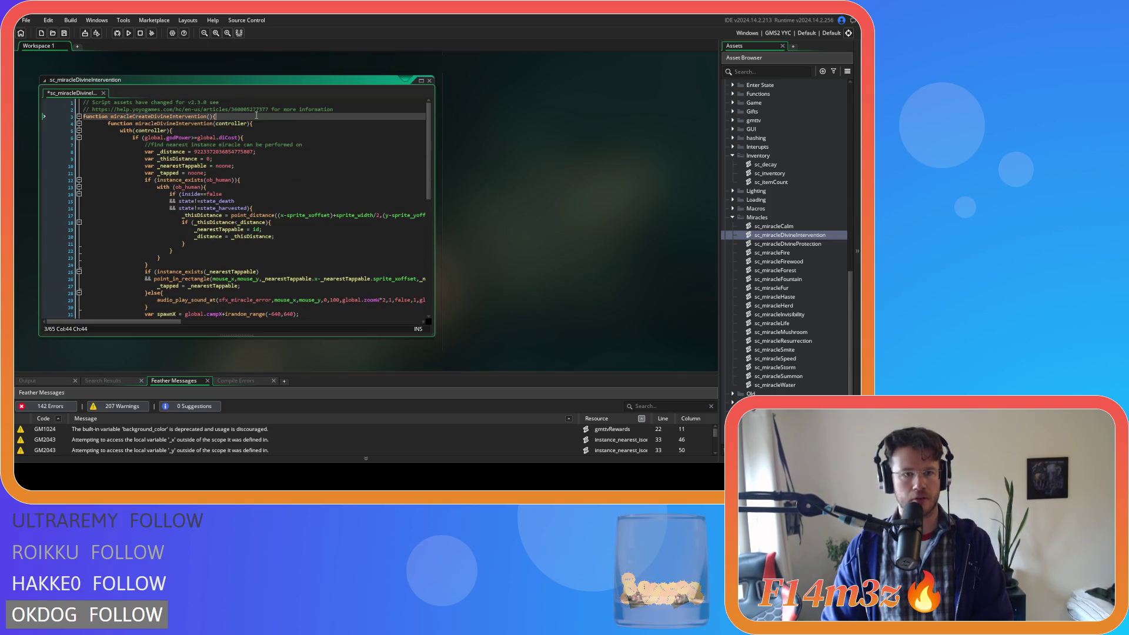
key(Return)
text(glob)
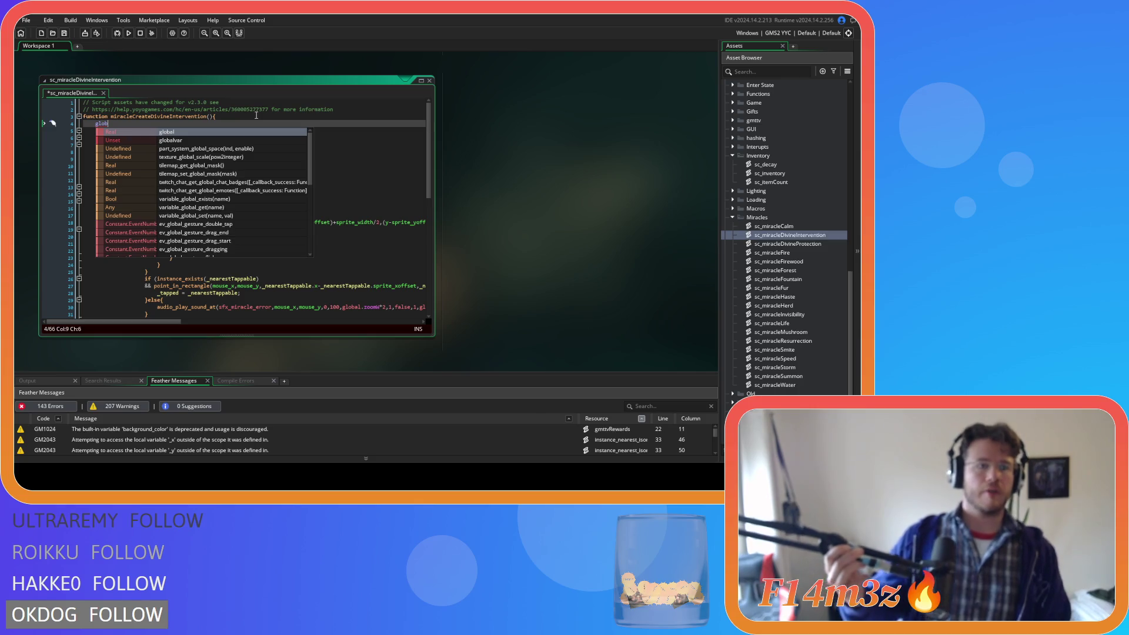
text(al.)
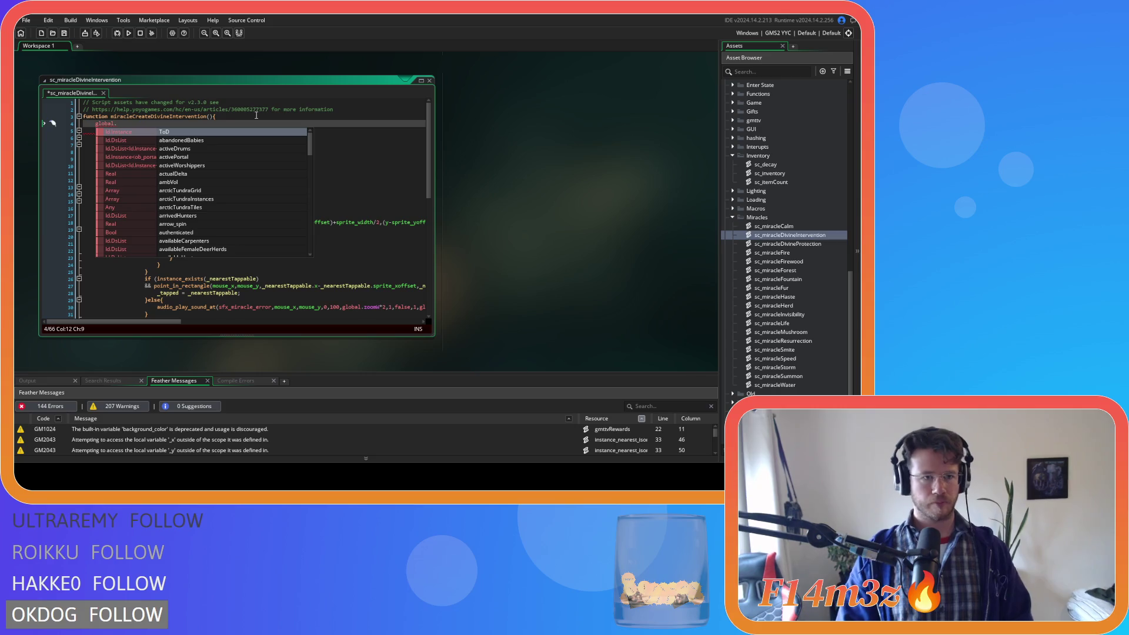
text(miracleD)
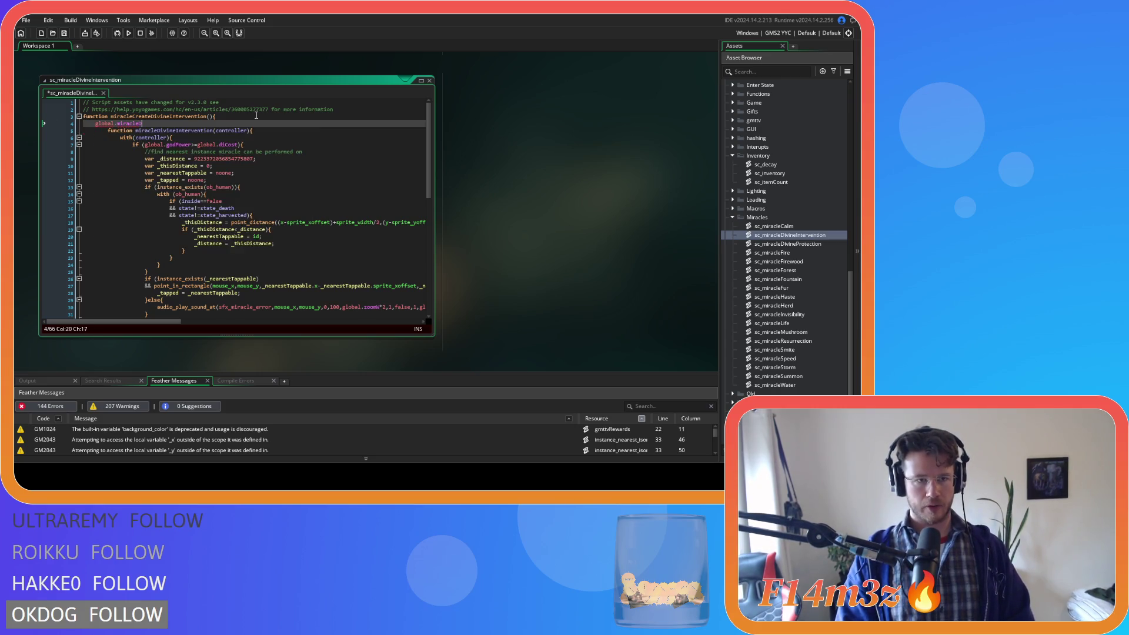
text(ivineInterv)
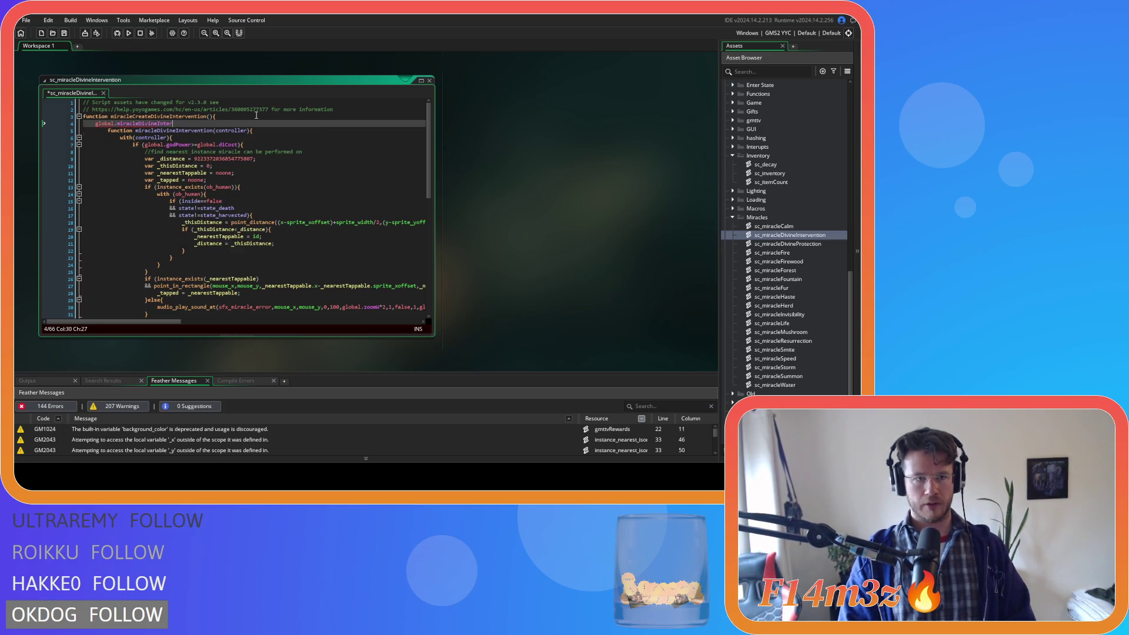
text(ention = {)
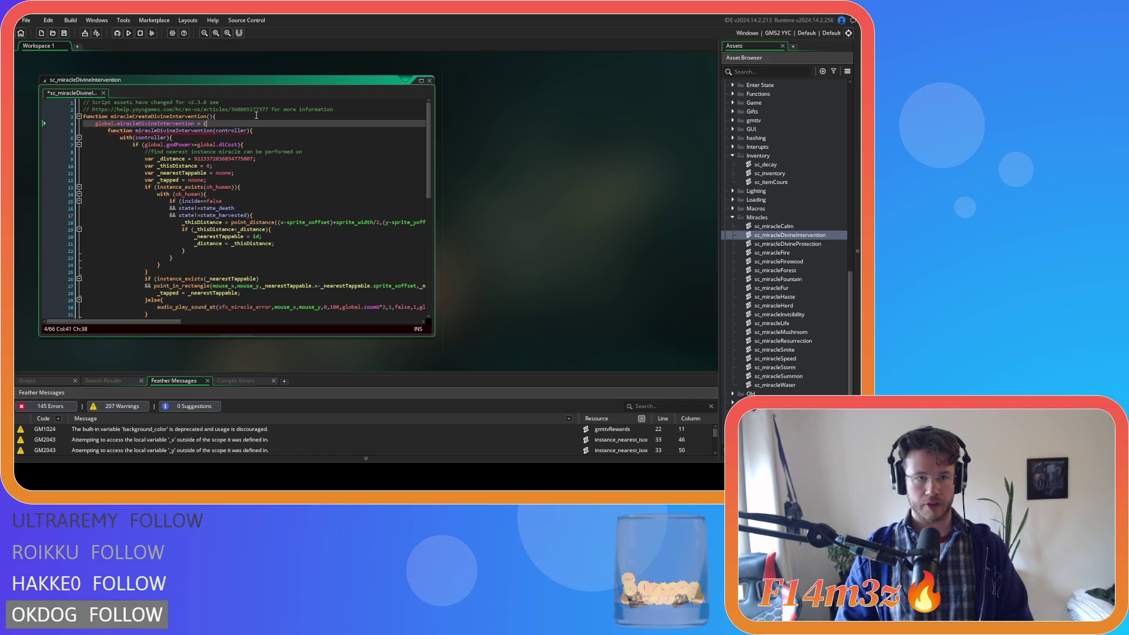
scroll(235, 176, down, 12)
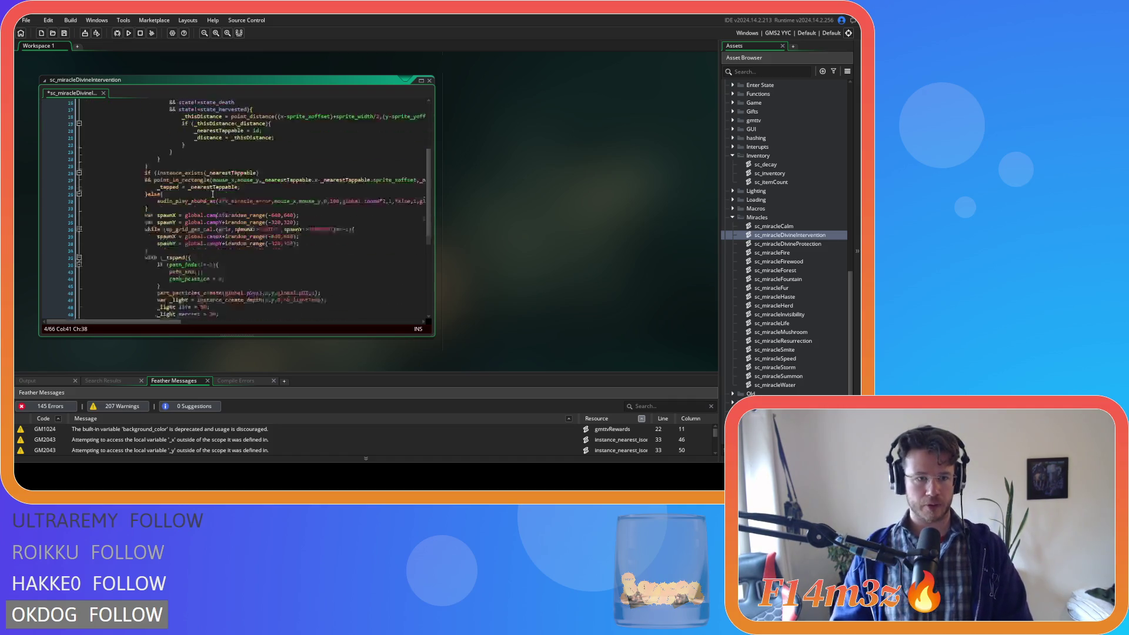
click(129, 288)
key(Return)
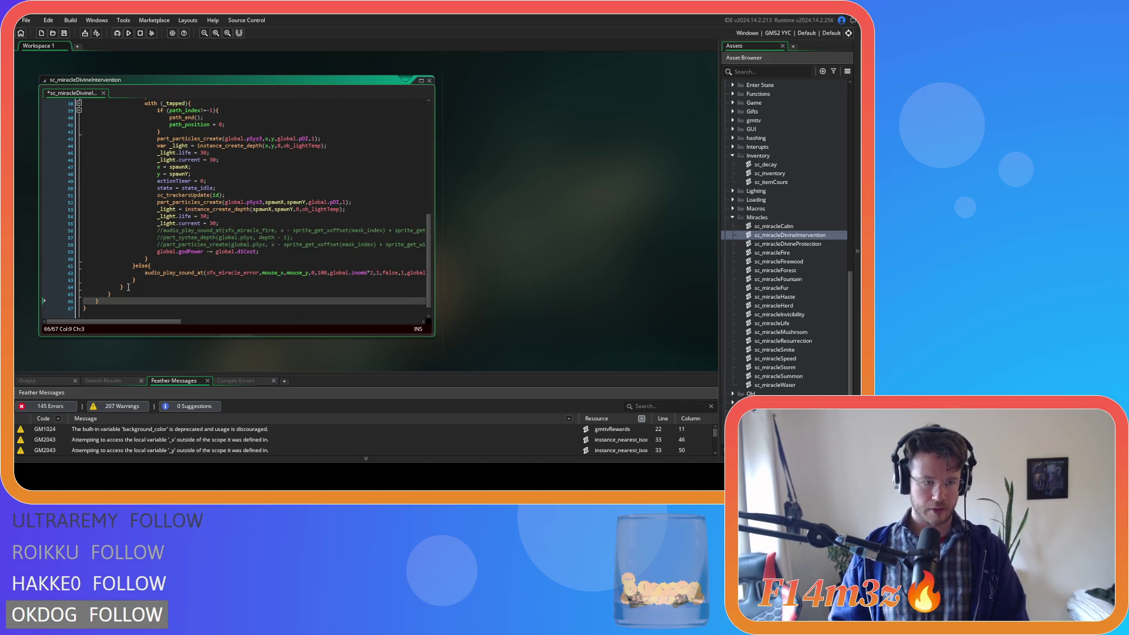
scroll(186, 285, up, 12)
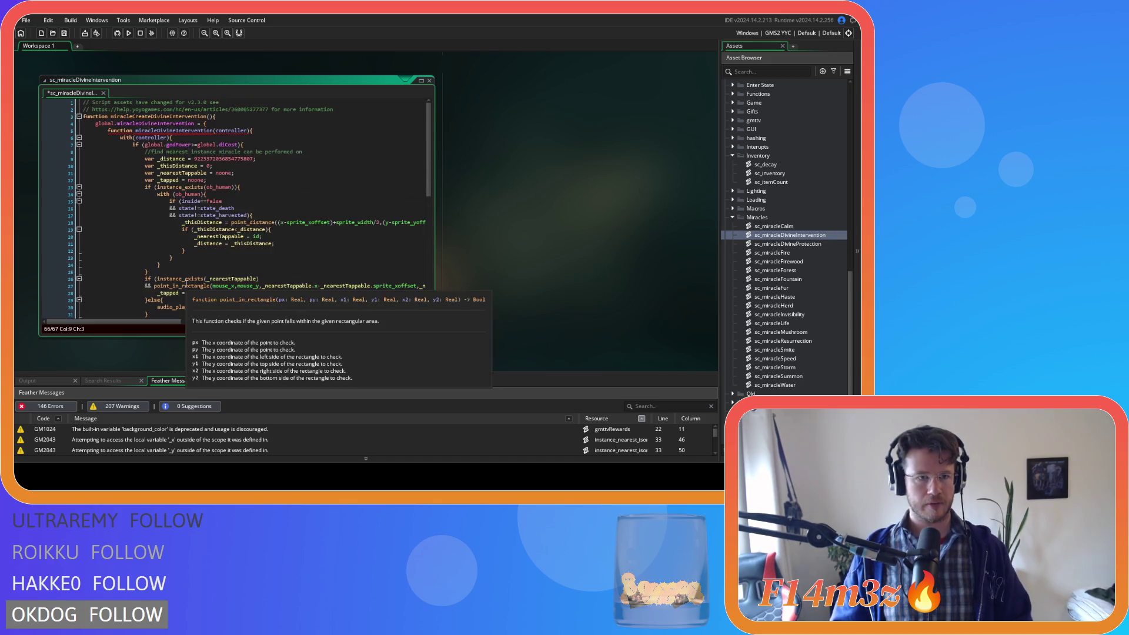
key(ctrl+s)
- Rewrite the inner function as miracleDivineIntervention : function(controller)
click(264, 132)
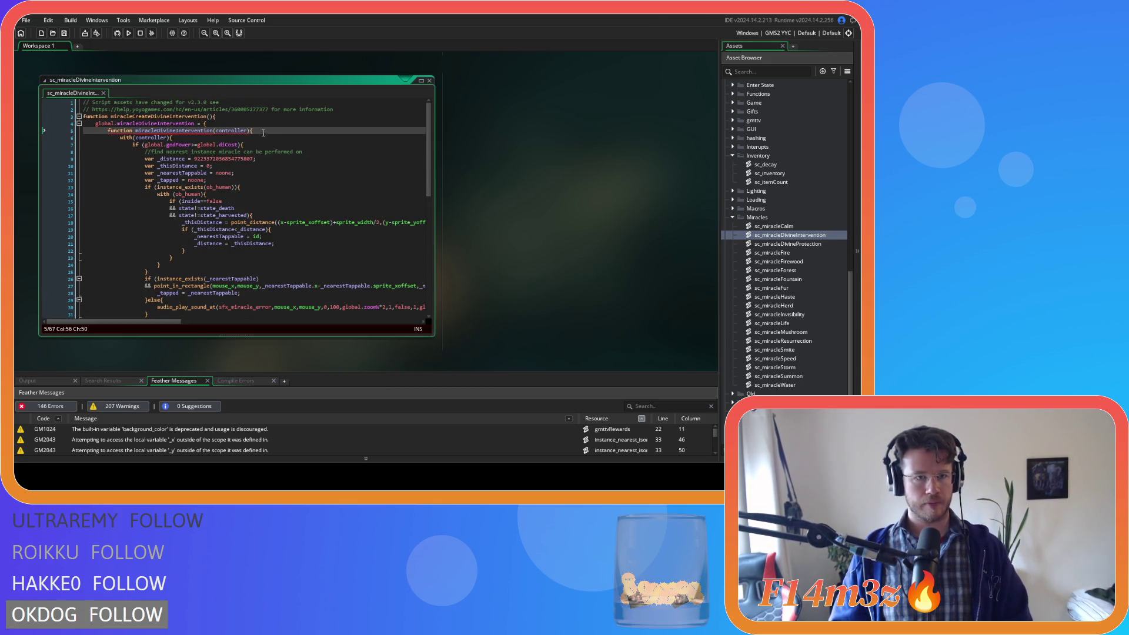
click(125, 132)
key(BackSpace)
key(Delete)
click(188, 131)
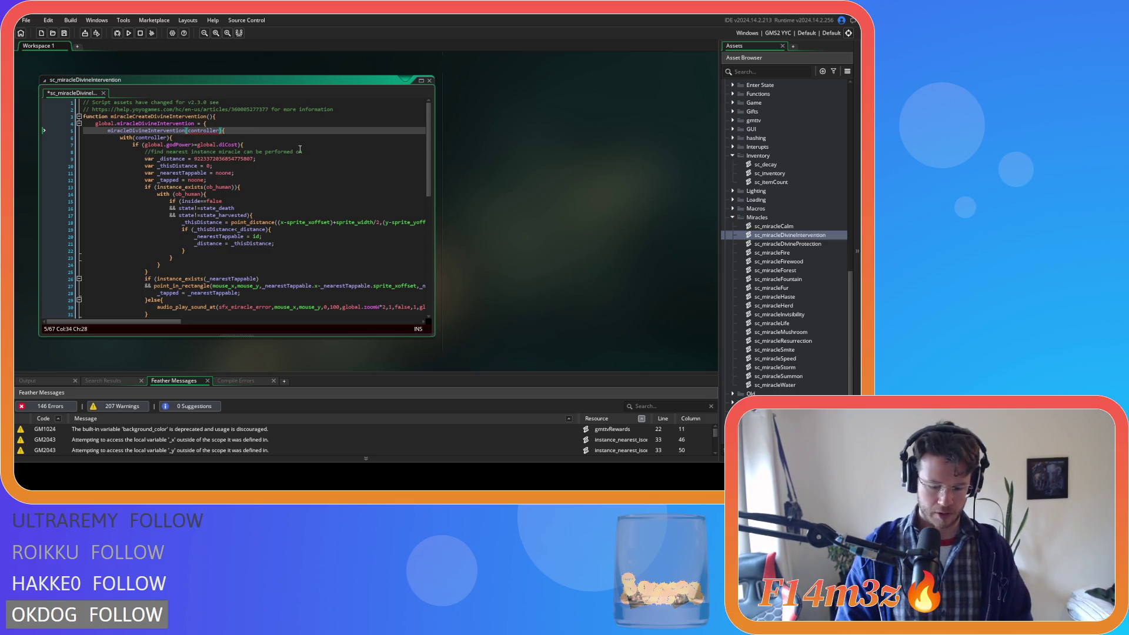
text(: function)
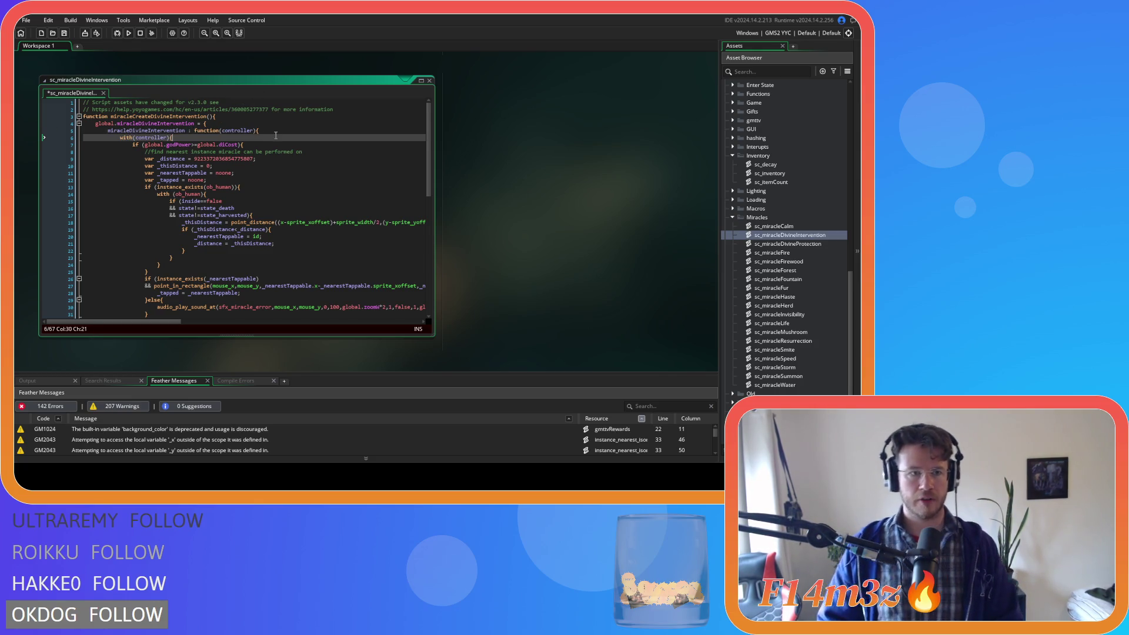
key(End)
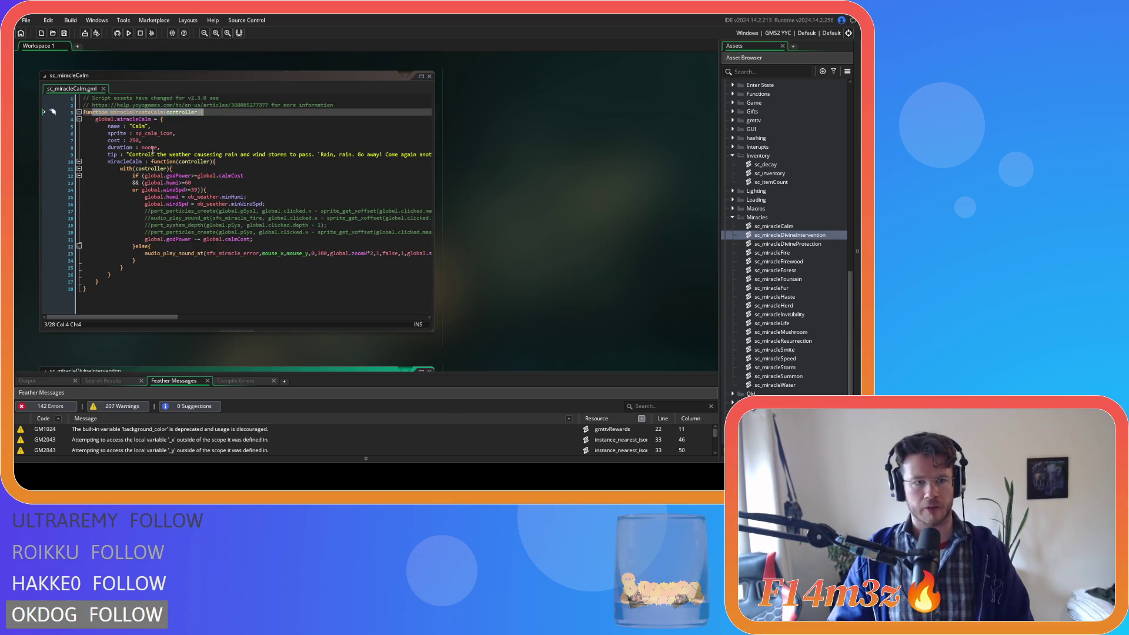
click(171, 318)
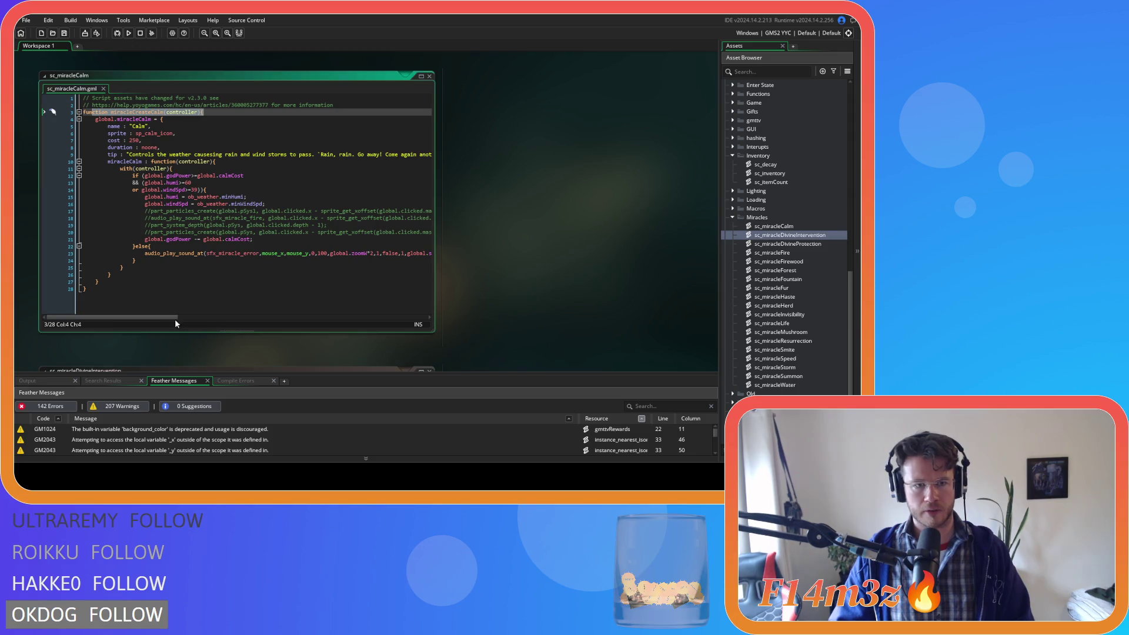
- Copy the name, sprite, cost, duration and tip fields from sc_miracleCalm into the Divine Intervention struct; save
scroll(179, 318, right, 3)
mouse_move(344, 151)
mouse_down()
mouse_move(83, 147)
mouse_move(104, 128)
mouse_up()
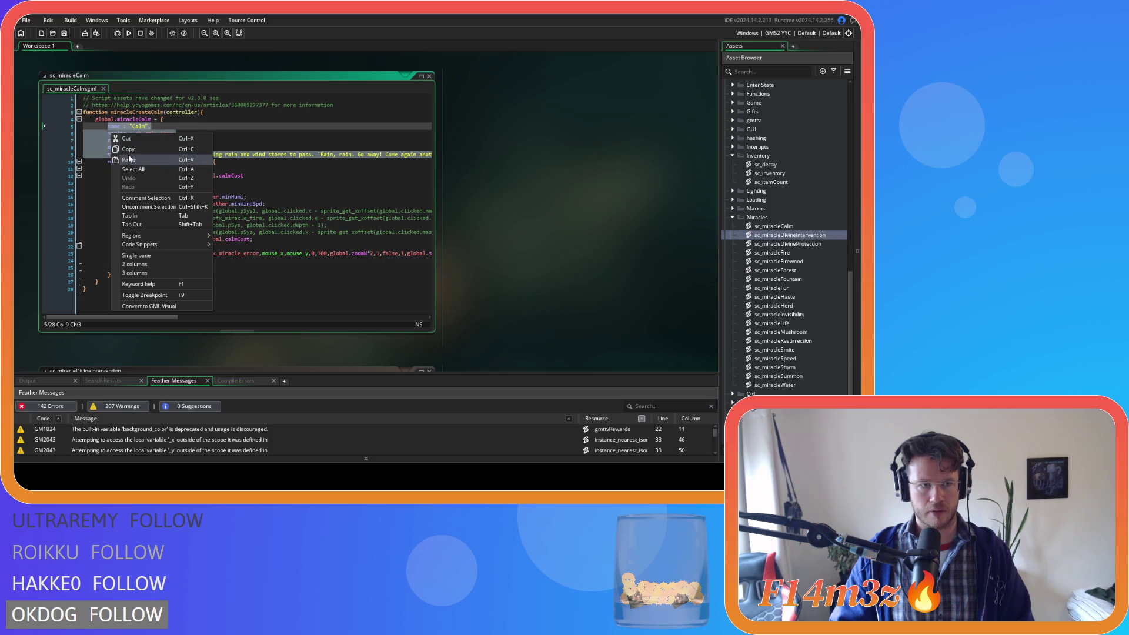
scroll(525, 216, down, 3)
scroll(525, 216, down, 2)
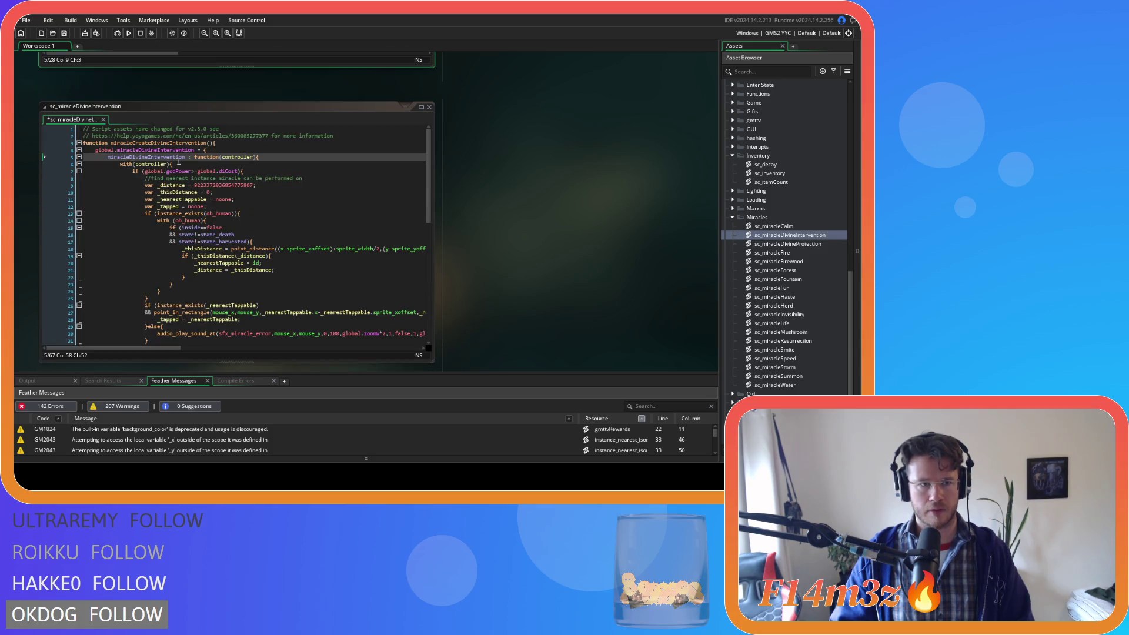
click(228, 152)
key(Return)
key(ctrl+v)
drag(183, 348, 144, 350)
click(171, 174)
key(ctrl+s)
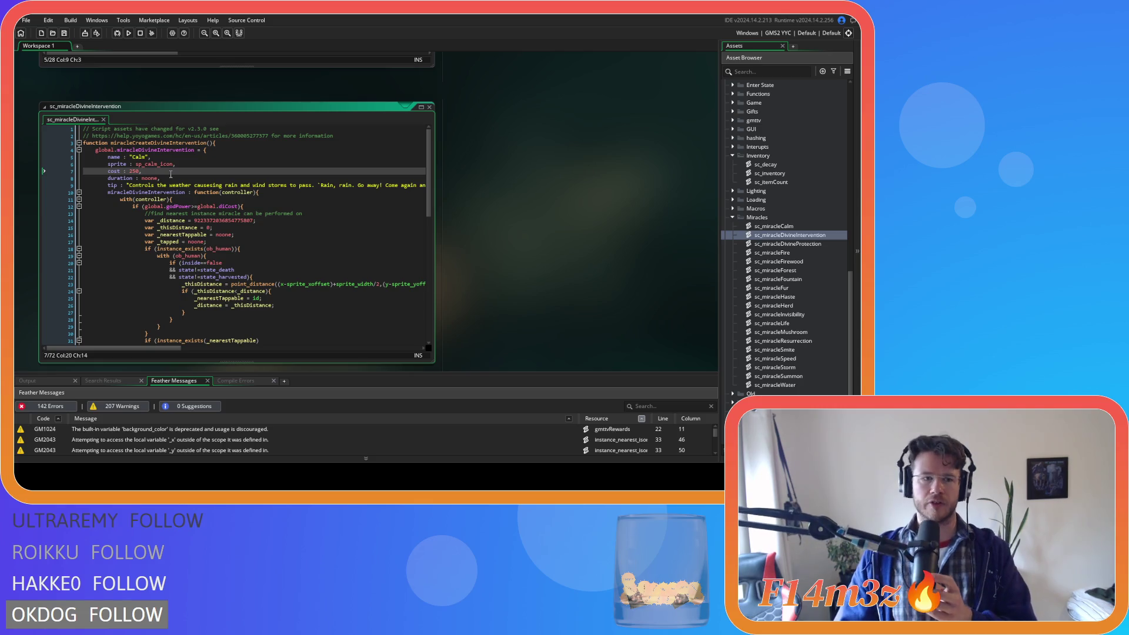
- Change the name to "Divine Intervention", the sprite to sp_di_icon and cost to 100, then save
click(177, 177)
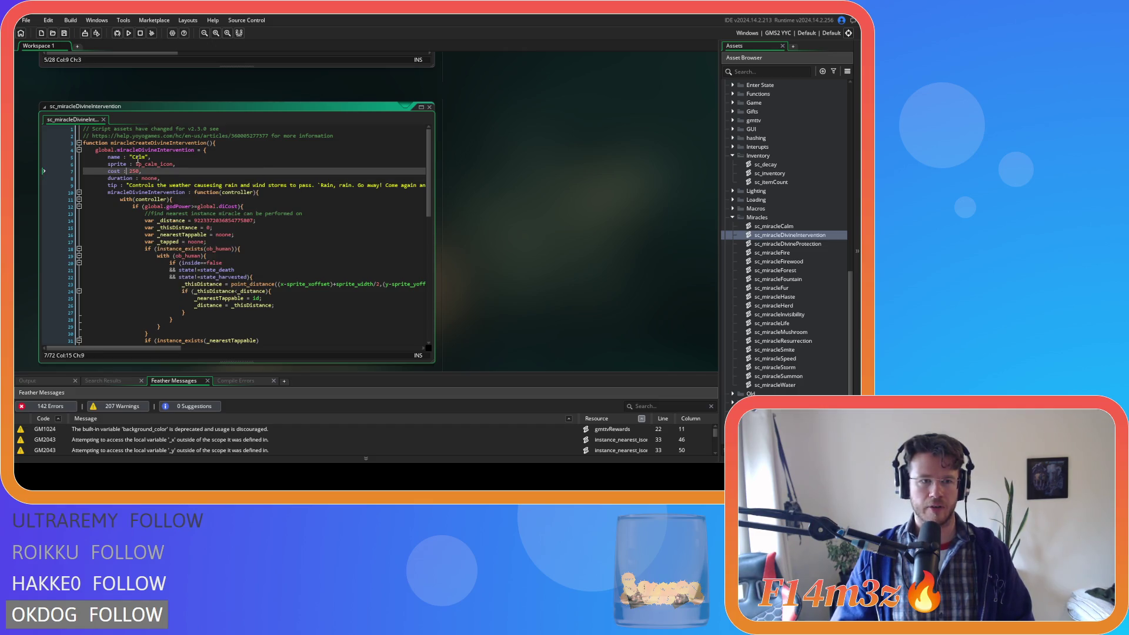
double_click(138, 158)
text(Divine I)
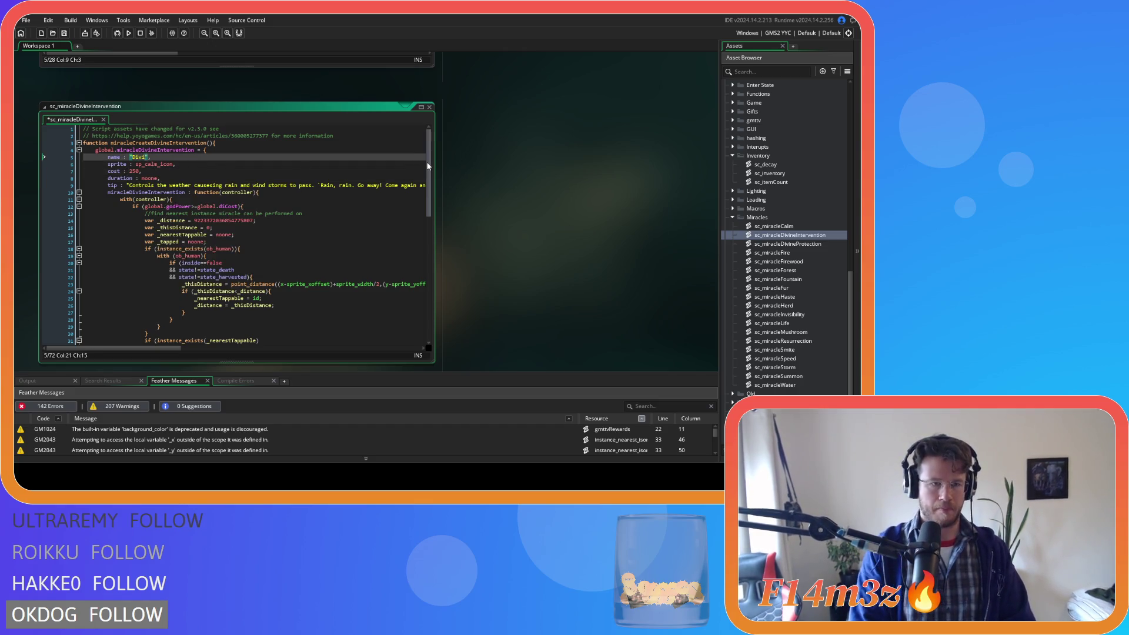
text(ntervention)
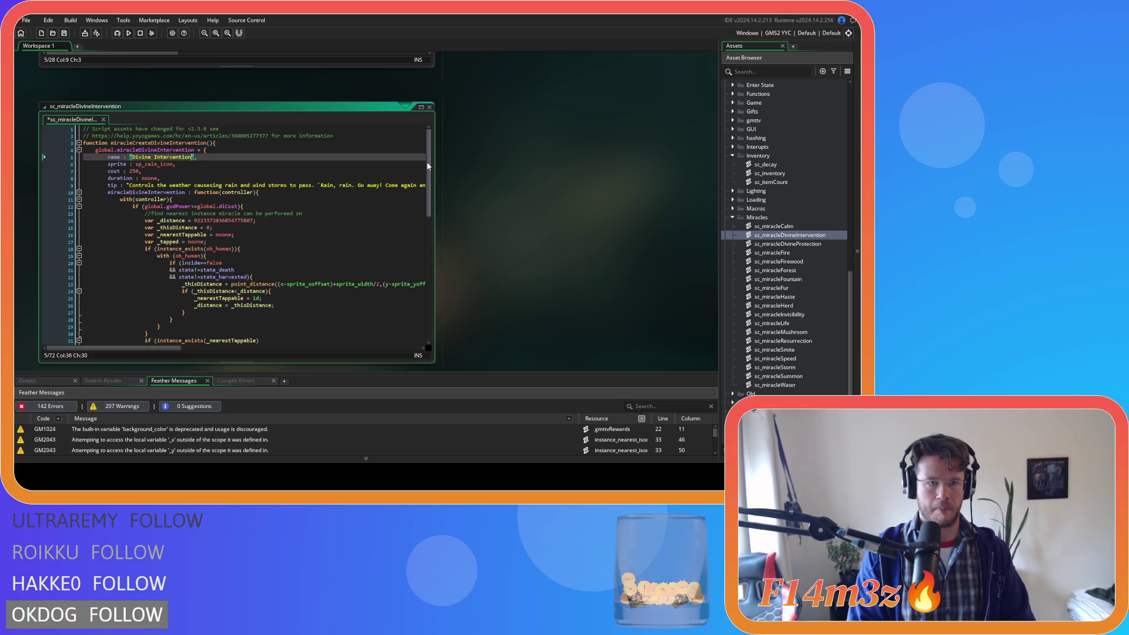
click(145, 165)
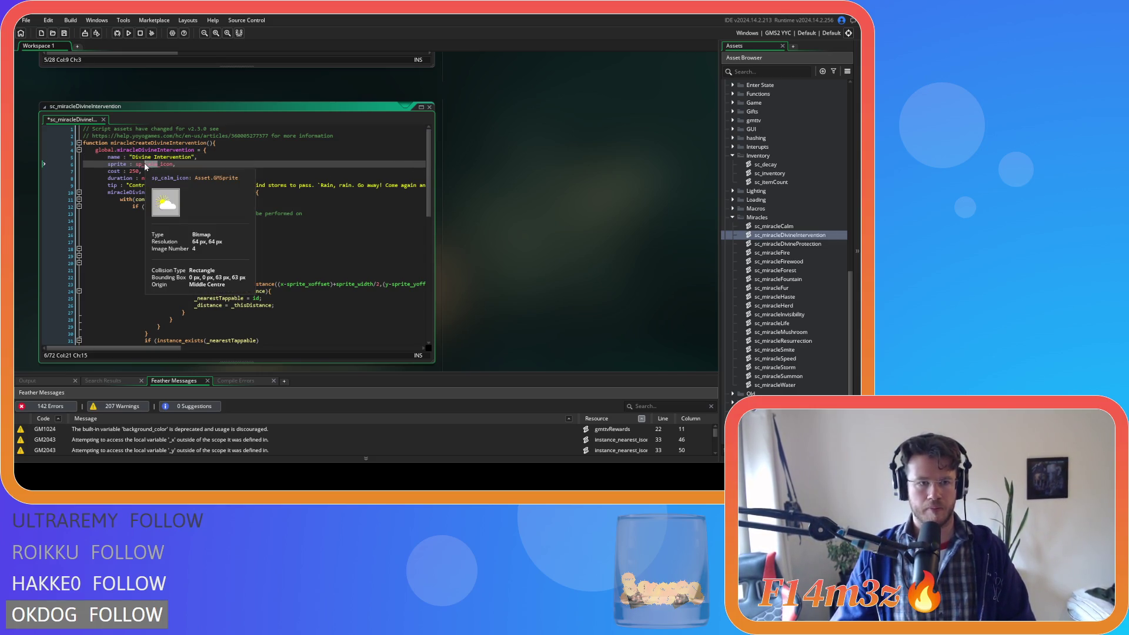
text(di)
click(134, 172)
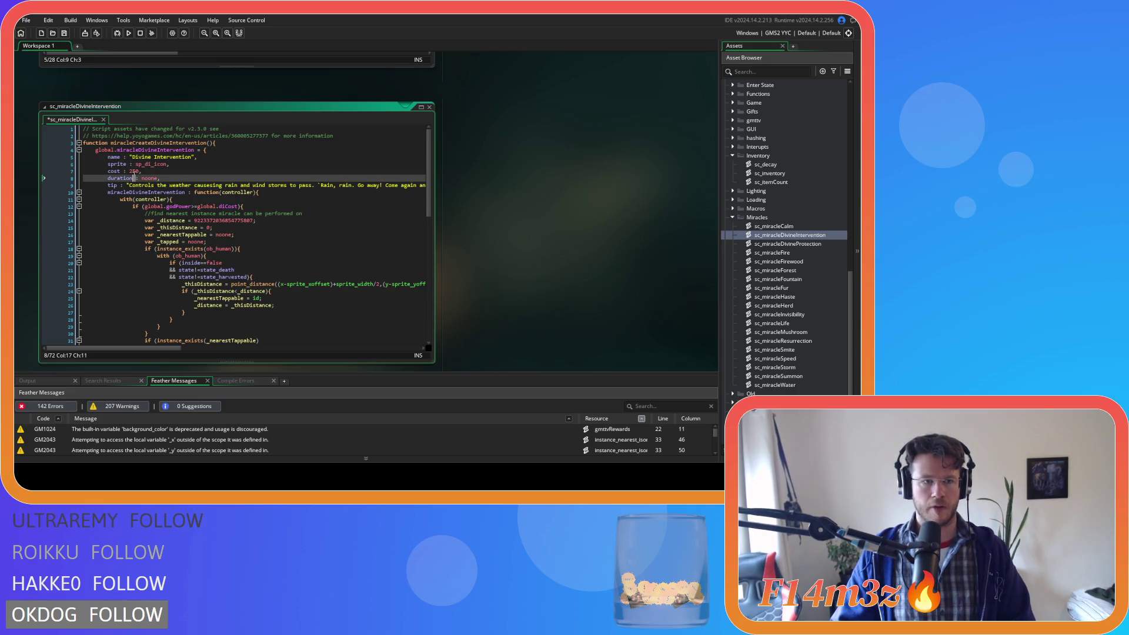
double_click(134, 172)
text(100)
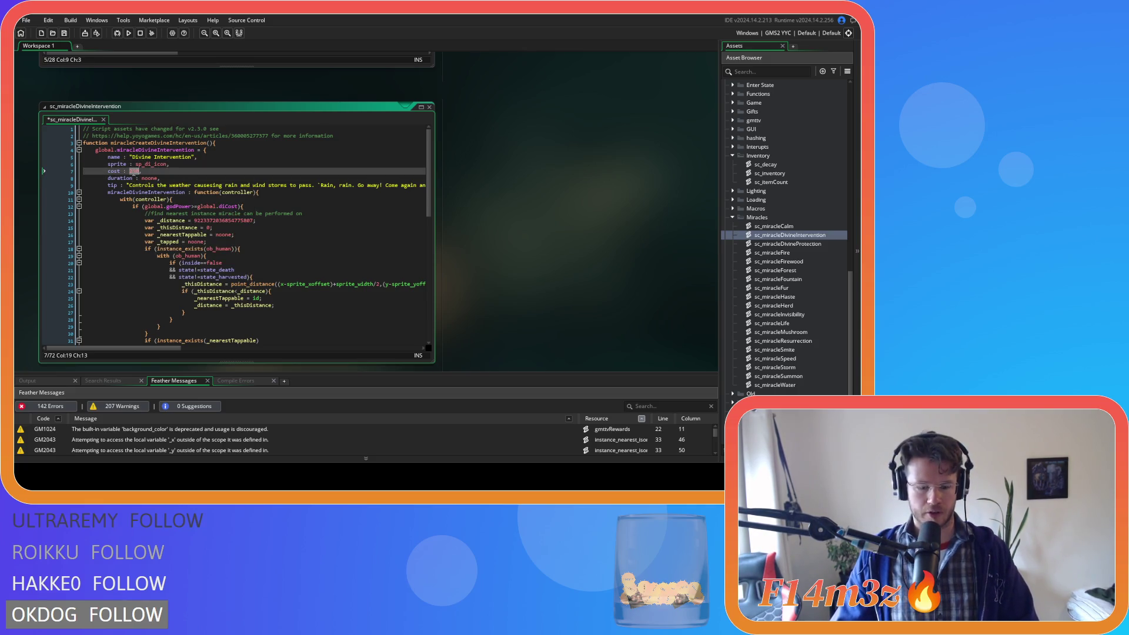
key(Right)
key(ctrl+s)
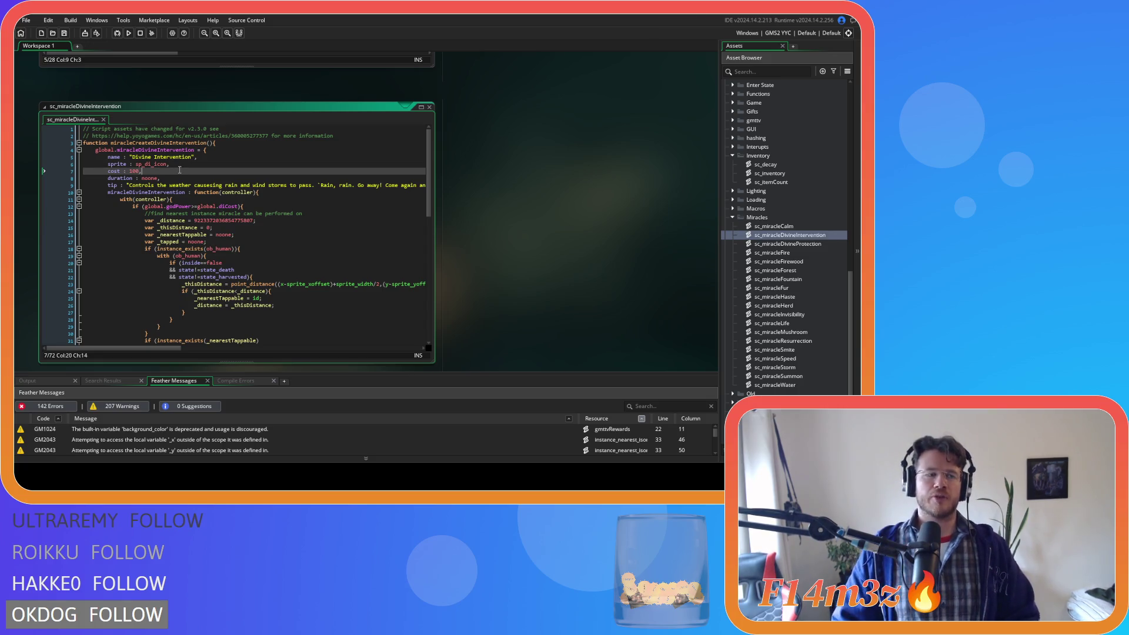
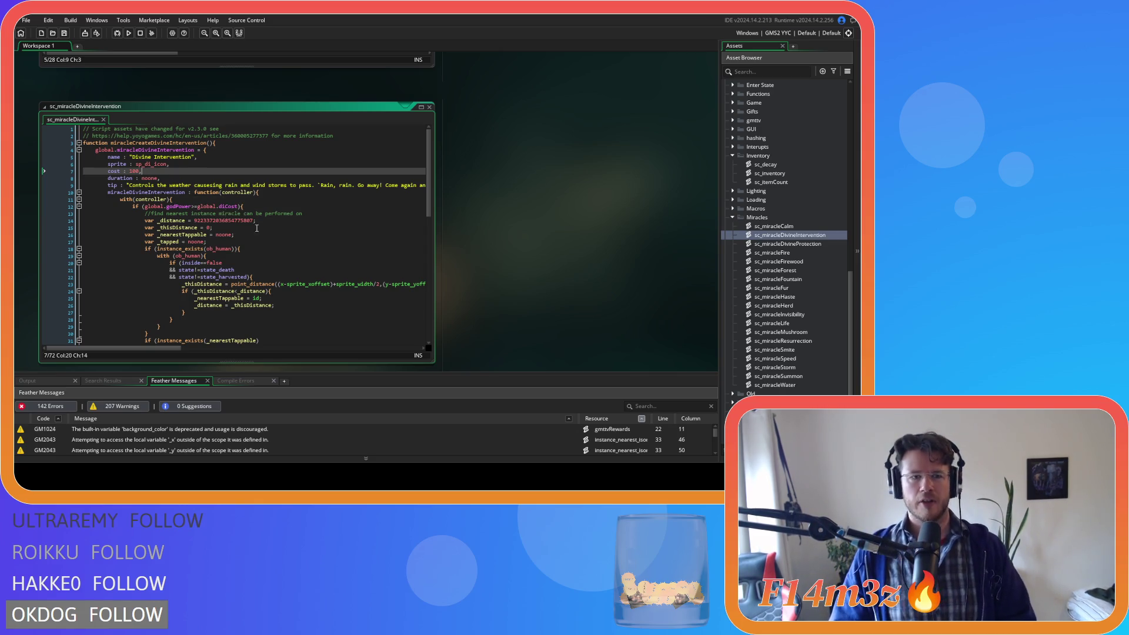
- Make the god power check on line 12 compare against cost instead of global.diCost, and save
scroll(289, 206, down, 5)
scroll(270, 200, up, 5)
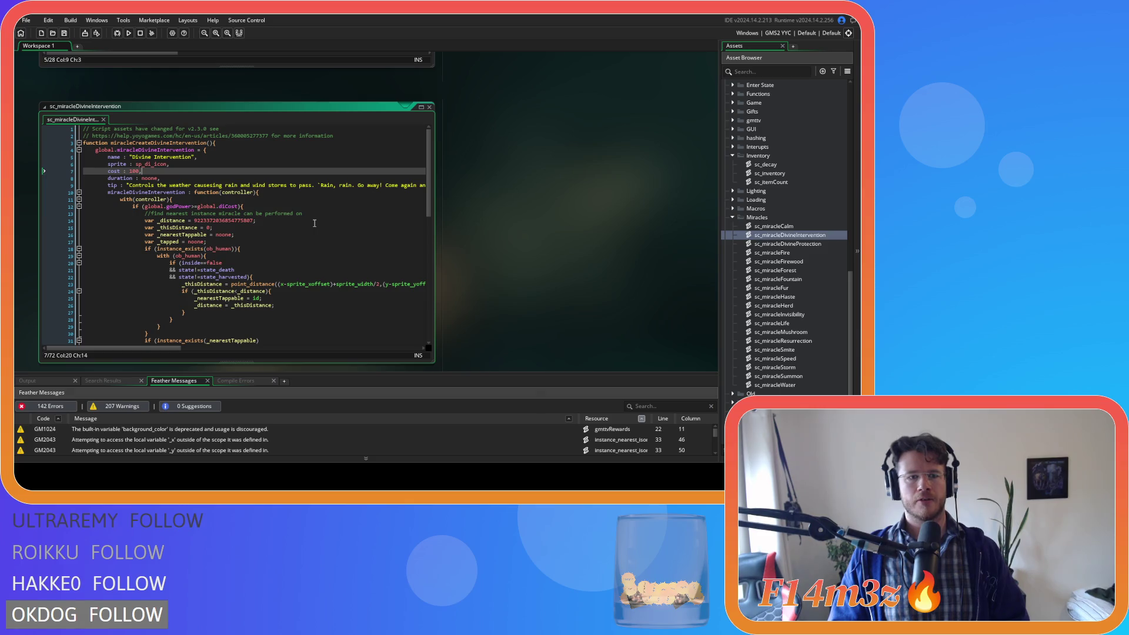
click(240, 207)
key(BackSpace)
key(BackSpace)
key(BackSpace)
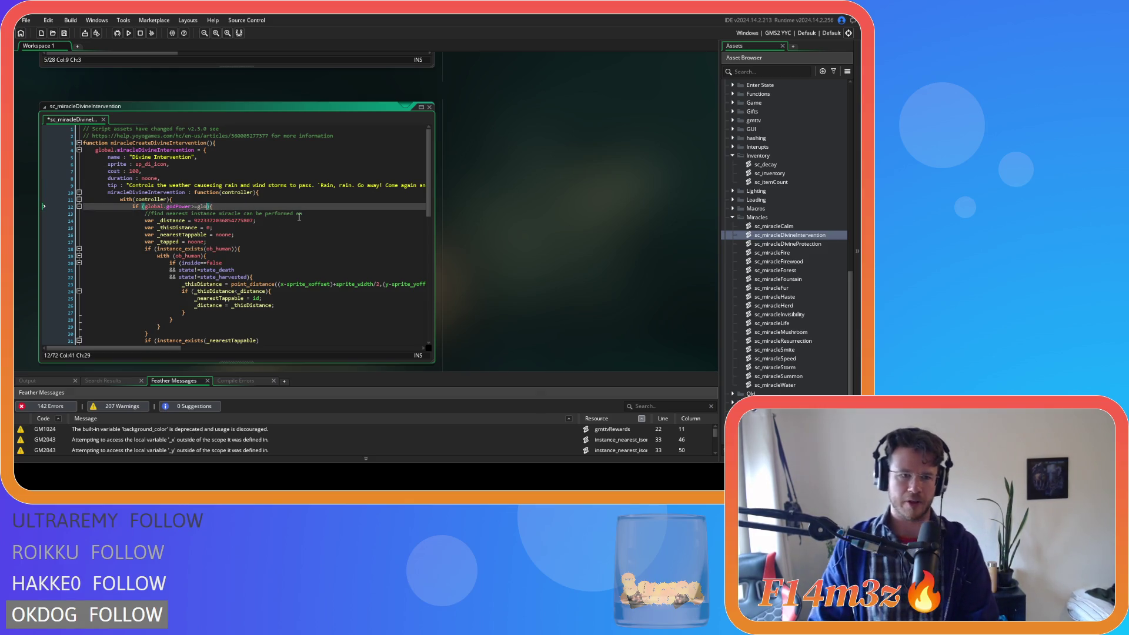
key(BackSpace)
text(cost)
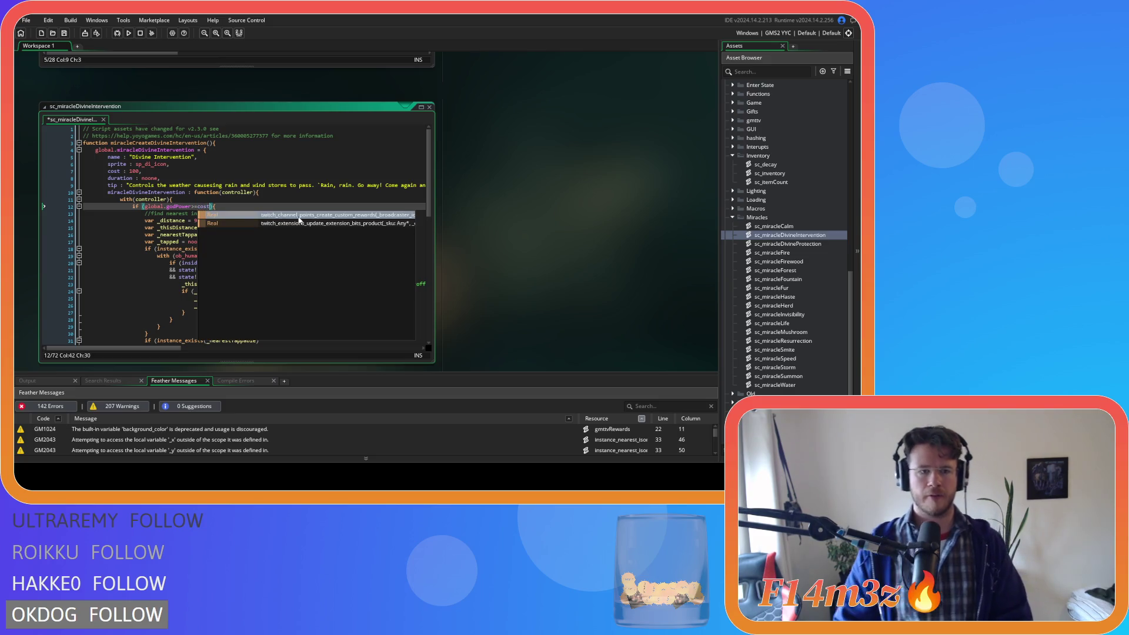
click(151, 194)
key(ctrl+s)
- Change the god power deduction on line 64 to subtract cost, and save
scroll(244, 262, down, 12)
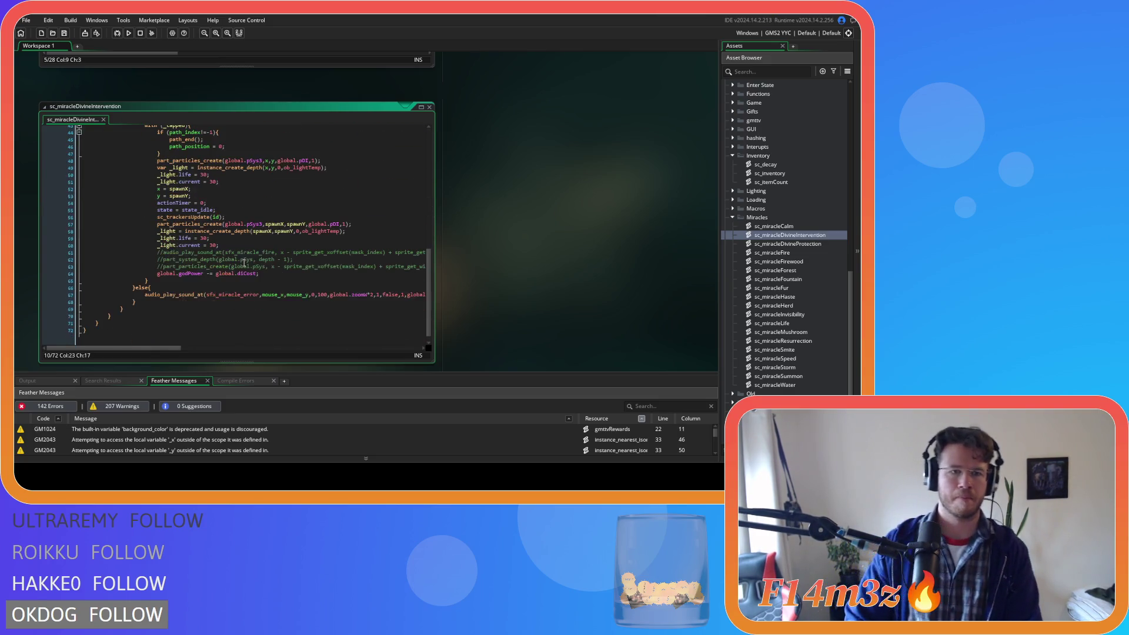
click(249, 275)
key(BackSpace)
key(BackSpace)
key(BackSpace)
key(BackSpace)
key(BackSpace)
key(BackSpace)
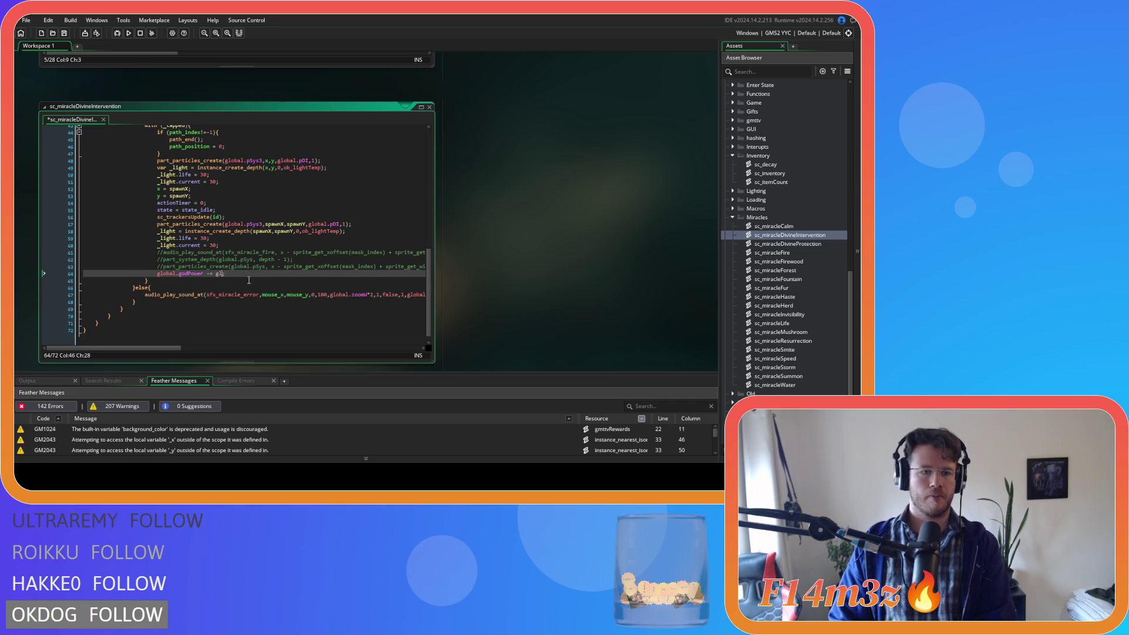
text(cost;)
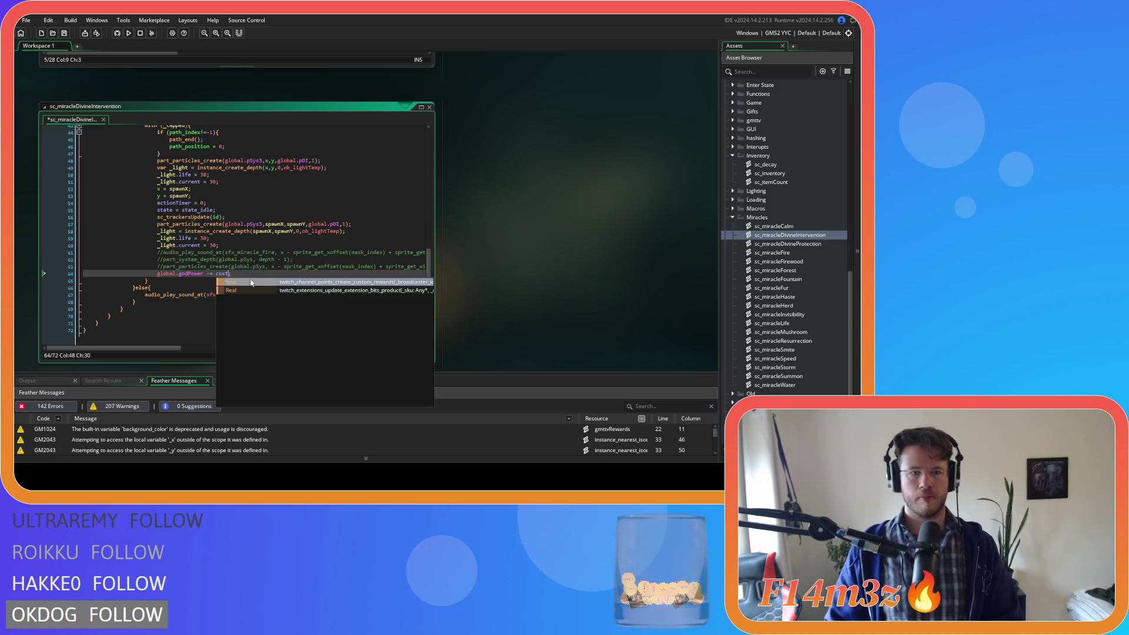
click(315, 253)
key(ctrl+s)
- Open the sc_miracleFire script
scroll(294, 275, up, 14)
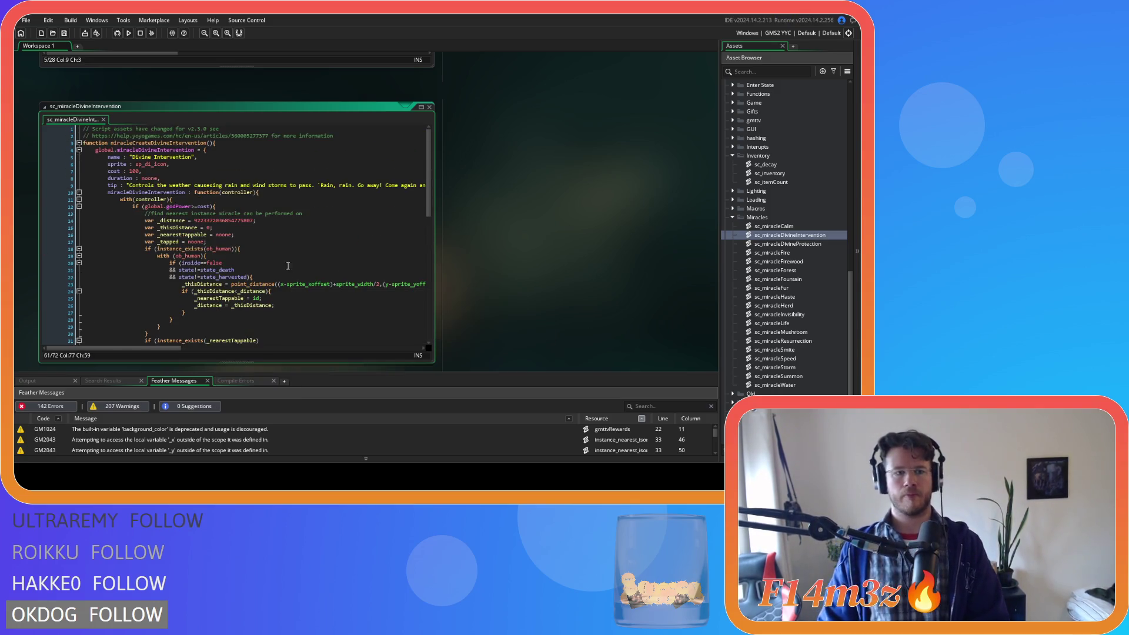
click(280, 201)
scroll(473, 175, up, 5)
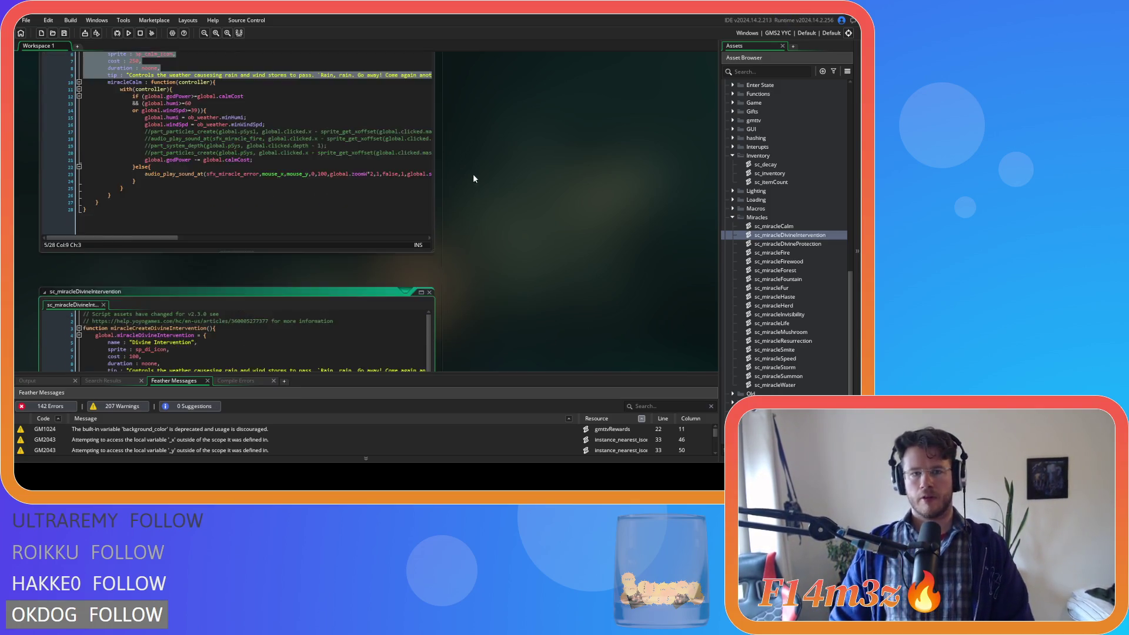
scroll(552, 273, down, 5)
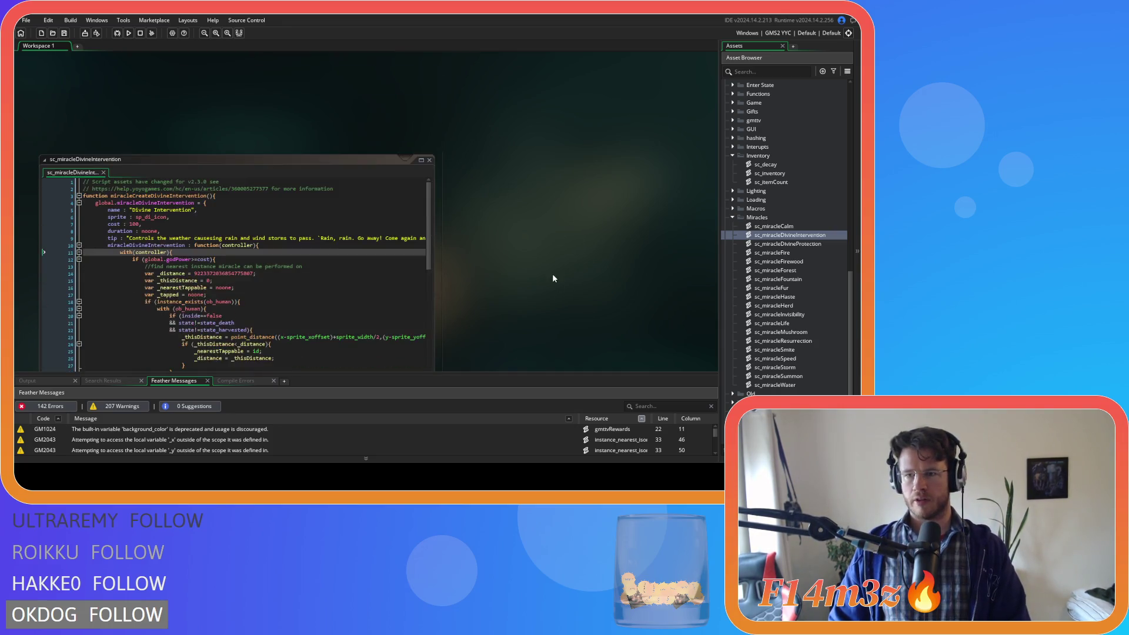
double_click(764, 253)
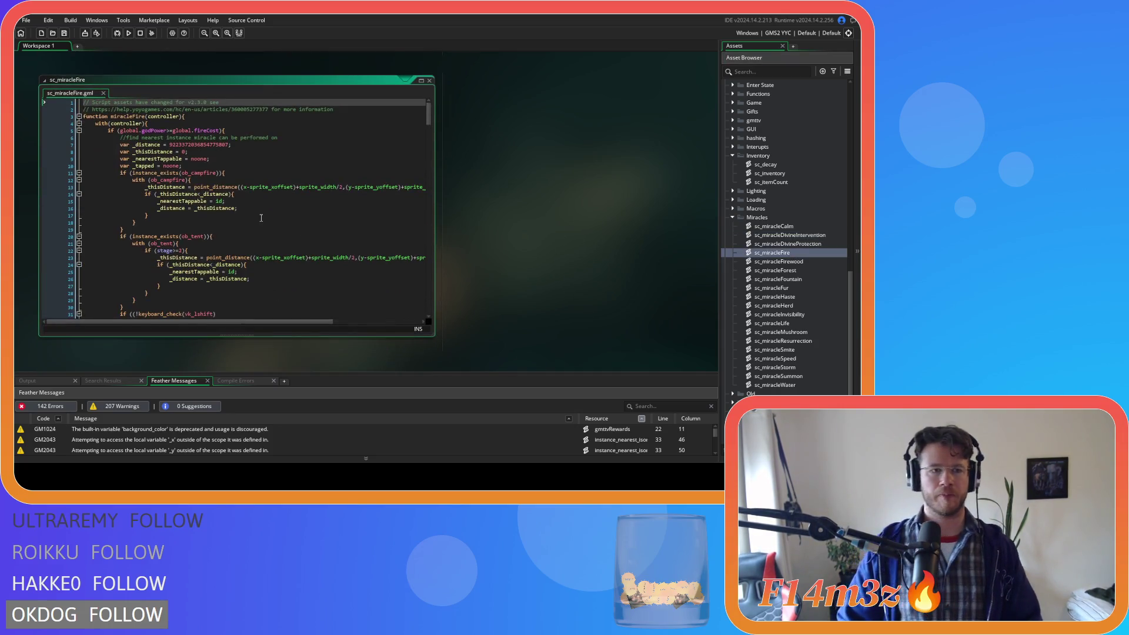
- Add a function miracleCreateFire() header and Tab-indent the existing Fire code beneath it
click(228, 173)
click(333, 108)
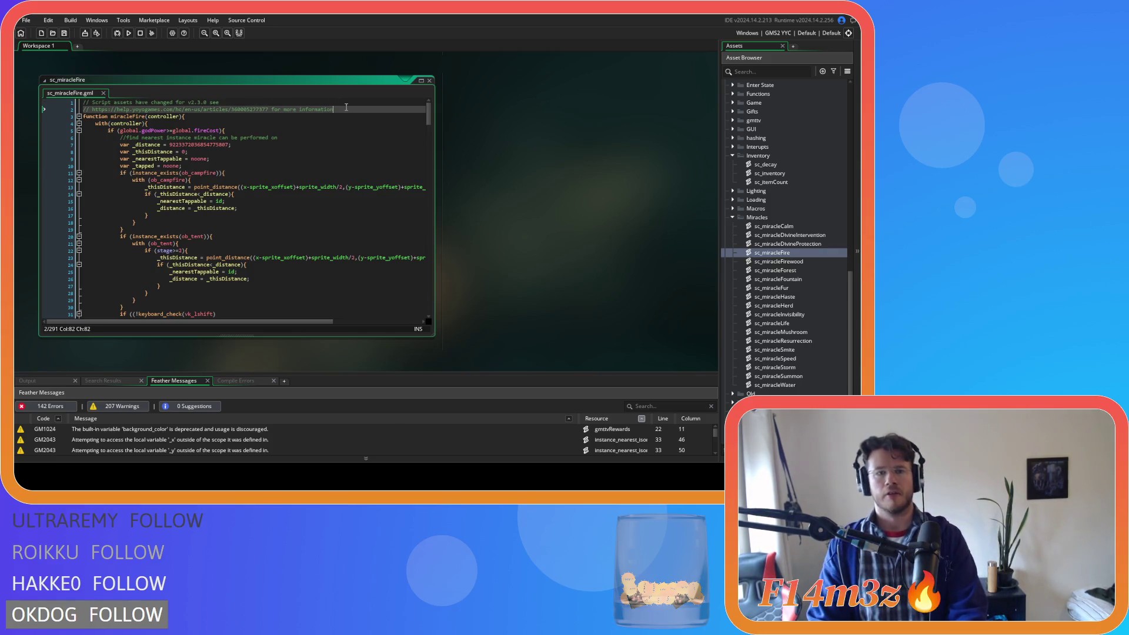
key(Return)
text(func)
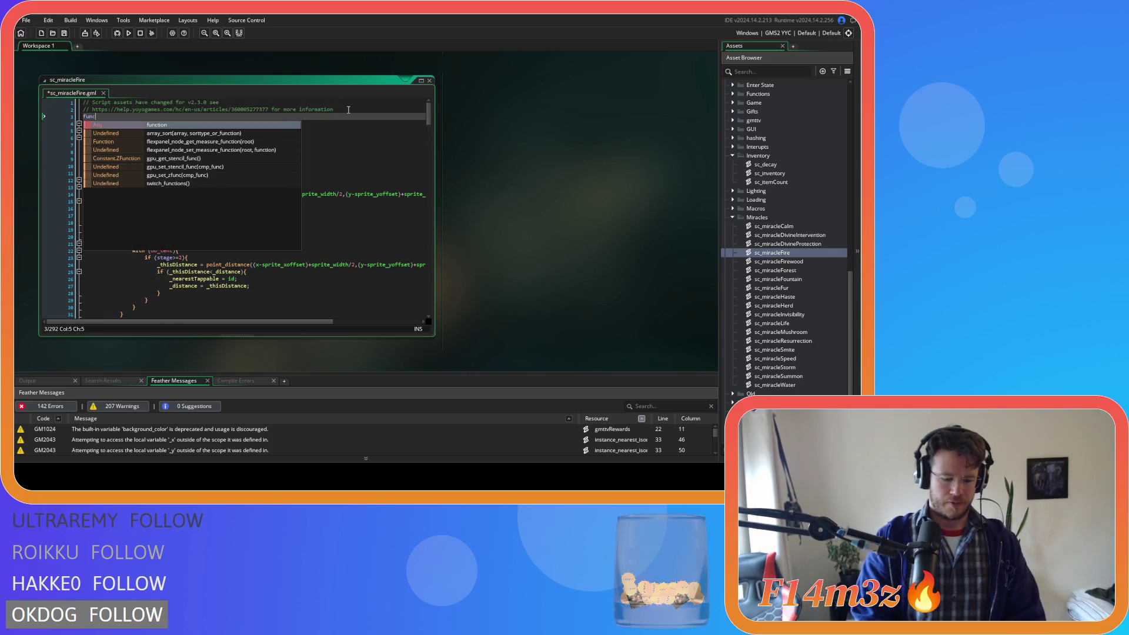
text(tion creatM)
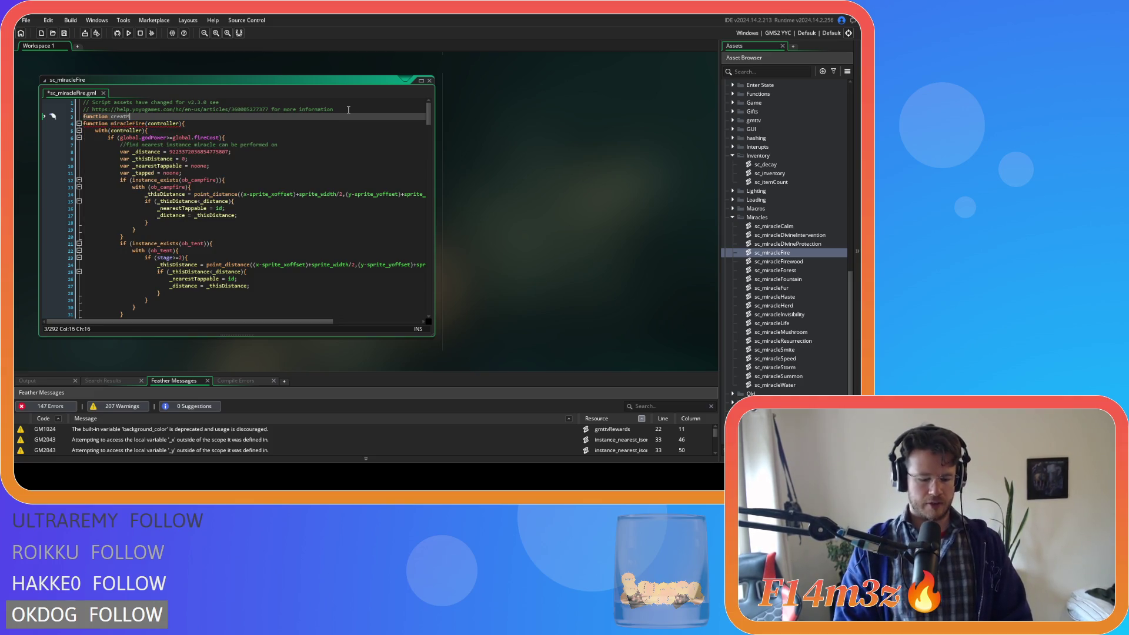
key(BackSpace)
key(BackSpace)
key(BackSpace)
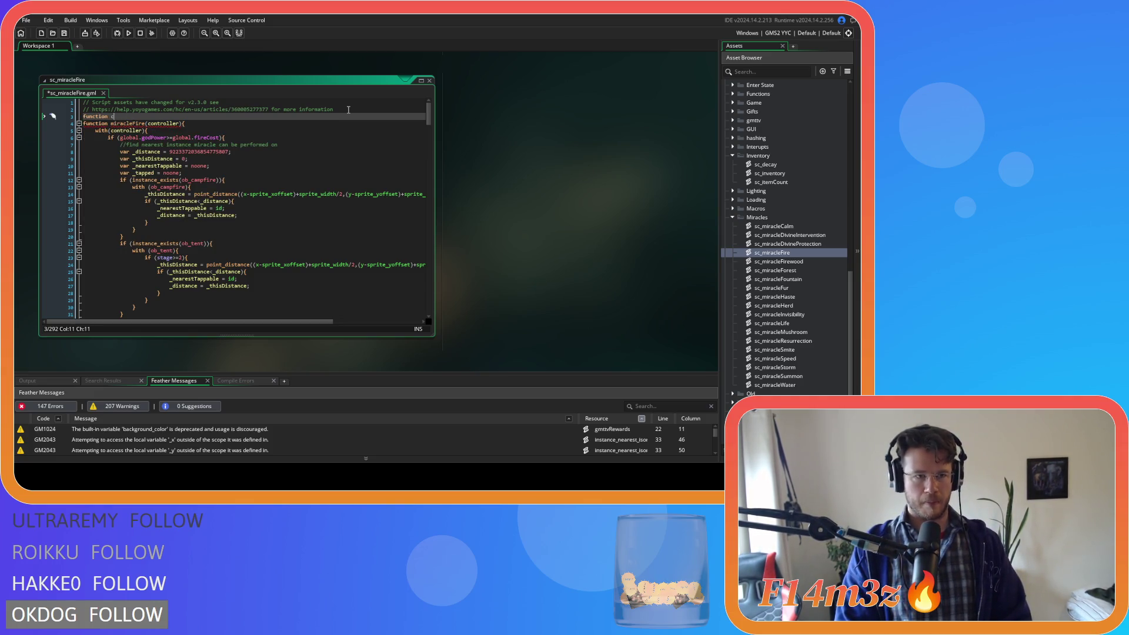
text(miracleCr)
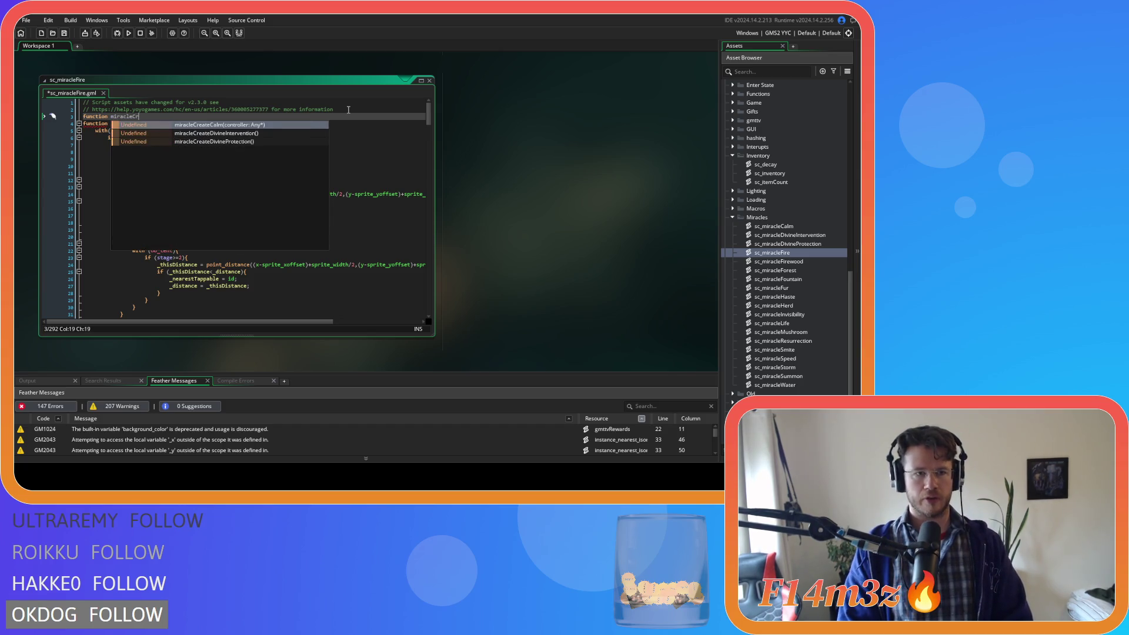
text(eateFire)
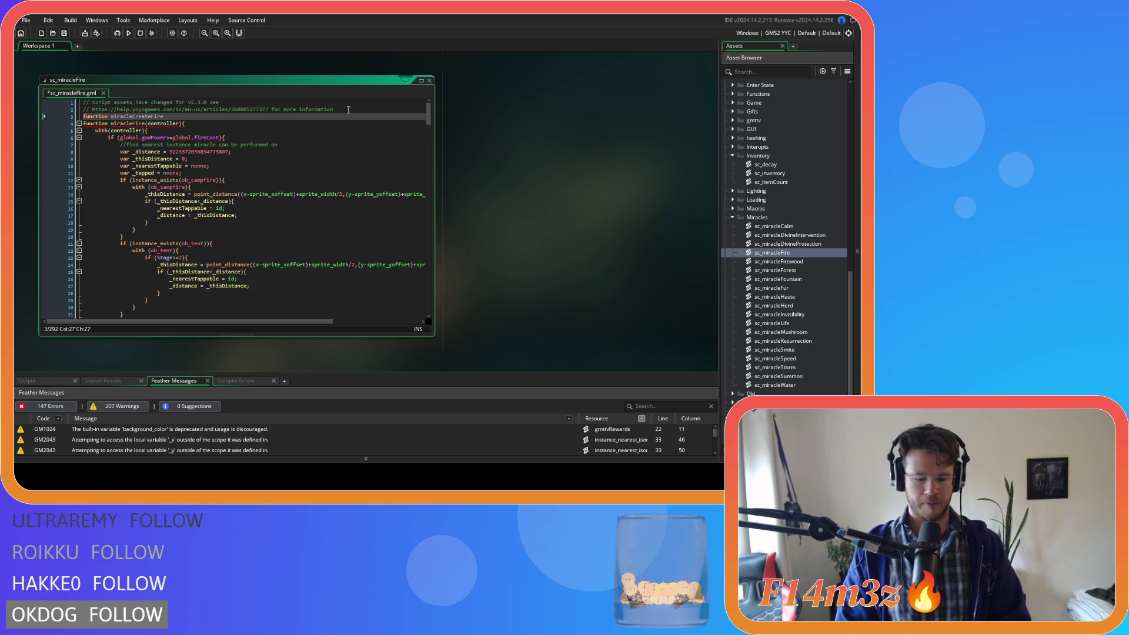
text(())
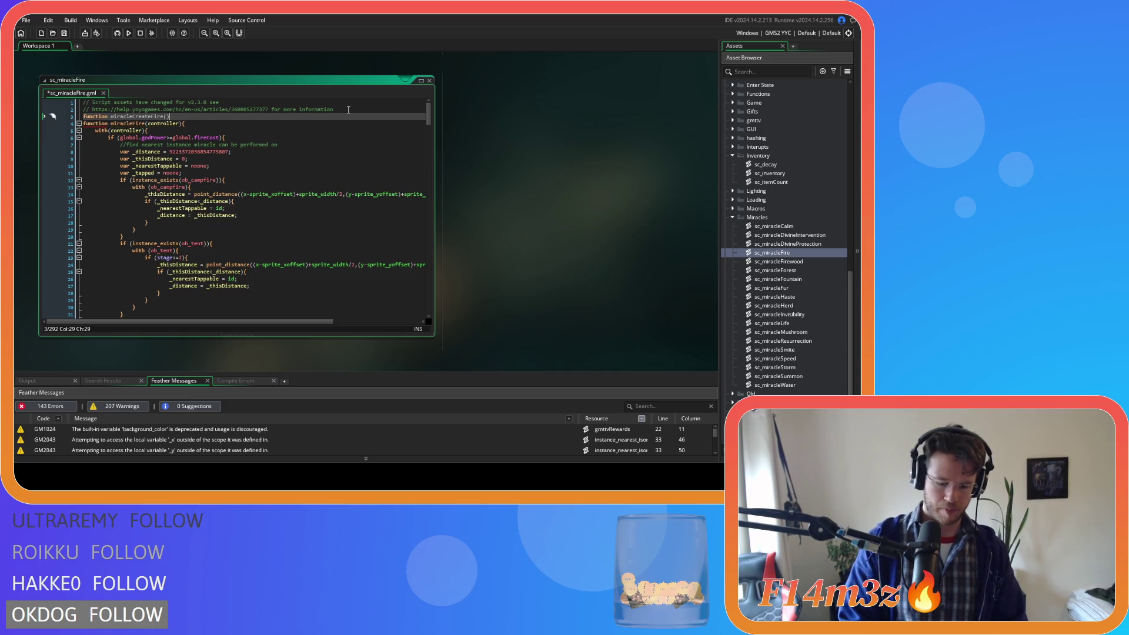
mouse_move(86, 125)
mouse_down()
mouse_move(135, 147)
mouse_move(197, 368)
mouse_up()
key(Tab)
key(Tab)
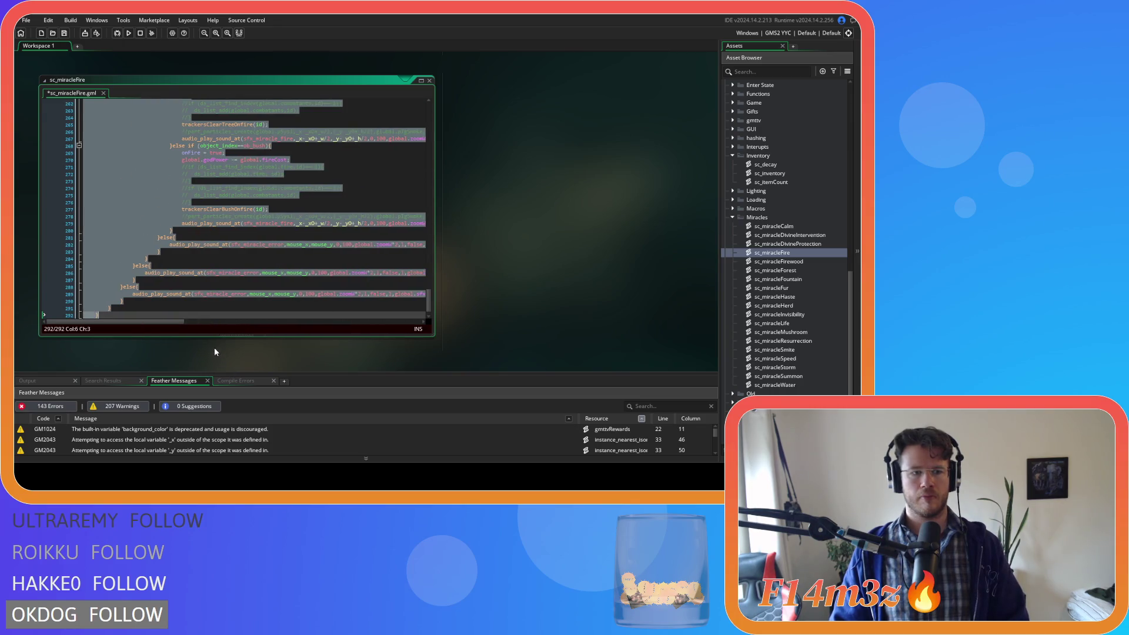
click(153, 313)
key(Return)
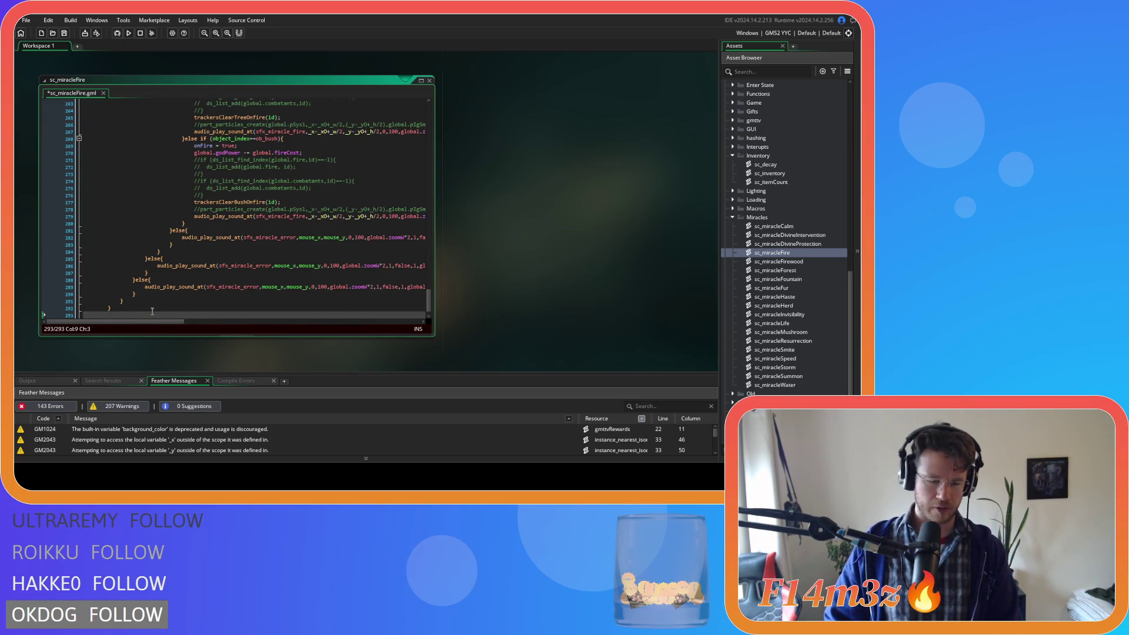
- Declare global.miracleFire = on a new indented line inside miracleCreateFire, with a blank line before the closing brace
scroll(223, 262, up, 20)
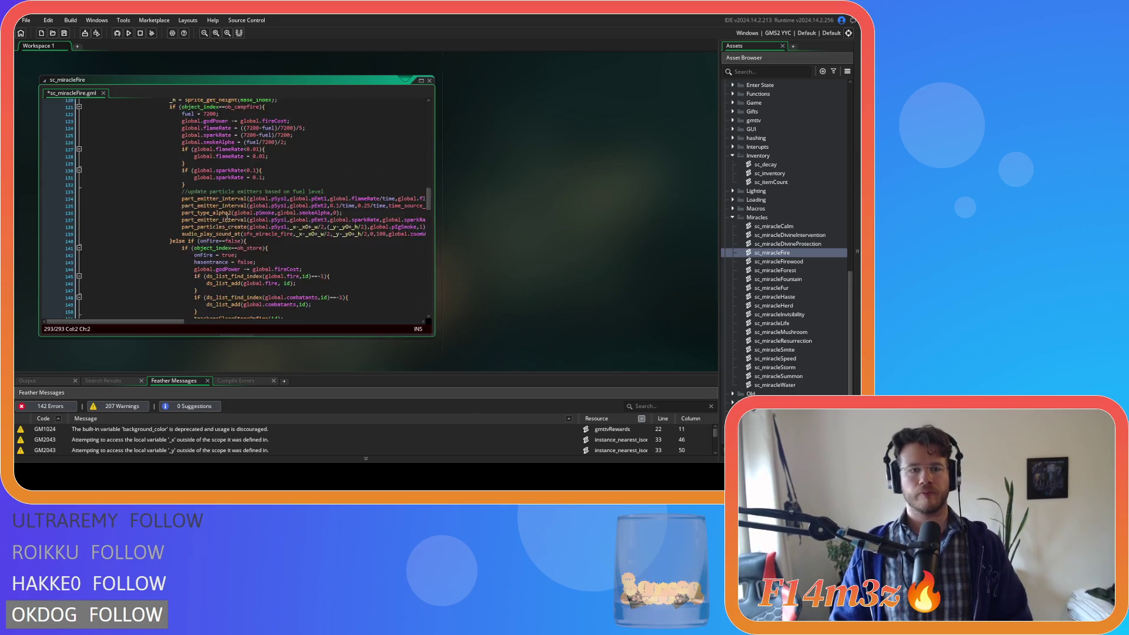
scroll(201, 174, up, 15)
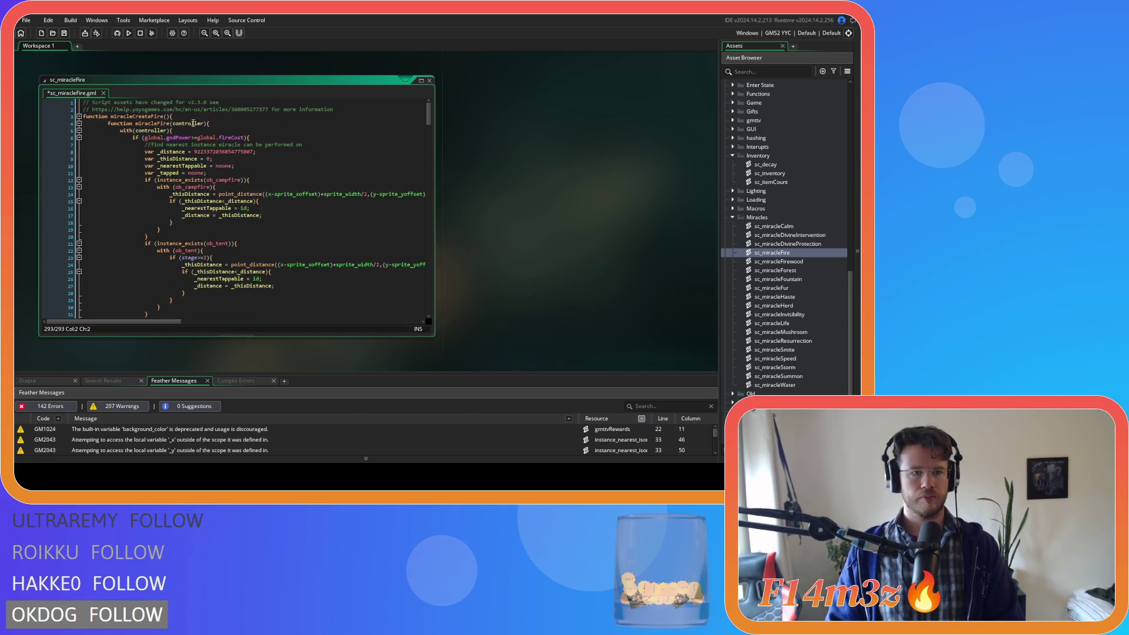
click(220, 116)
key(Return)
key(Tab)
text(globa)
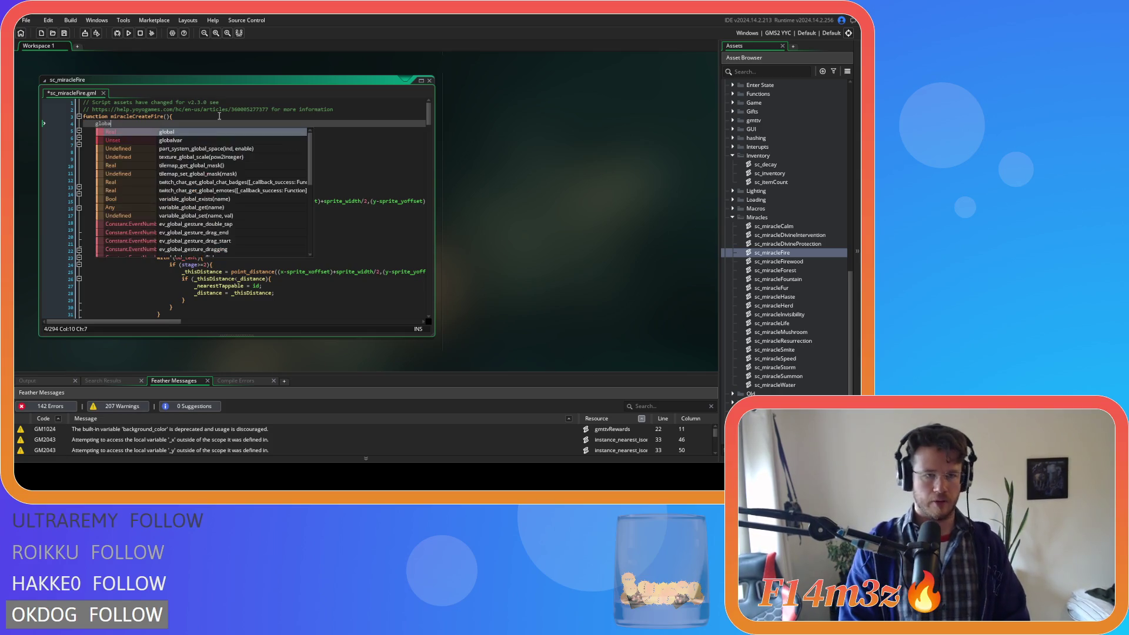
text(l.miracleF)
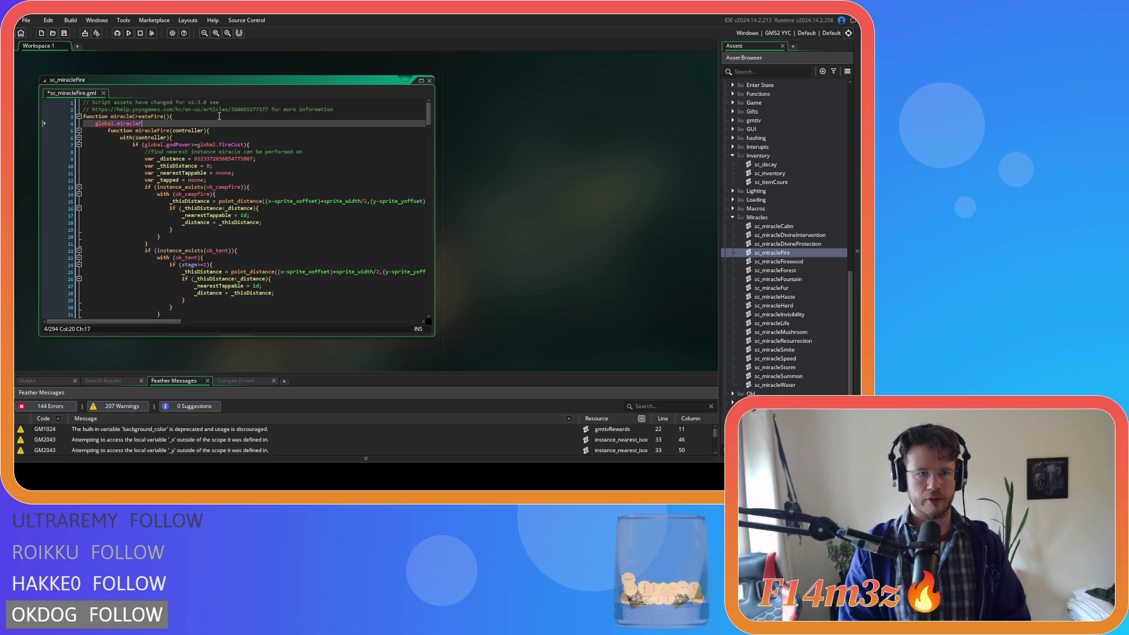
text(ire = {)
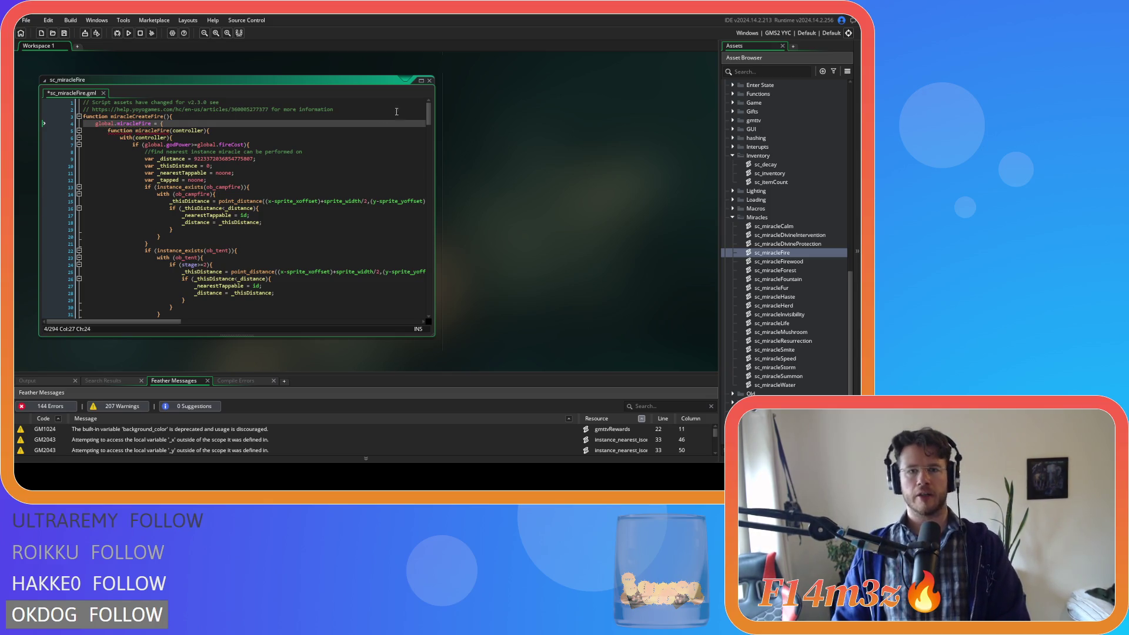
mouse_move(428, 113)
mouse_down()
mouse_move(426, 322)
mouse_move(427, 105)
mouse_up()
click(115, 292)
key(Return)
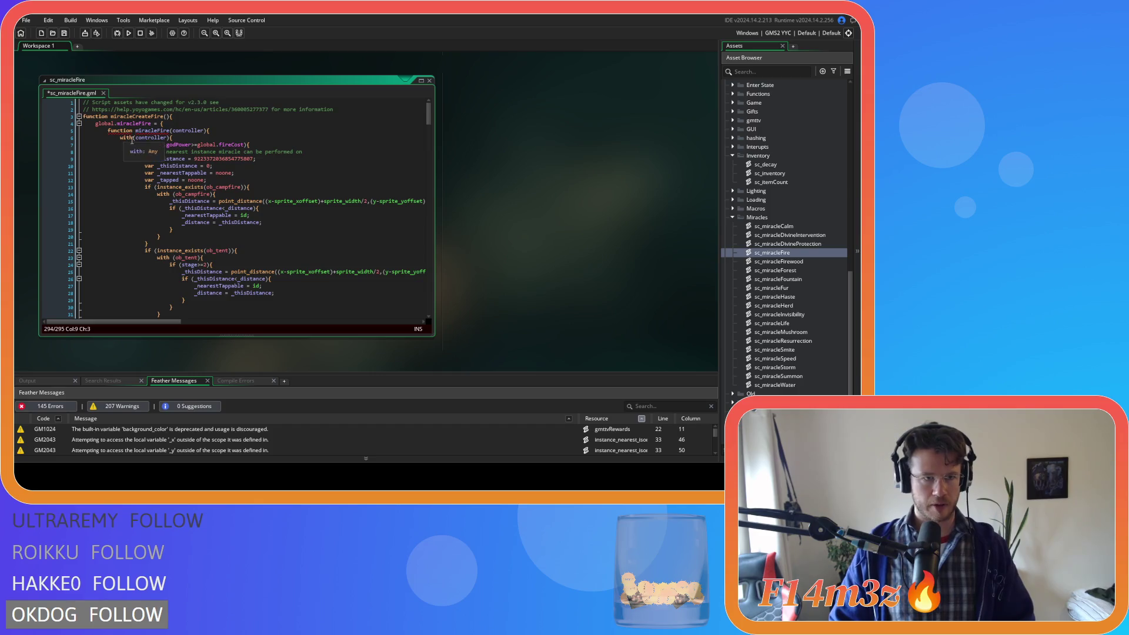
- Move the miracleFire name in front of the function keyword as miracleFire = function
double_click(153, 131)
key(ctrl+x)
key(Home)
key(ctrl+v)
text(=)
key(ctrl+Right)
key(Delete)
key(Escape)
- Turn it into the struct member miracleFire : function, save, and return to Divine Intervention
key(ctrl+Left)
key(ctrl+Left)
key(BackSpace)
text(:)
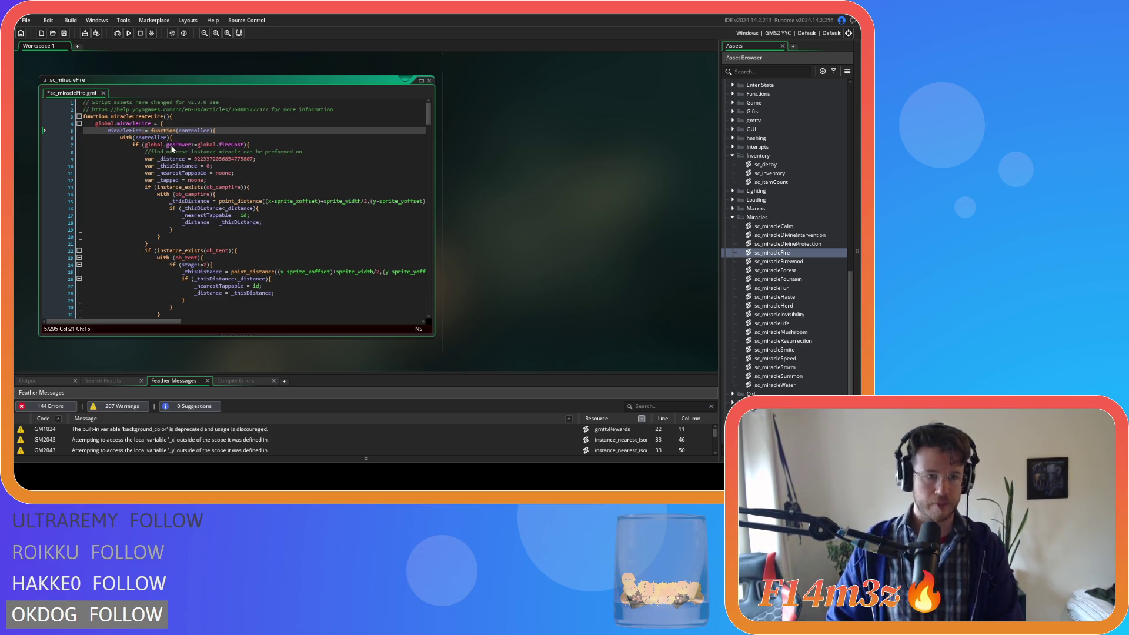
key(BackSpace)
text(:)
key(Delete)
key(ctrl+s)
key(ctrl+Tab)
scroll(281, 243, down, 2)
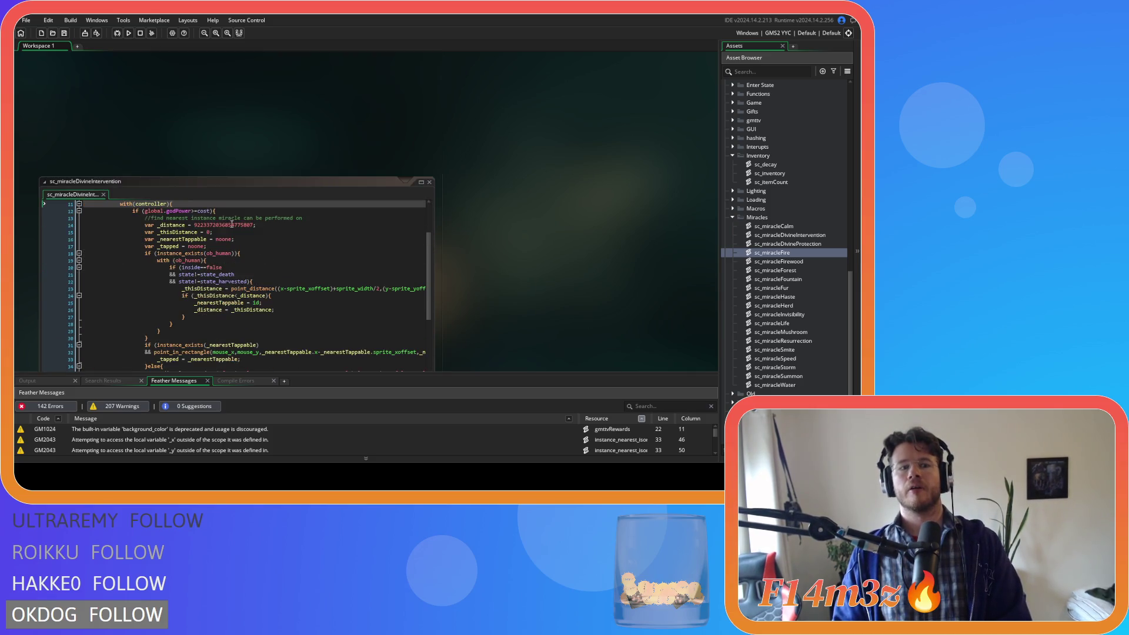
- Replace the Divine Intervention tip text with 'Teleports target Follower back to camp.'
scroll(205, 249, up, 1)
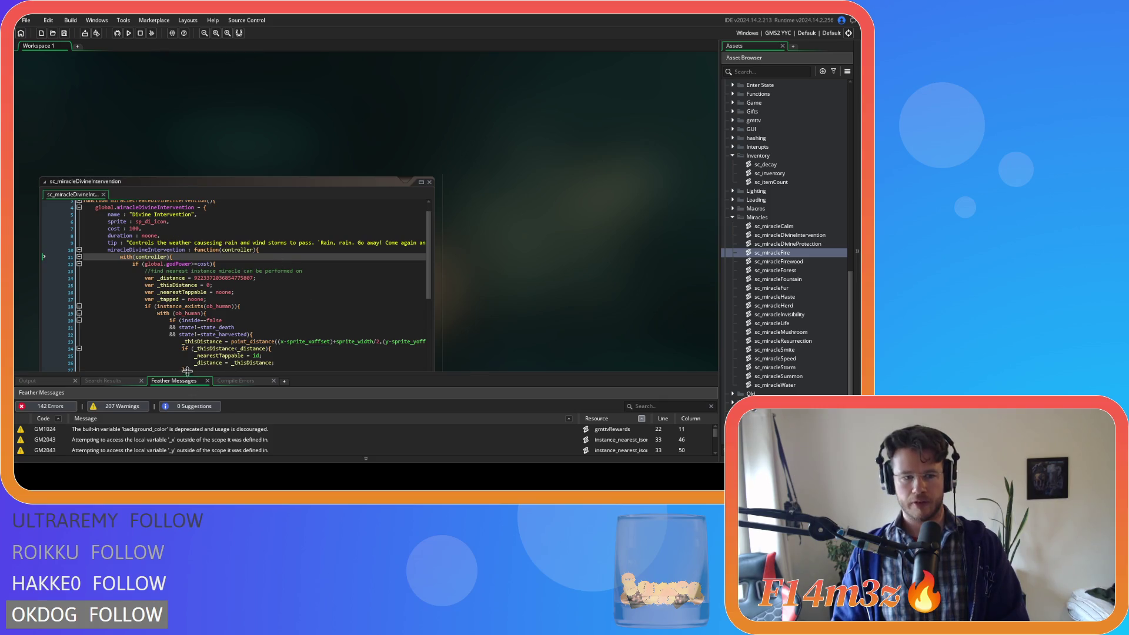
mouse_move(420, 242)
mouse_down()
mouse_move(442, 244)
mouse_move(123, 237)
mouse_move(94, 223)
mouse_move(112, 215)
mouse_up()
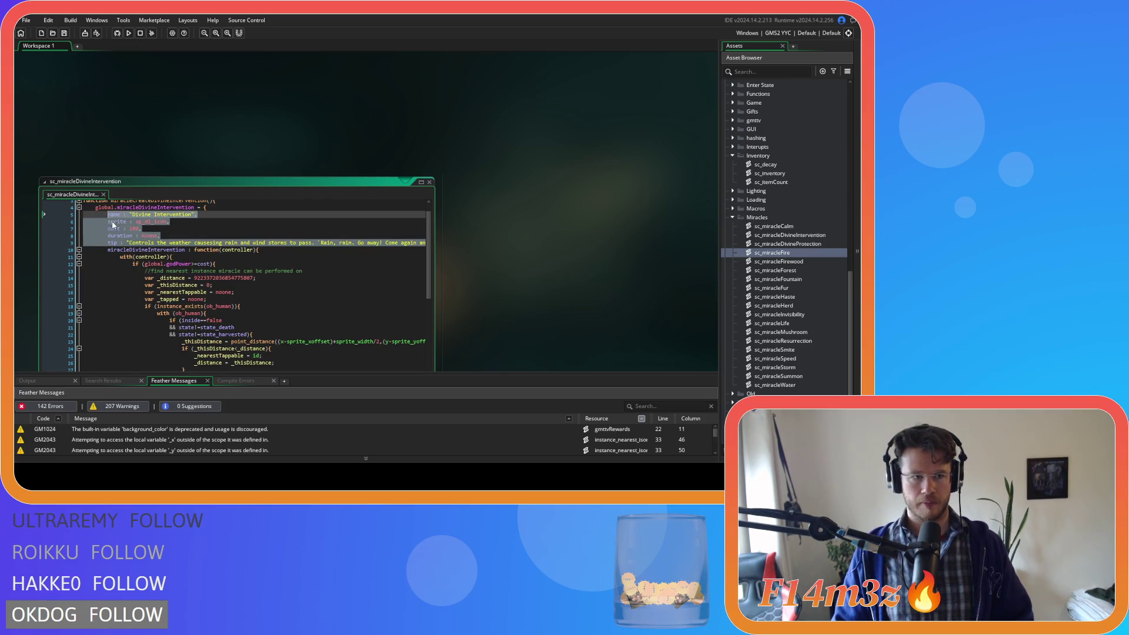
right_click(112, 221)
click(186, 245)
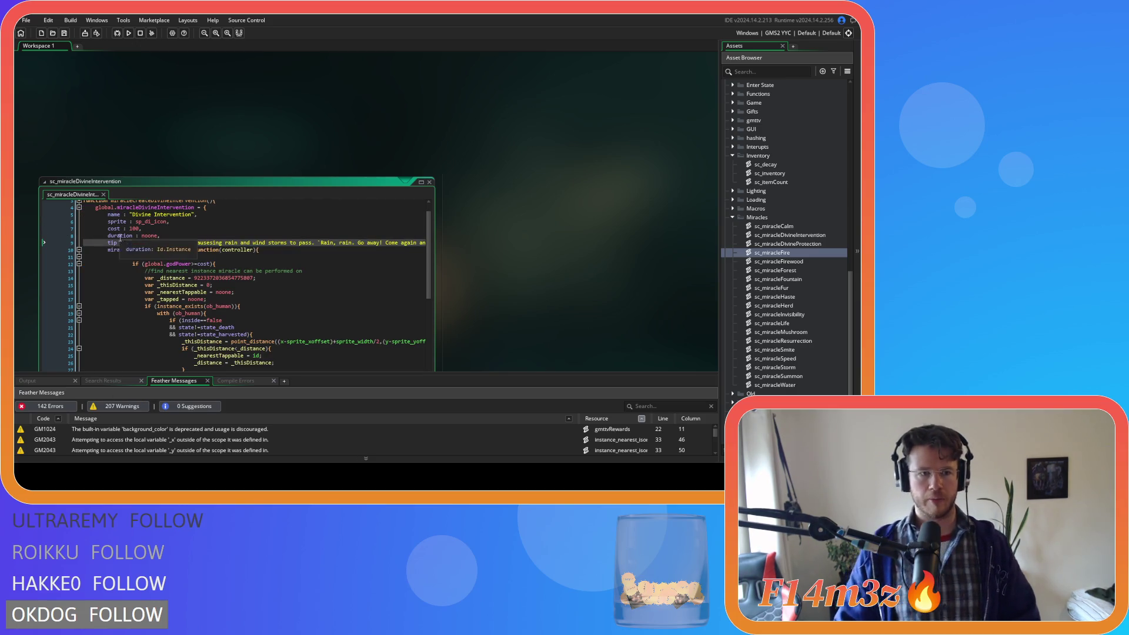
drag(129, 243, 493, 243)
key(BackSpace)
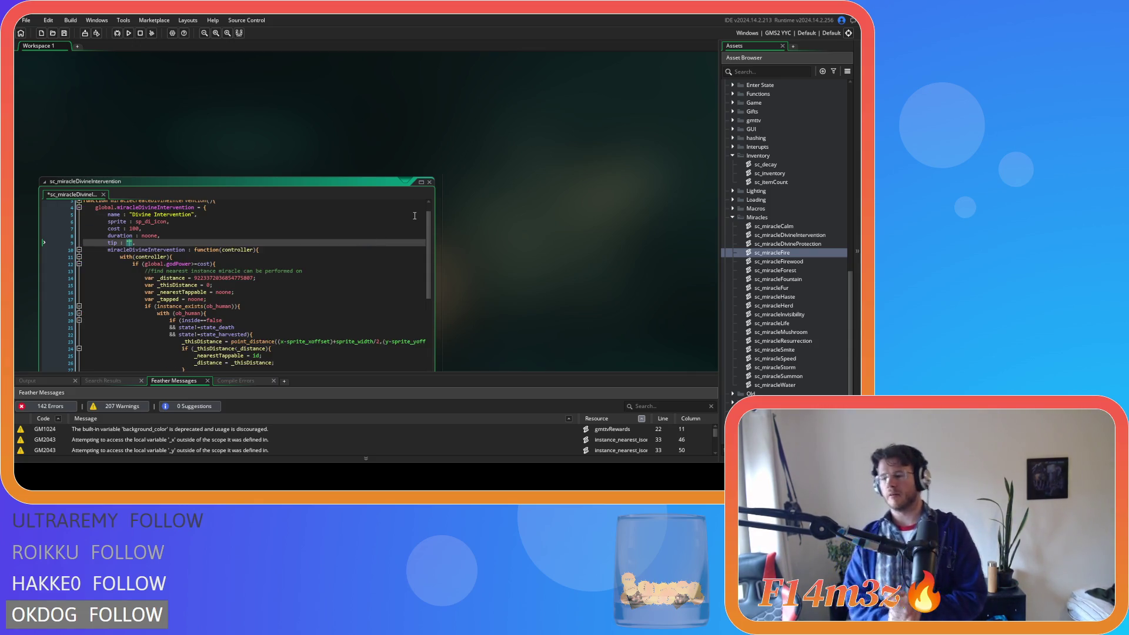
text(Teleports)
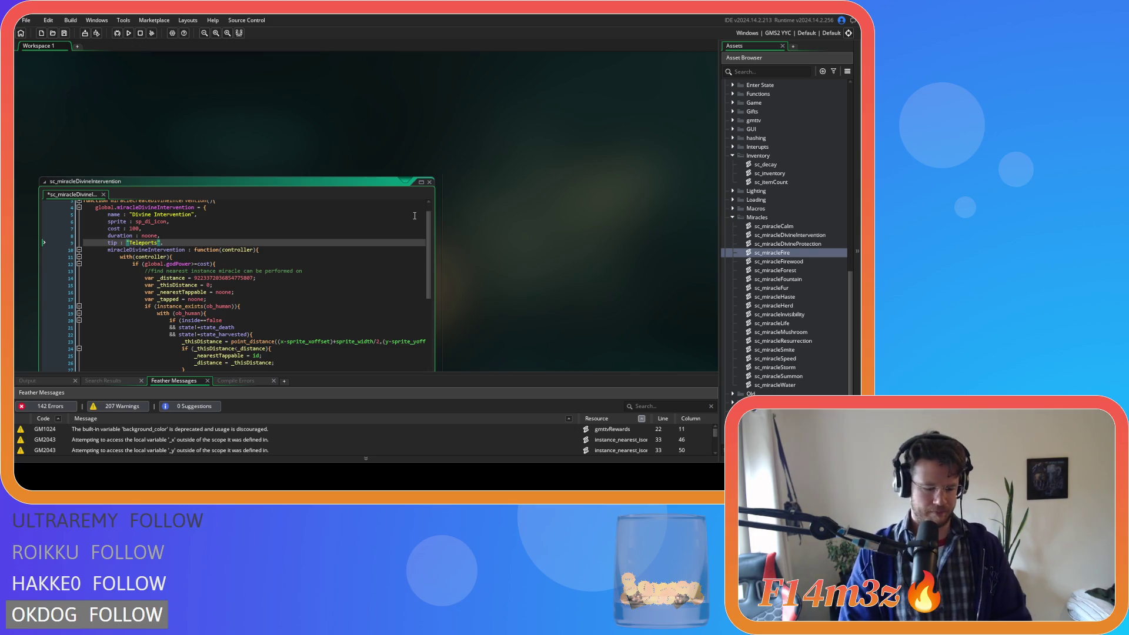
text(target)
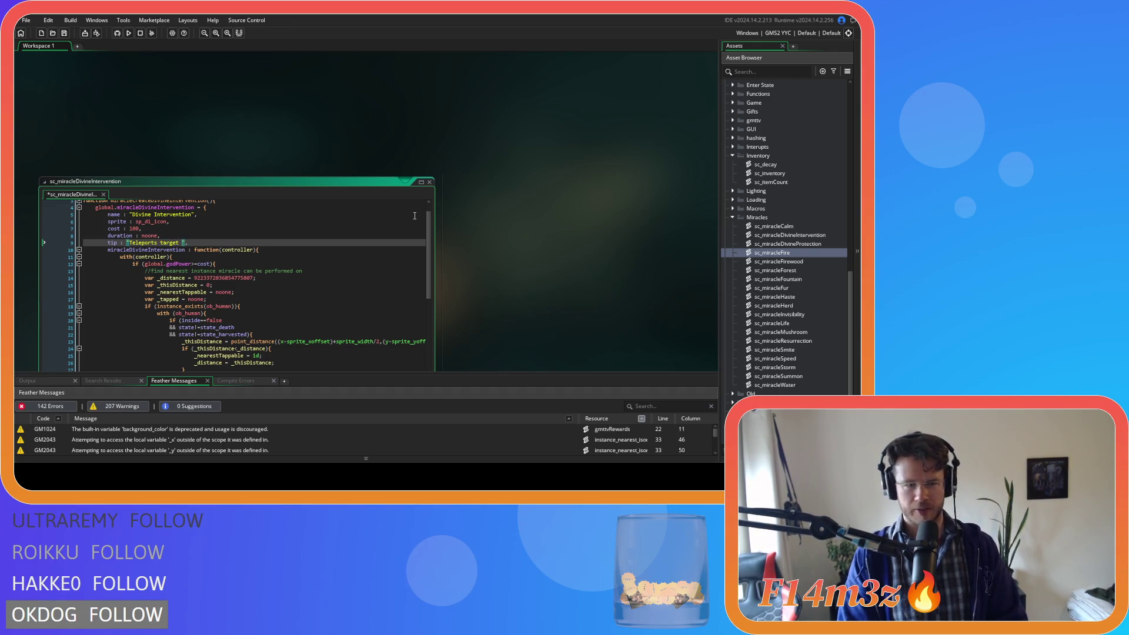
text( Follower )
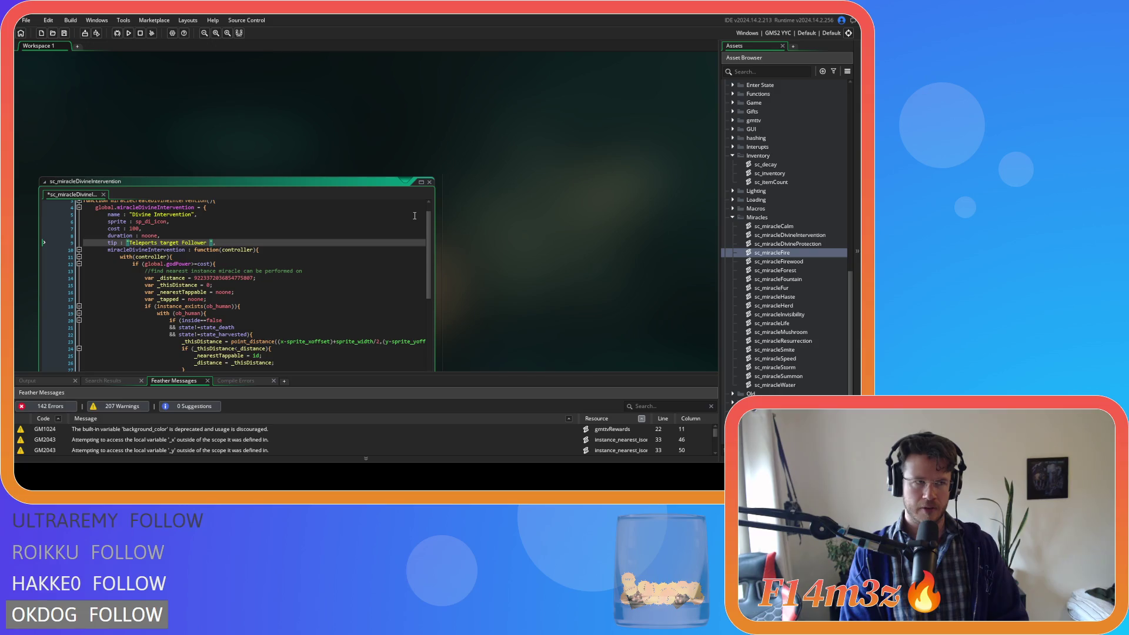
text(b)
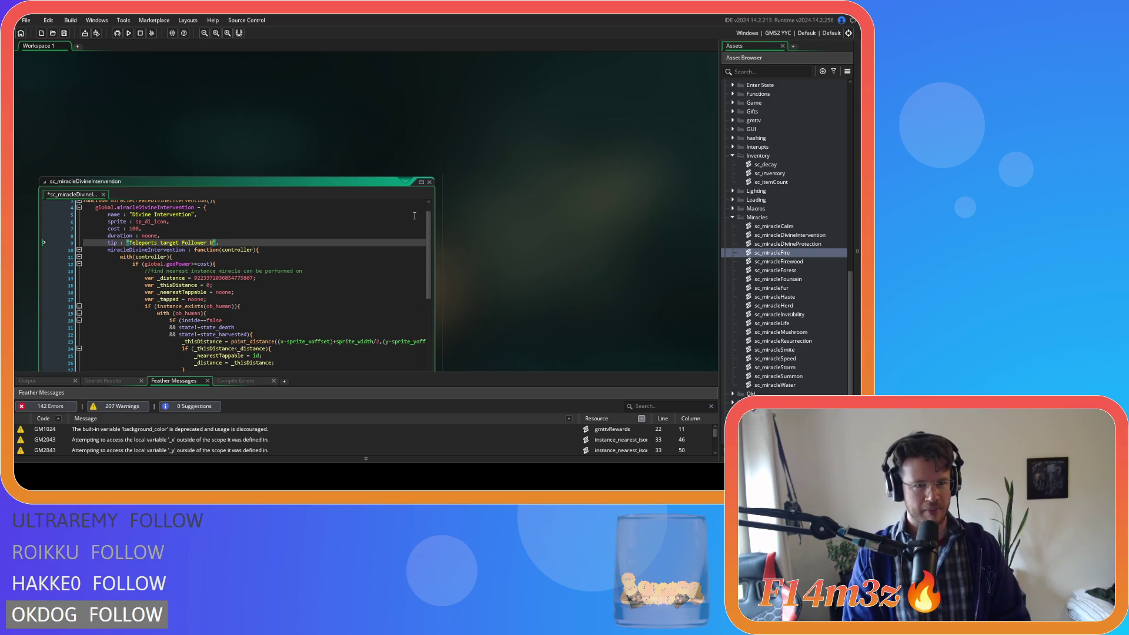
text(ack to camp)
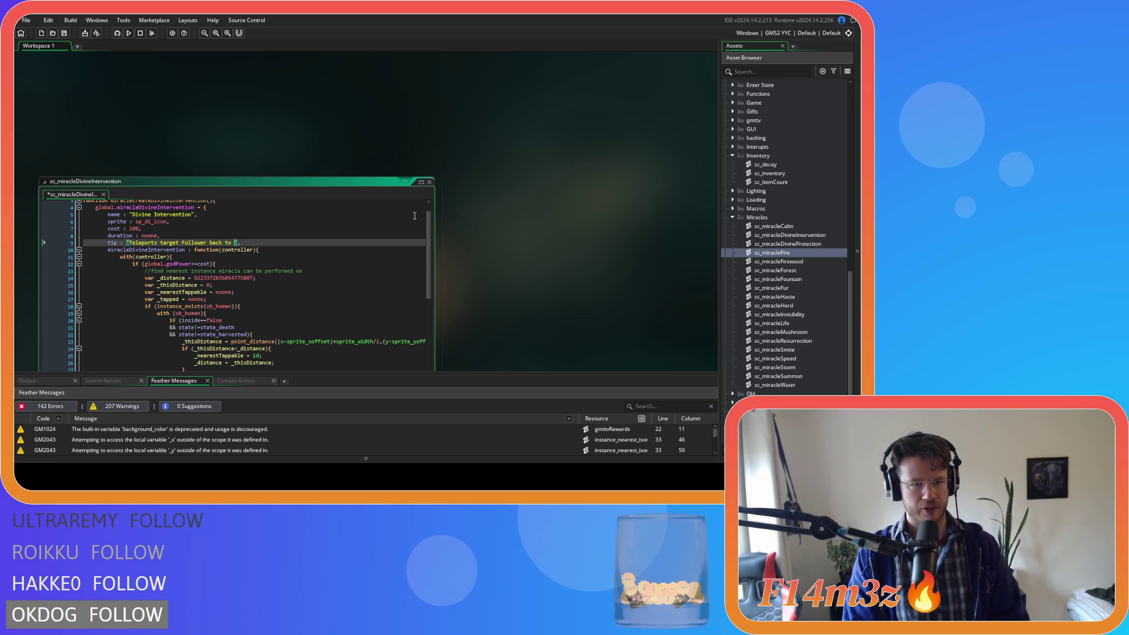
text(.)
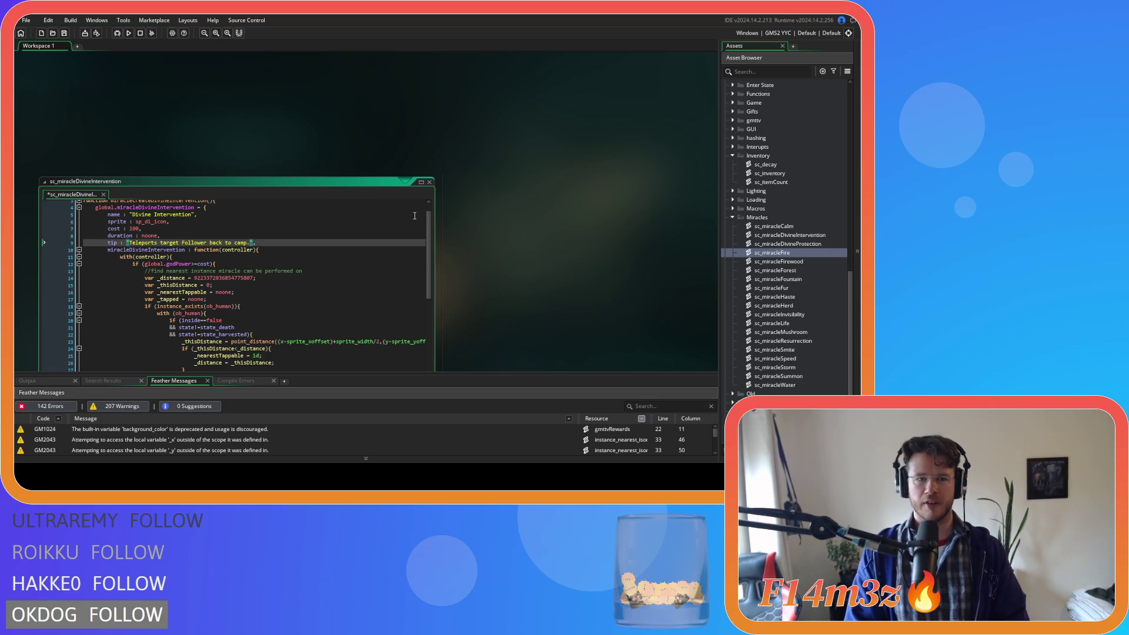
- Append the 'Beam me up Scotty' quote to the tip, fix the stray quotes, and save
text("Beam me )
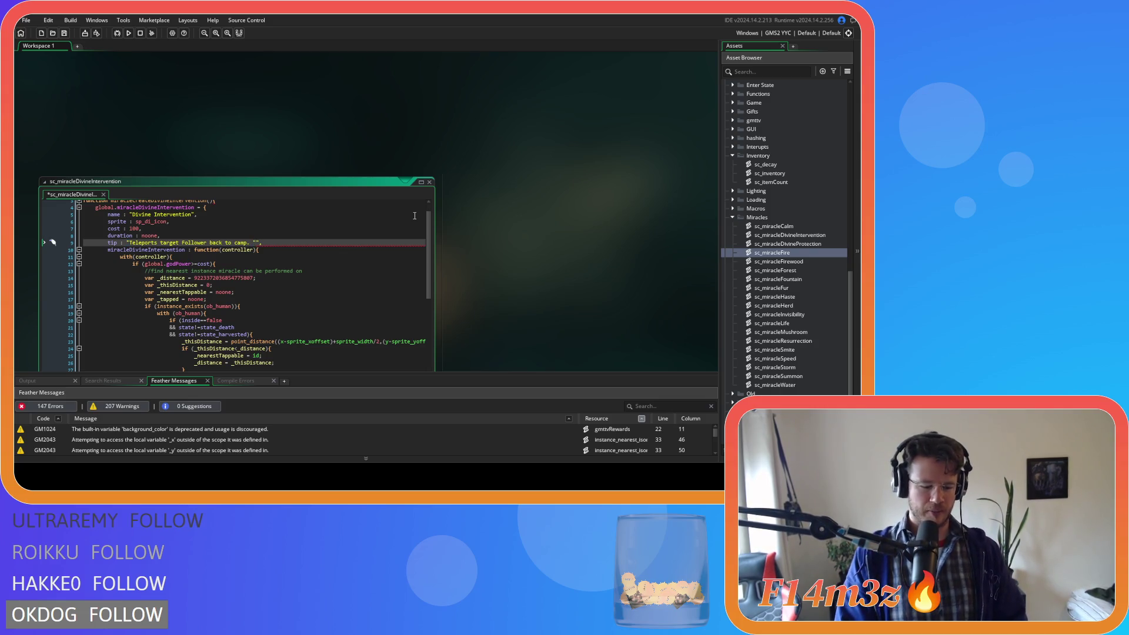
text(up Scotty)
text(")
key(Delete)
key(ctrl+Left)
key(ctrl+Left)
key(ctrl+Left)
key(BackSpace)
text(!)
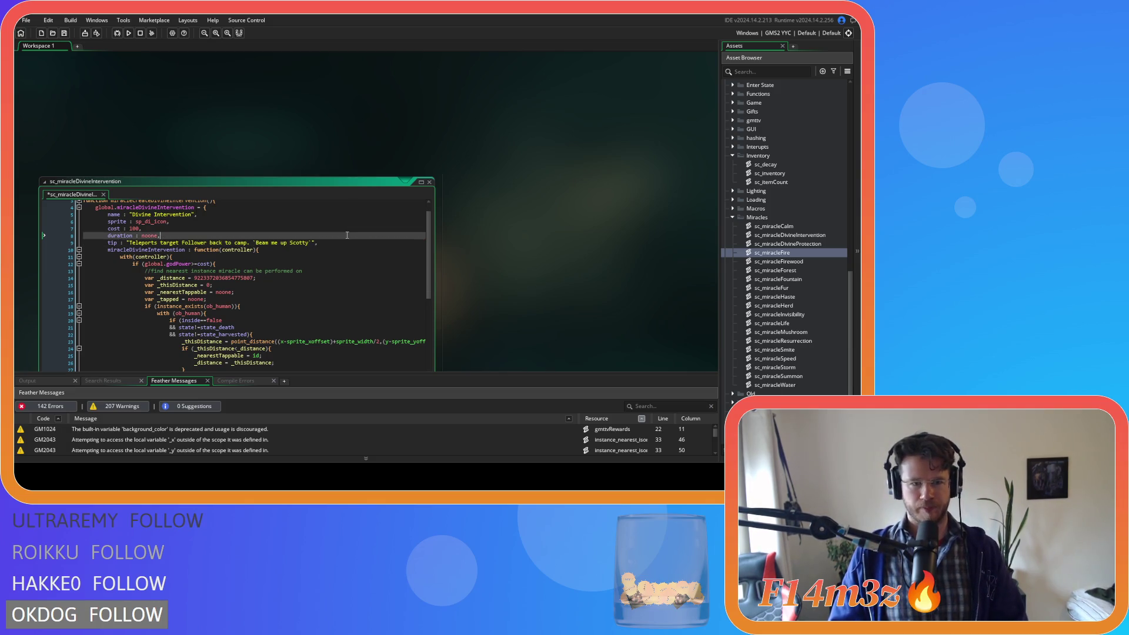
key(ctrl+s)
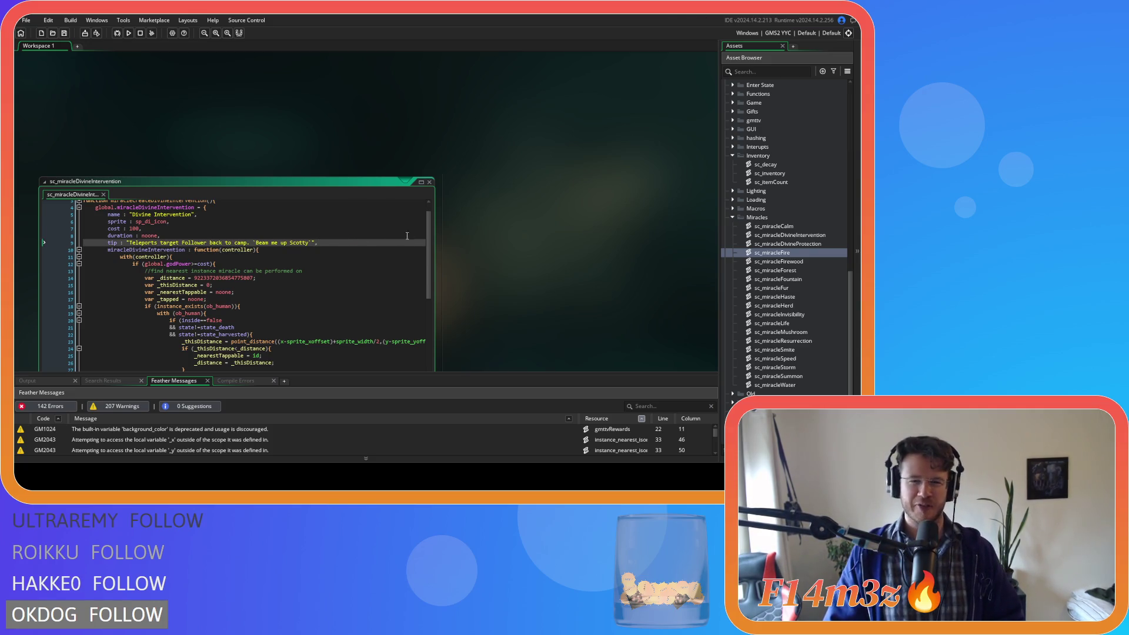
drag(426, 224, 430, 247)
- Review the Divine Intervention code, checking the _nearestTappable, with(controller) and function lines
click(357, 244)
scroll(357, 241, up, 3)
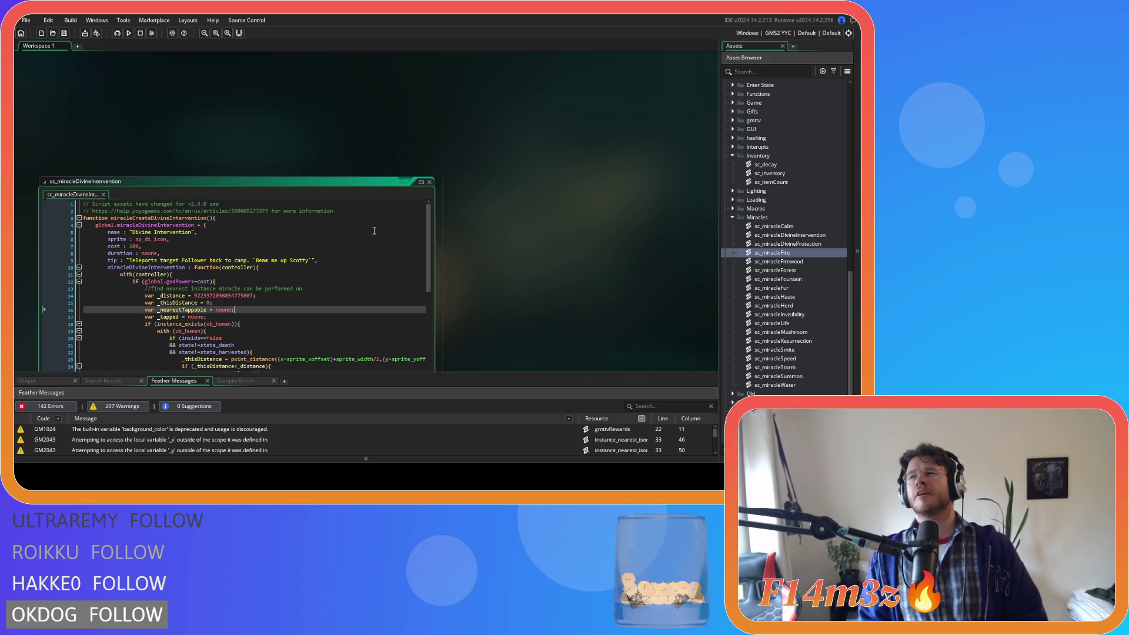
scroll(331, 292, down, 3)
scroll(331, 293, up, 3)
click(331, 293)
scroll(330, 293, down, 8)
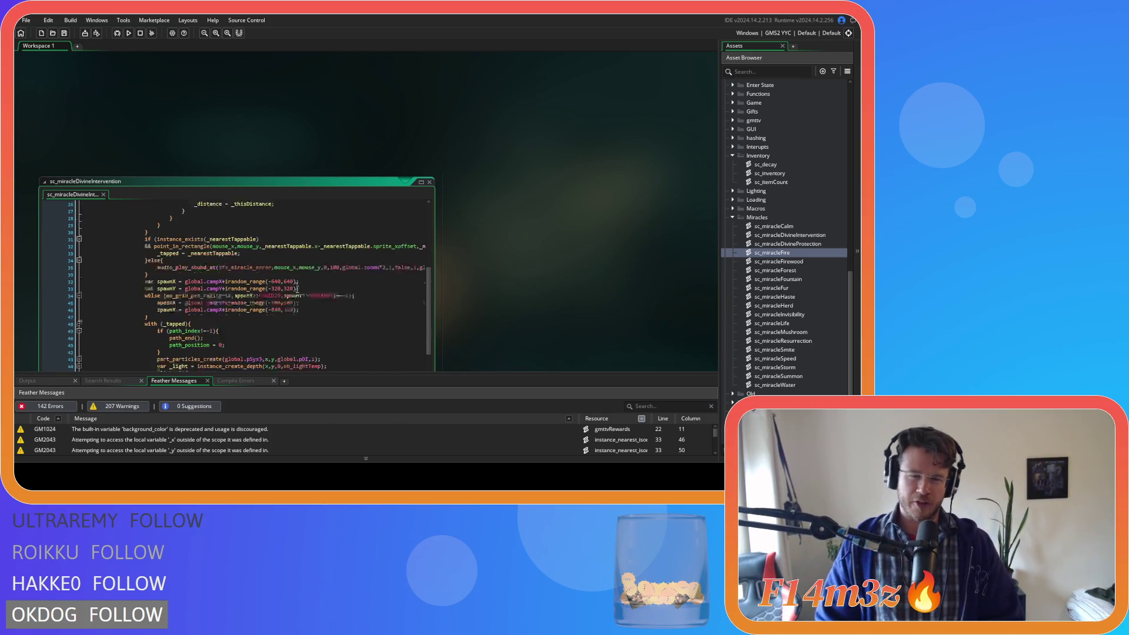
scroll(483, 287, down, 1)
click(347, 232)
scroll(351, 268, up, 9)
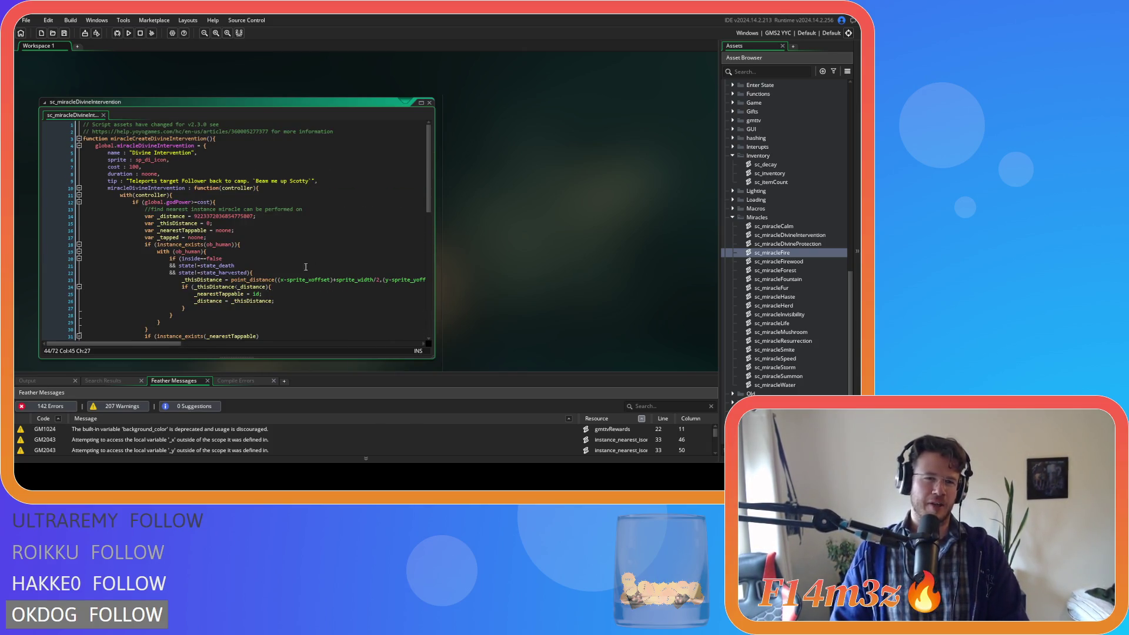
click(328, 233)
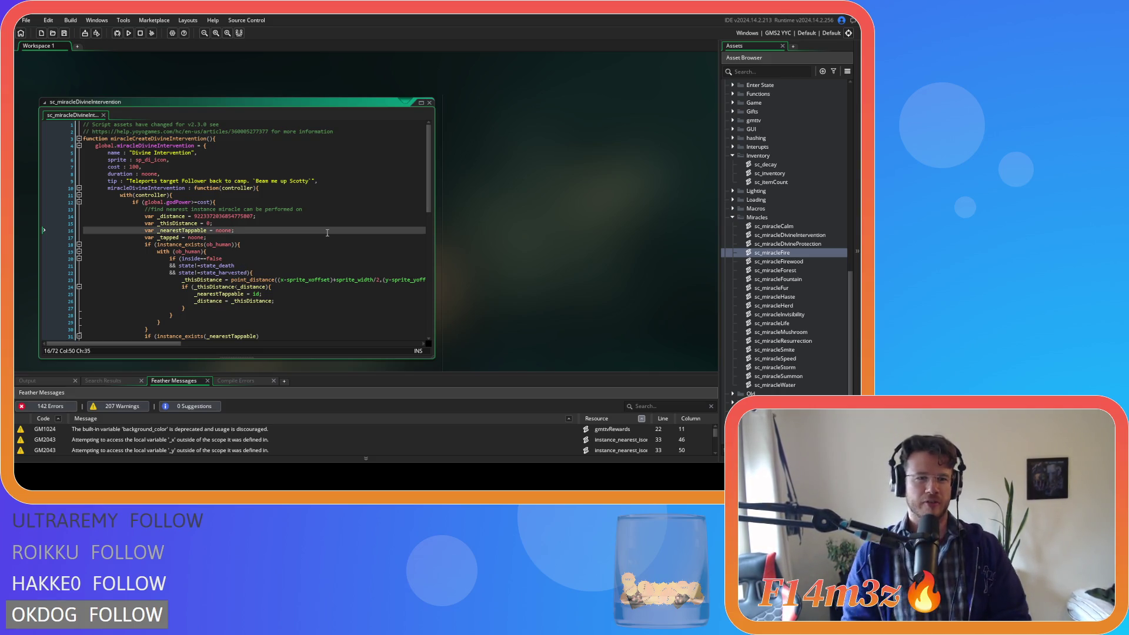
click(285, 198)
scroll(306, 202, down, 5)
scroll(404, 208, up, 5)
key(Up)
key(End)
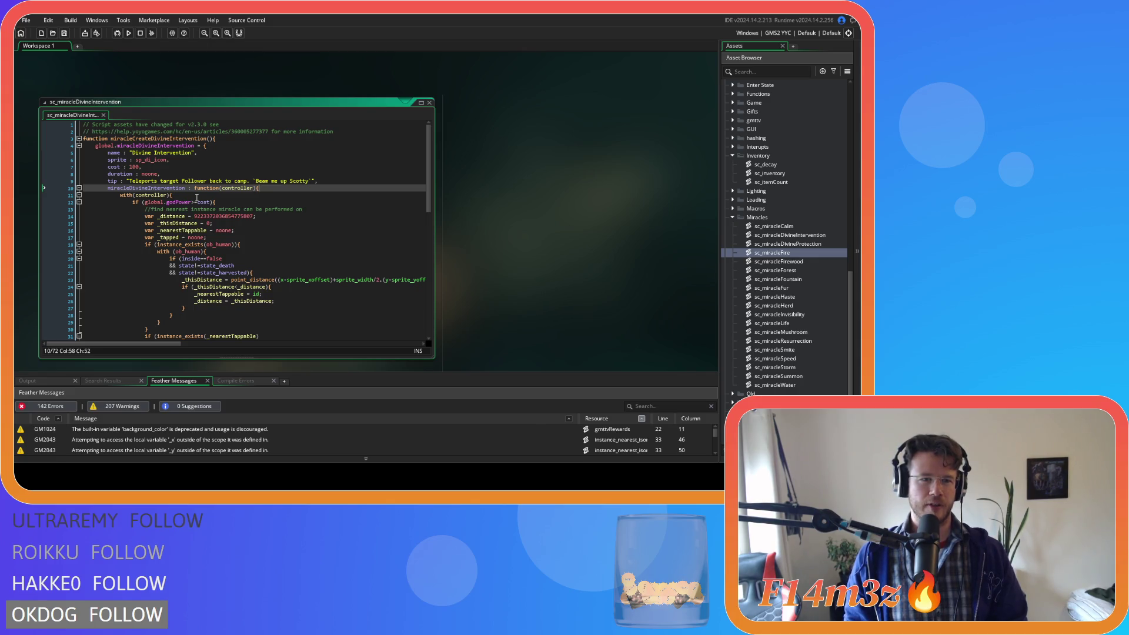
scroll(333, 210, down, 6)
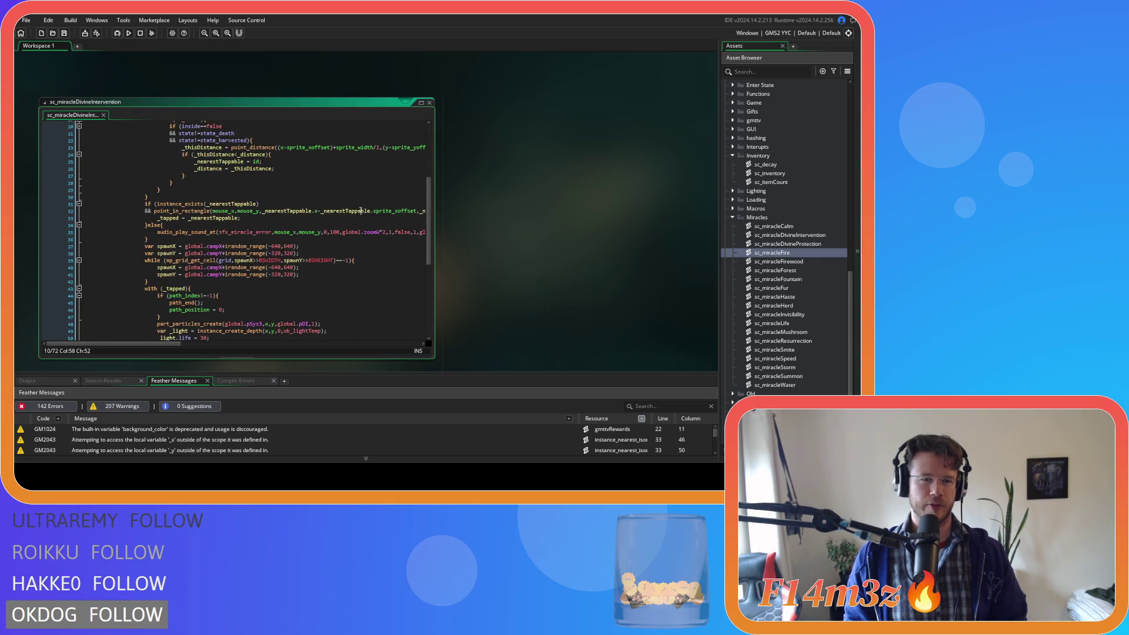
scroll(482, 213, down, 5)
scroll(460, 198, up, 5)
- Select the name-through-tip lines of the Divine Intervention struct and scroll down to sc_miracleFire
click(350, 192)
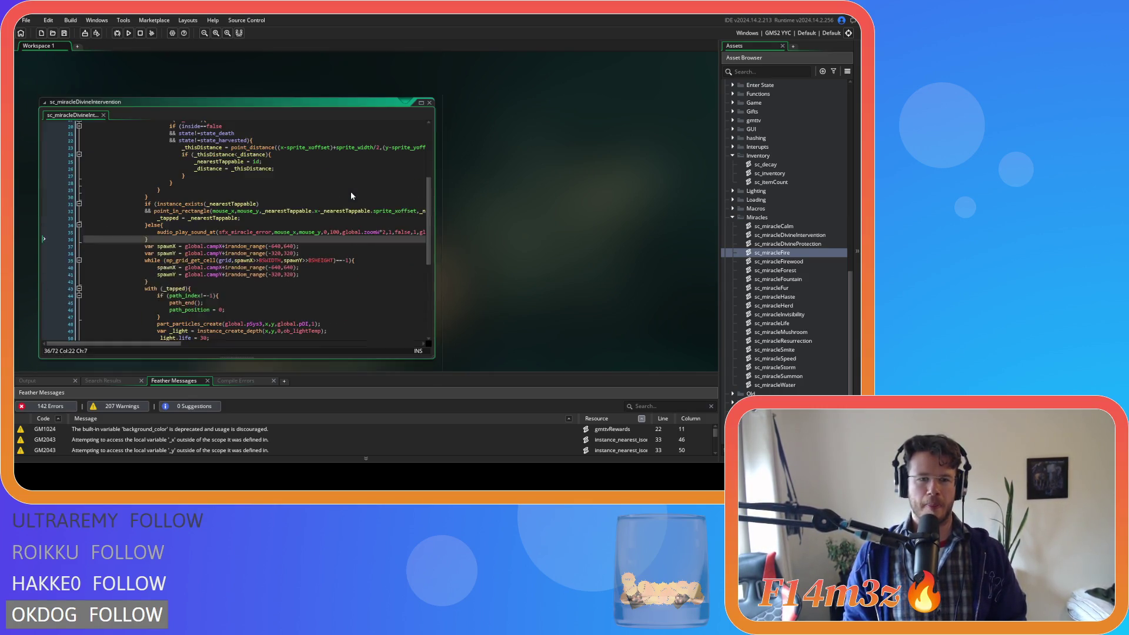
scroll(341, 194, up, 6)
click(338, 183)
drag(339, 183, 107, 156)
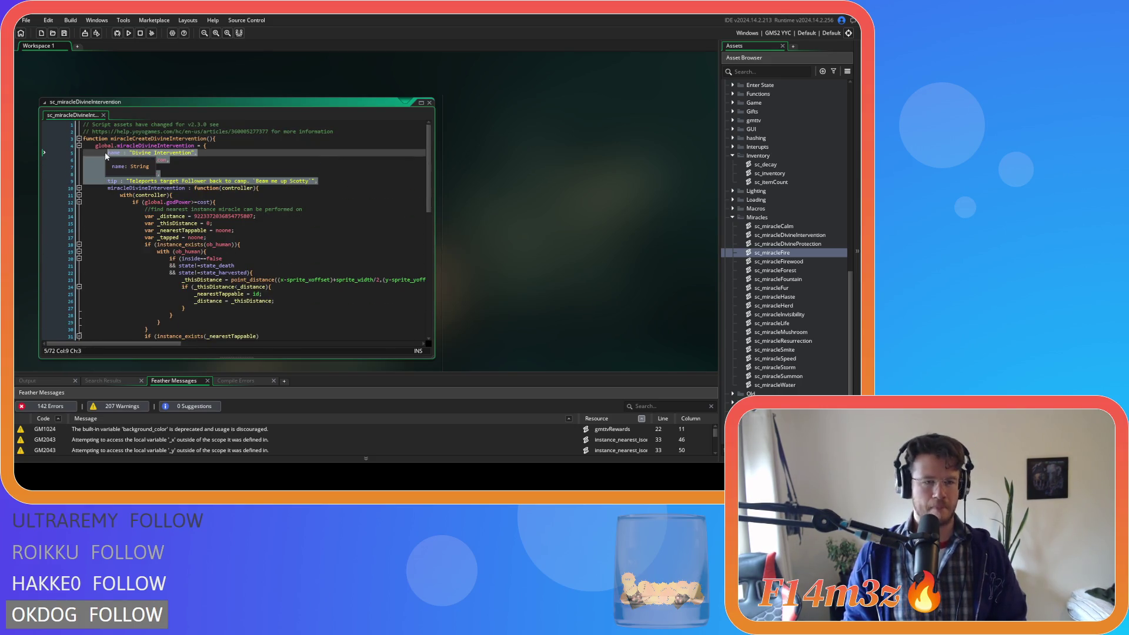
scroll(479, 198, down, 3)
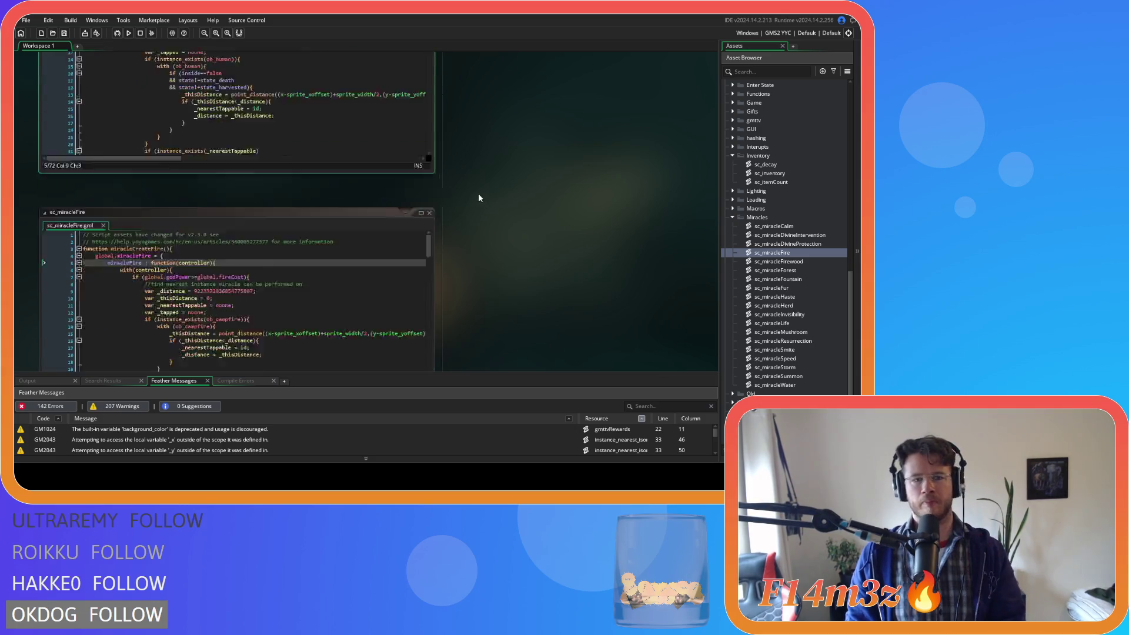
- Paste the name, sprite, cost, duration and tip properties into the global.miracleFire struct and save
scroll(478, 198, down, 3)
key(Up)
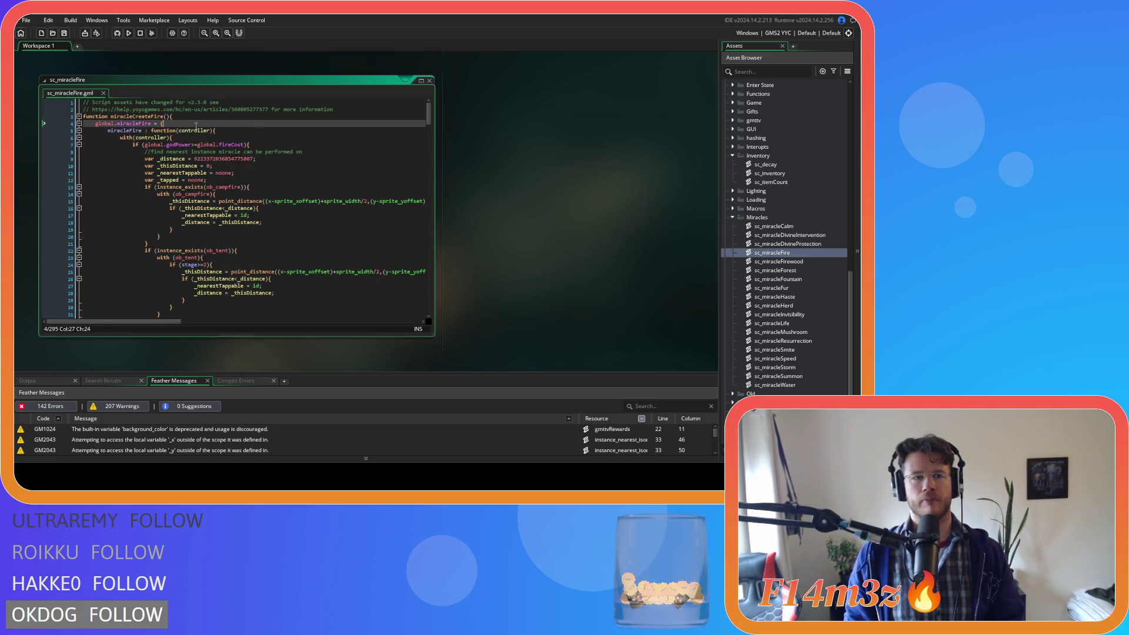
key(ctrl+v)
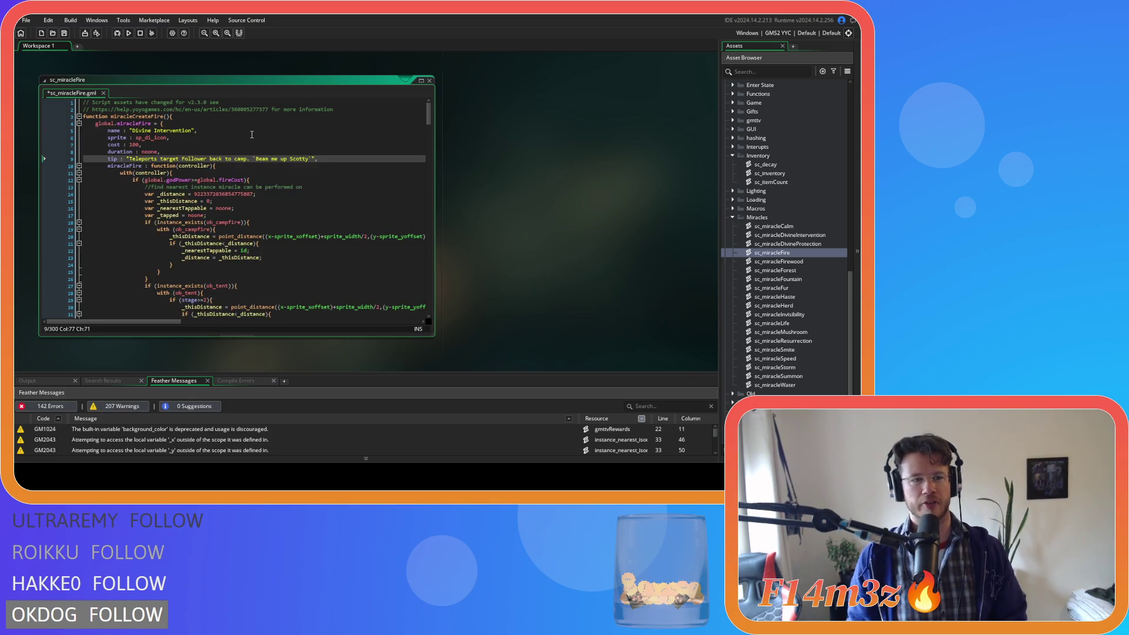
key(ctrl+s)
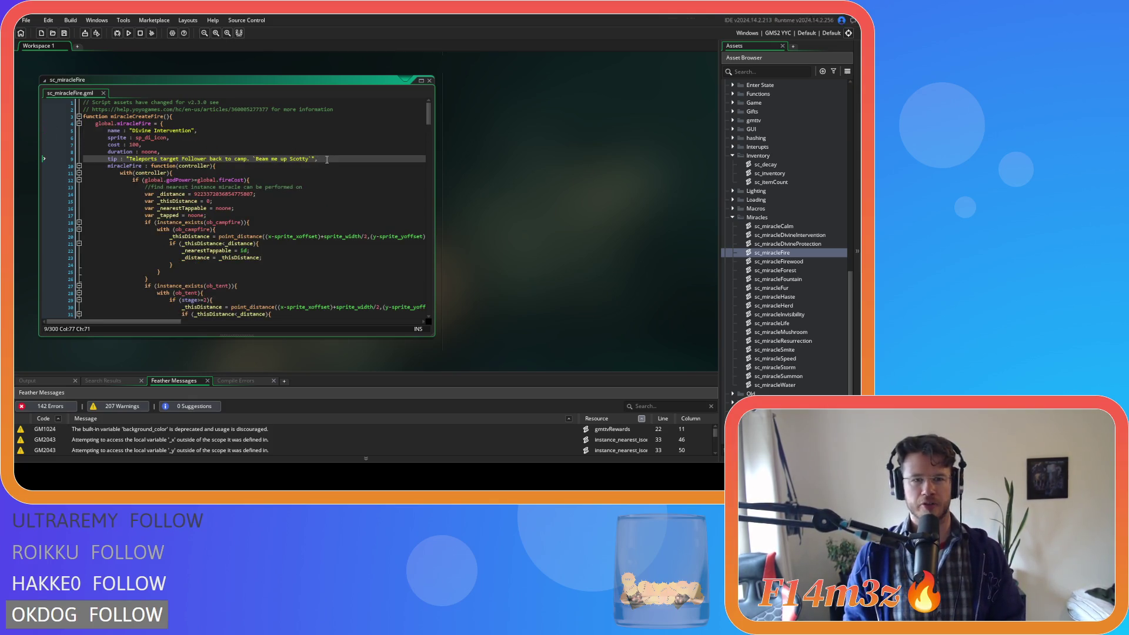
- Select the copied name, then empty the copied tip string in the Fire struct
click(163, 144)
key(Up)
key(Up)
key(Up)
key(Down)
key(Down)
key(Down)
key(Up)
drag(194, 130, 134, 133)
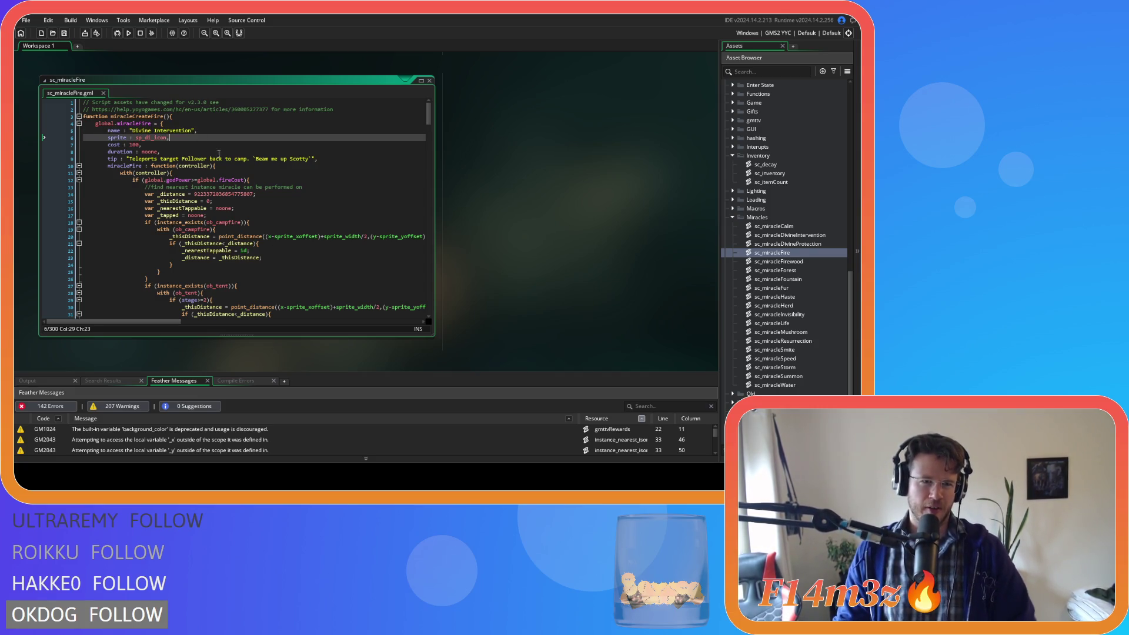
click(162, 152)
key(Up)
key(Up)
key(Down)
key(Down)
key(Up)
key(Up)
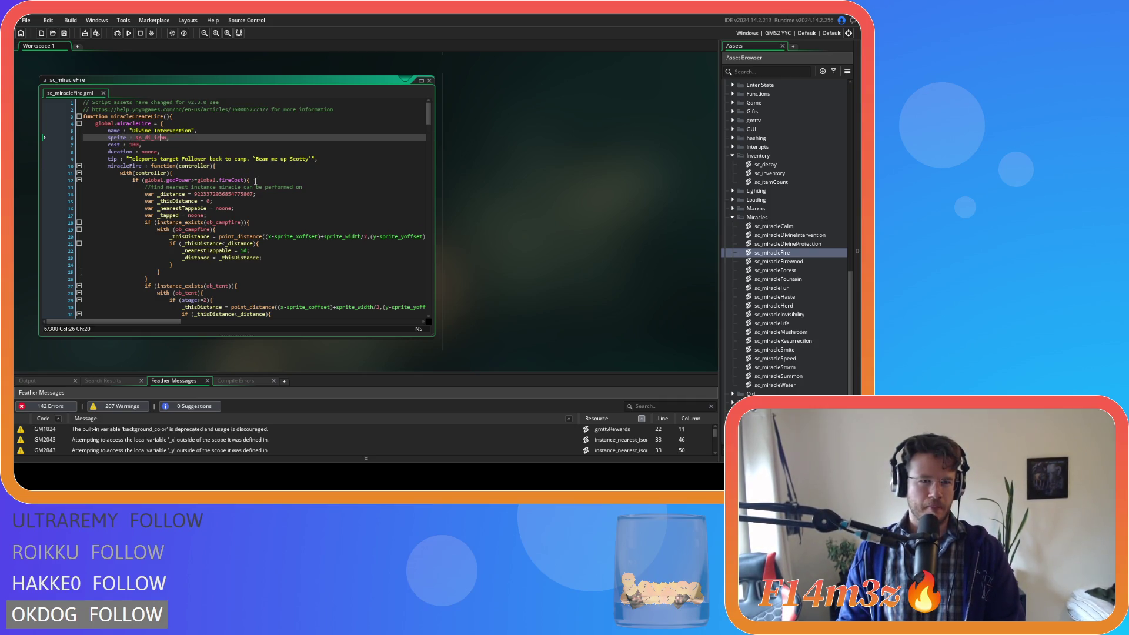
key(Down)
key(Down)
key(Down)
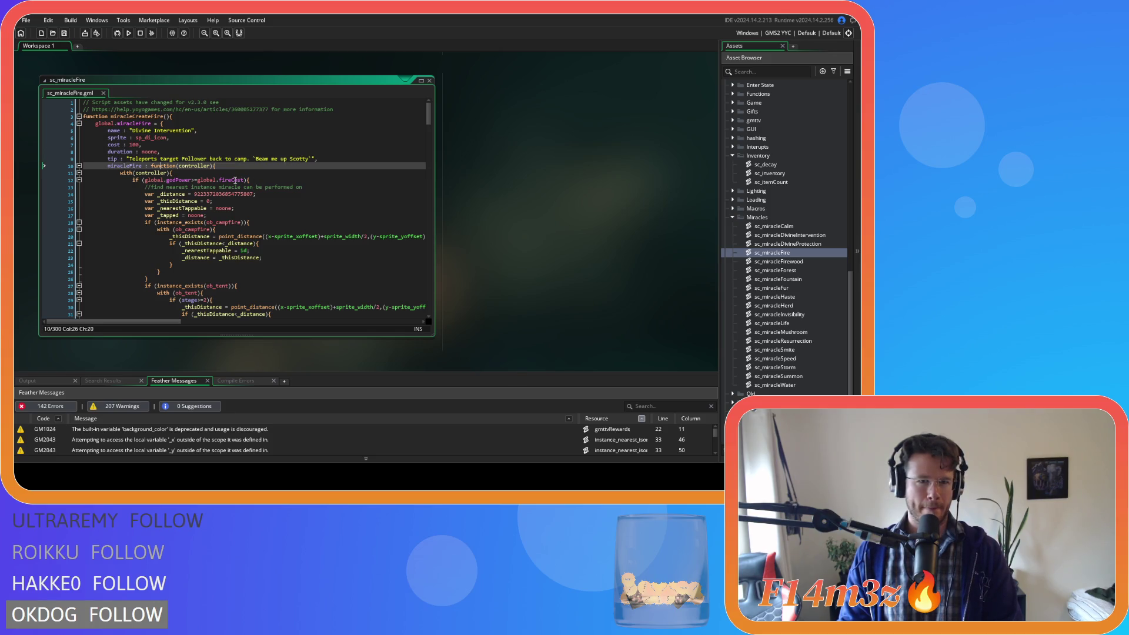
drag(310, 159, 130, 159)
key(BackSpace)
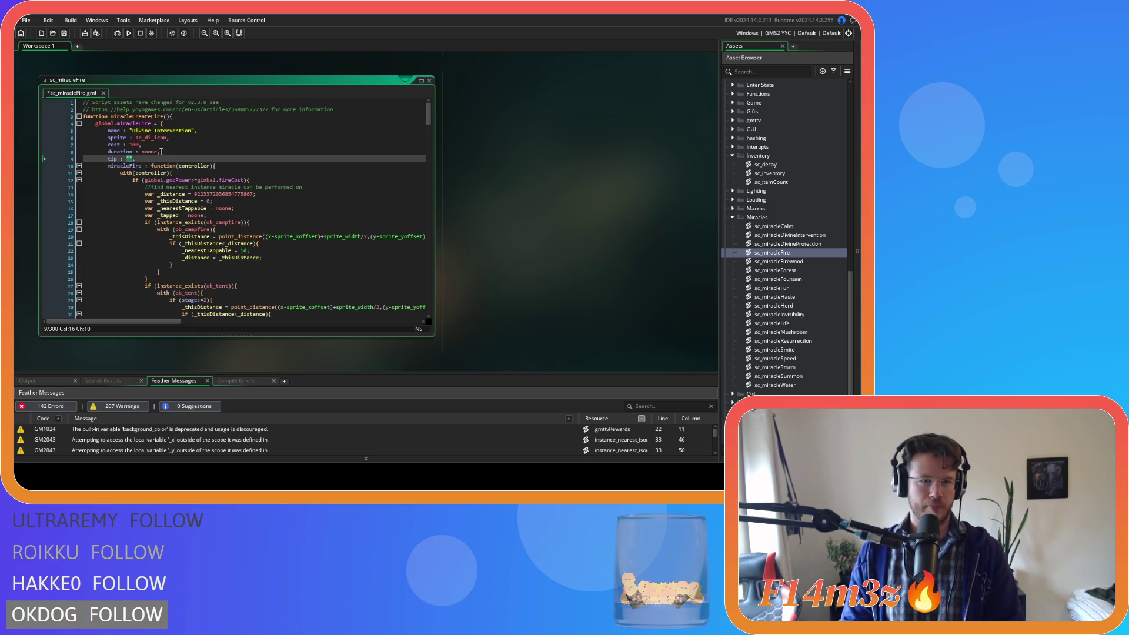
- Set the Fire struct's name to "Fire" and sprite to sp_fire_icon, save, and place the caret in the empty tip
drag(195, 131, 126, 131)
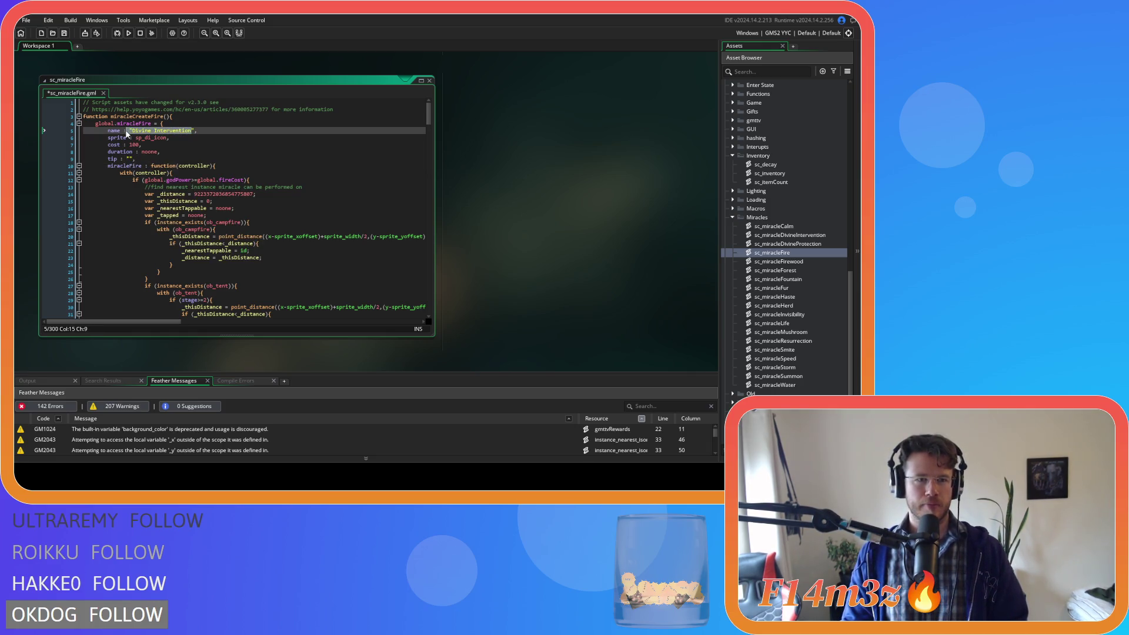
text("Fire",)
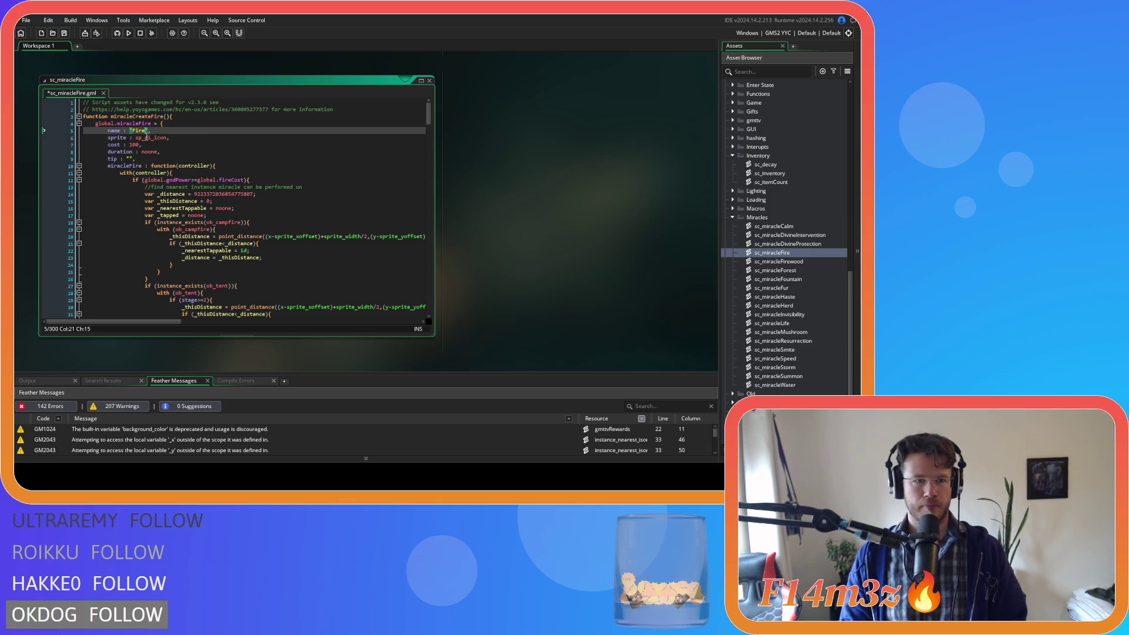
click(150, 138)
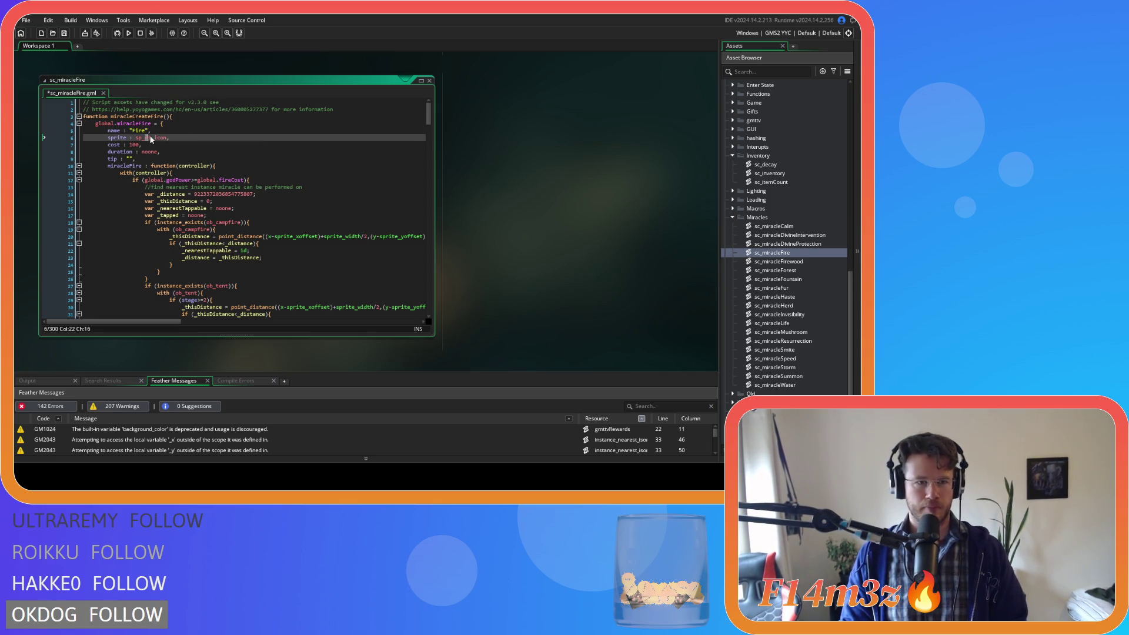
key(BackSpace)
key(BackSpace)
text(fire)
key(Down)
key(ctrl+s)
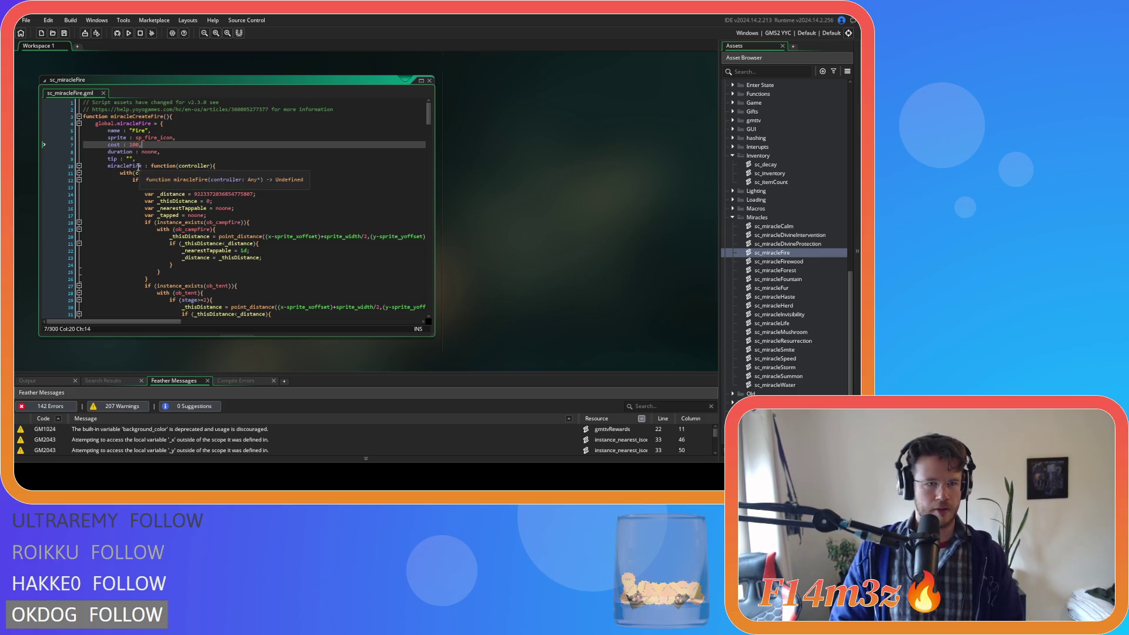
click(149, 154)
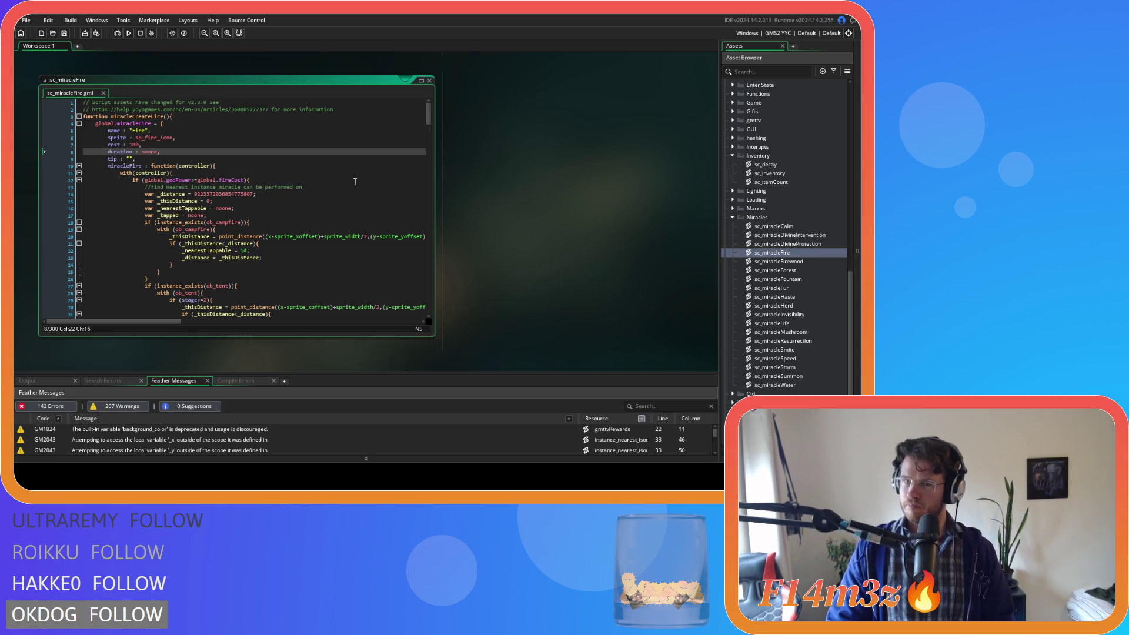
click(129, 158)
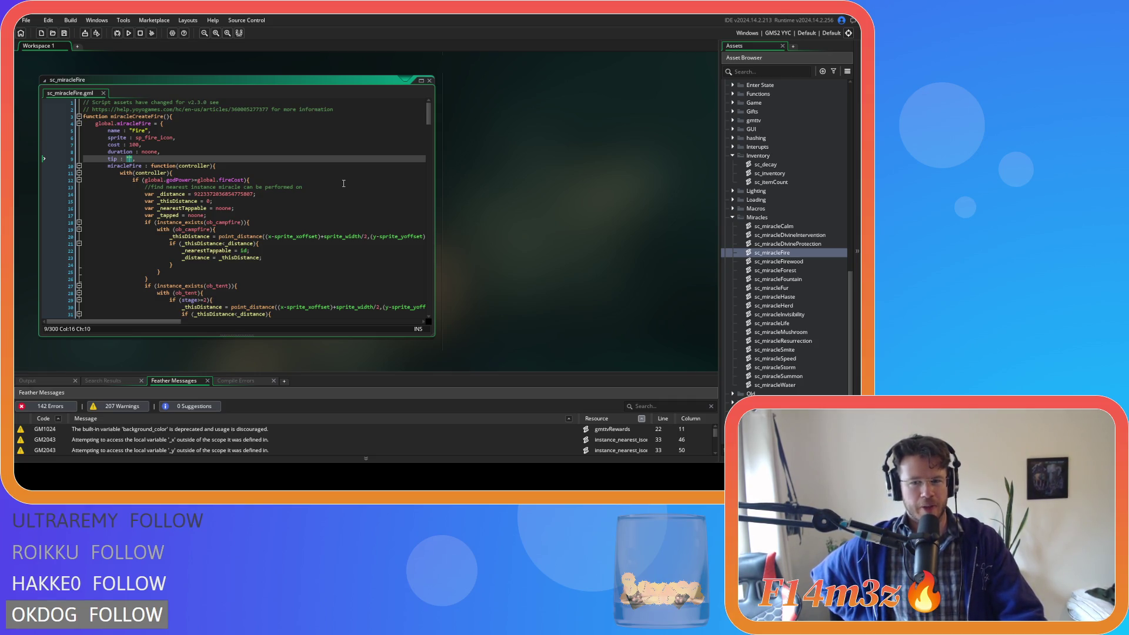
- Type the Fire tip 'Ingites target object/creature/follower', capitalise its words, and save
text(Ingites)
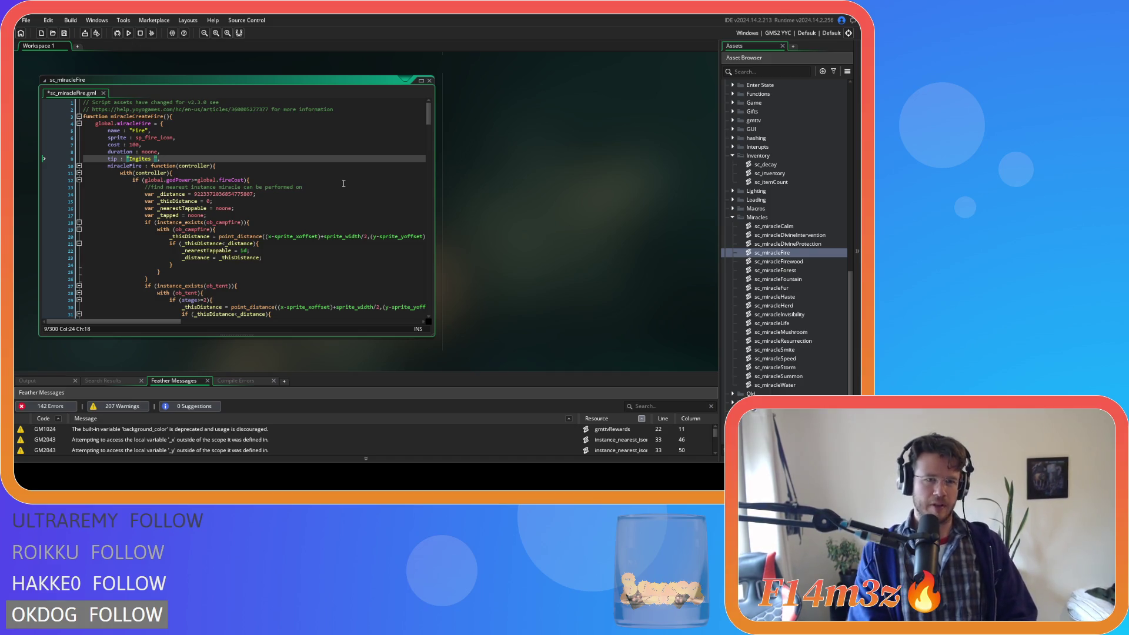
text(target )
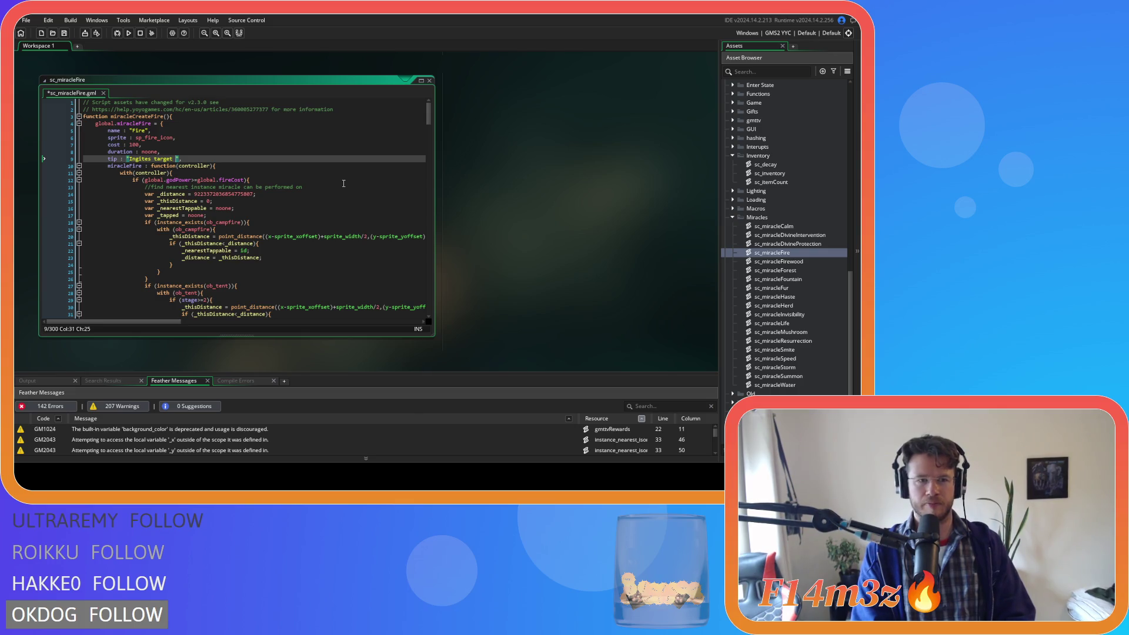
text(object/cr)
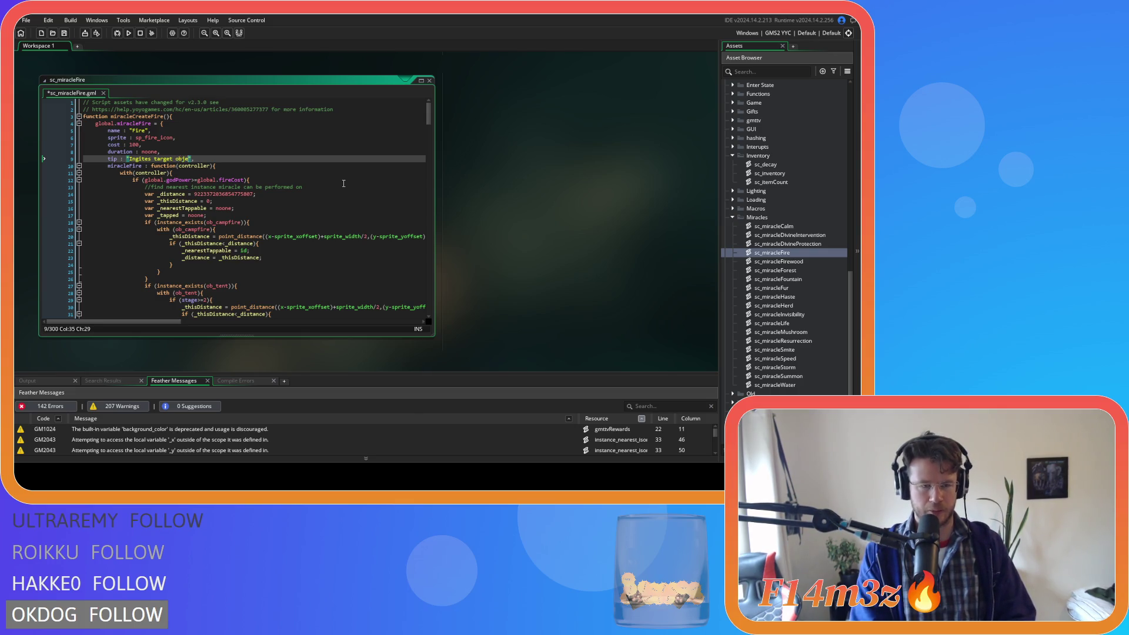
text(eature/f)
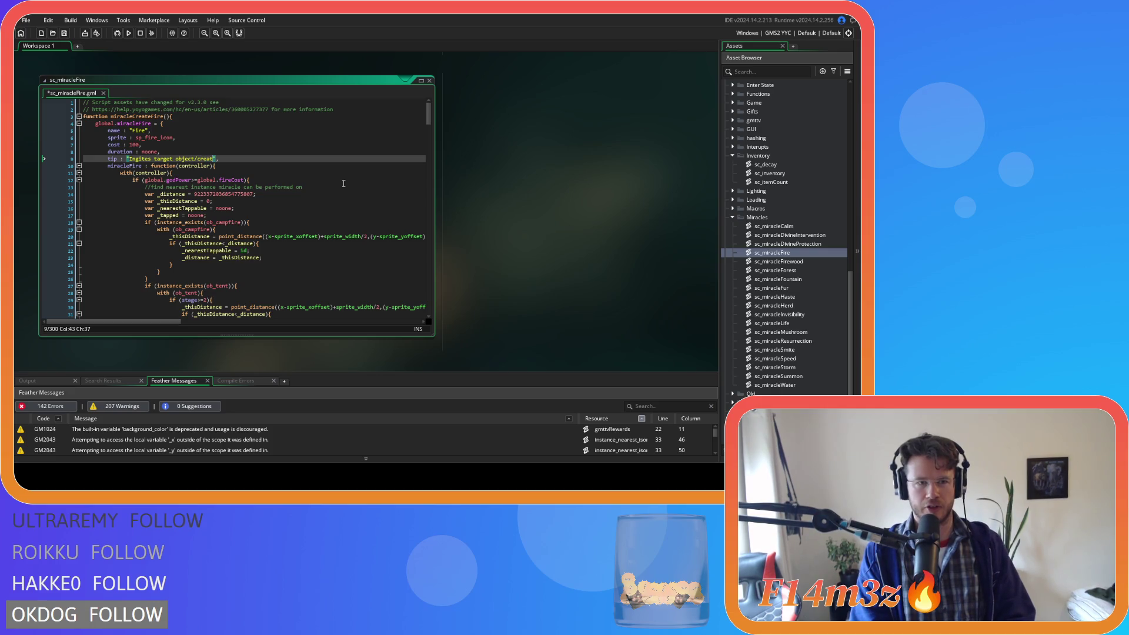
text(ollow)
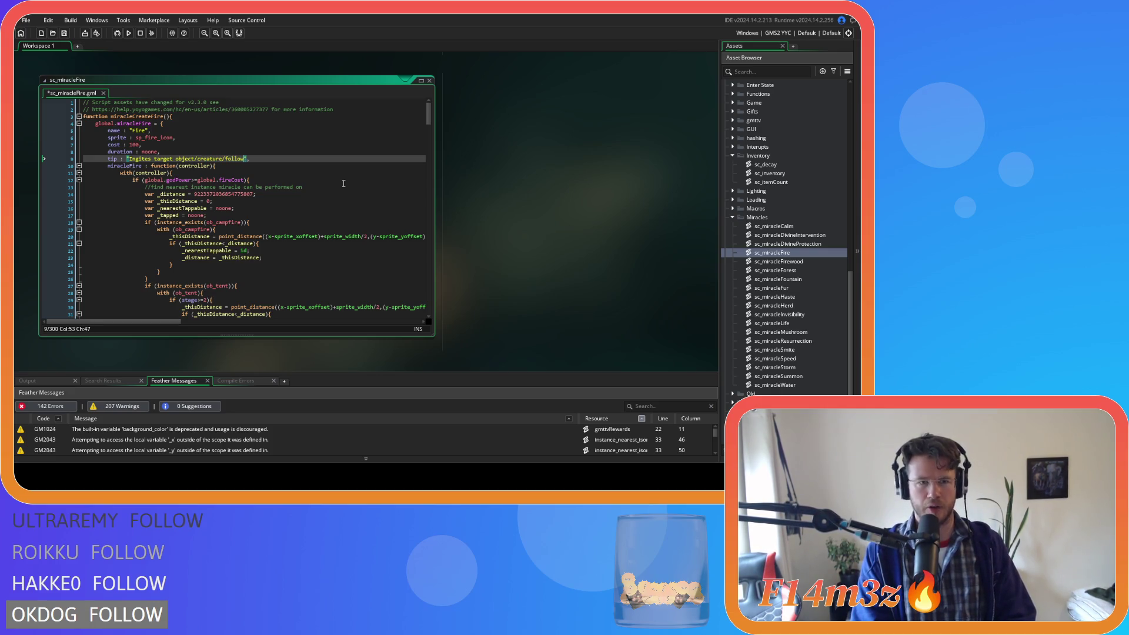
text(er)
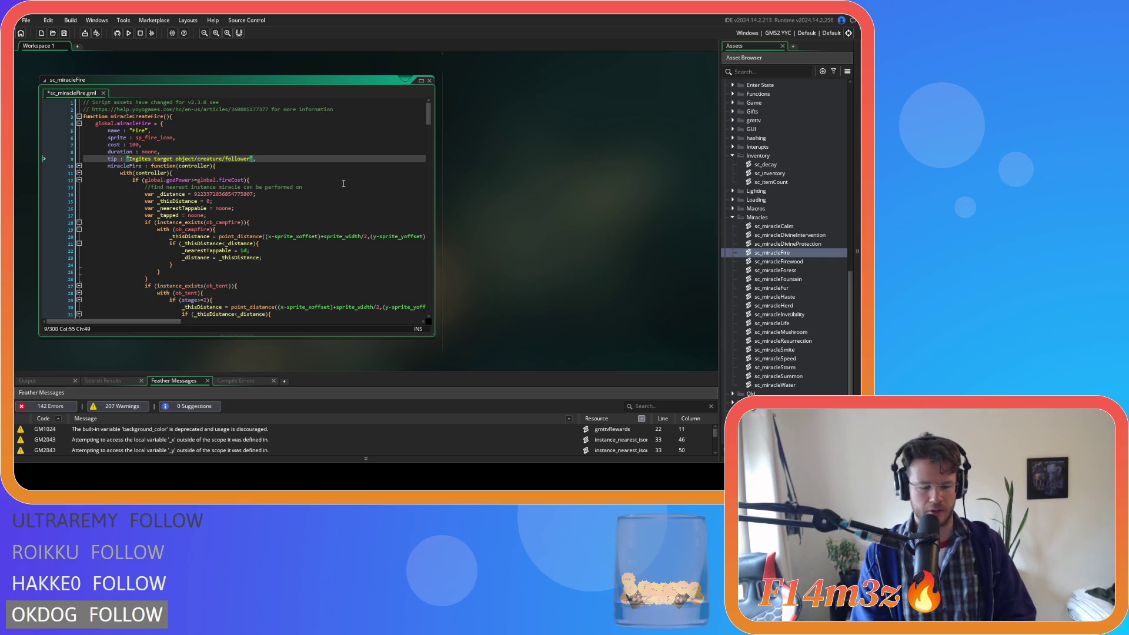
key(Left)
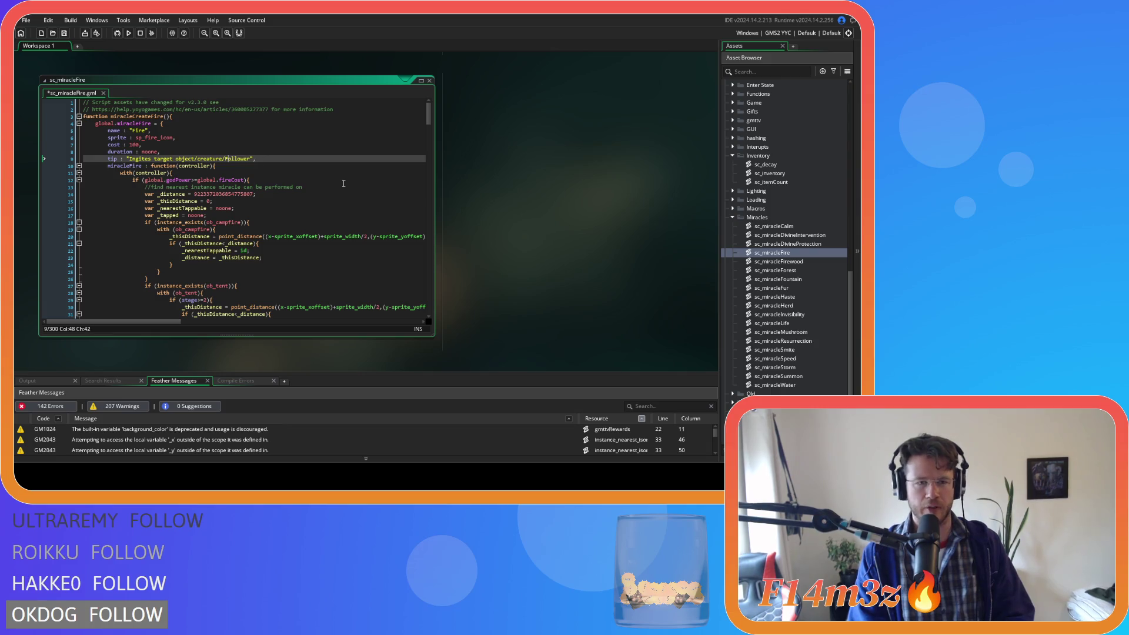
key(Left)
key(Left)
key(Left)
key(BackSpace)
text(C)
key(Left)
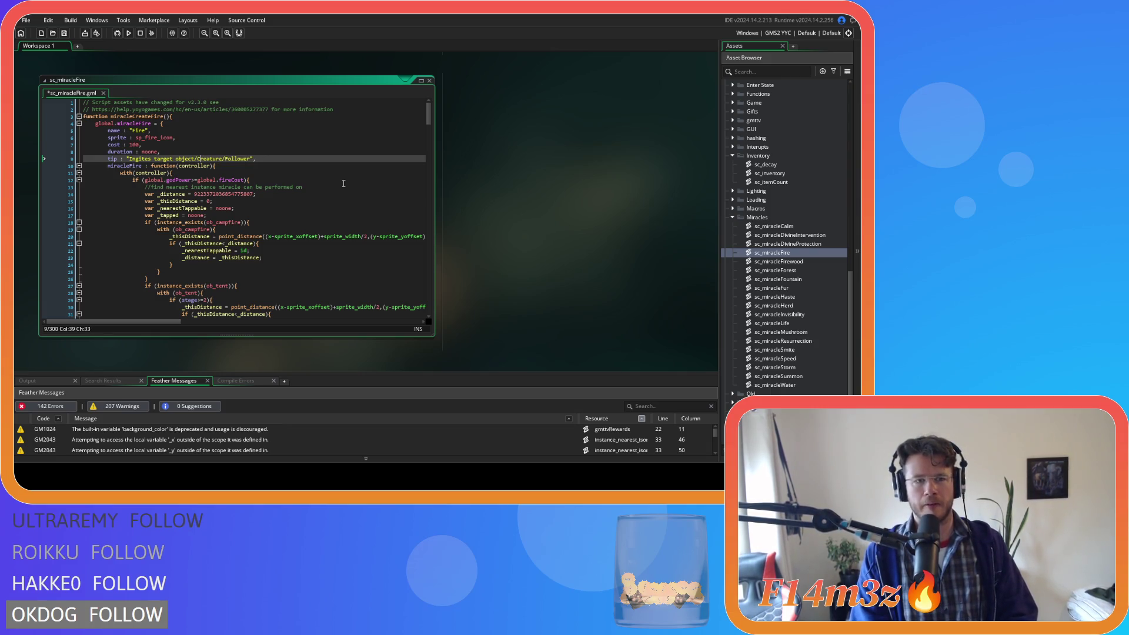
key(Left)
key(BackSpace)
text(O)
key(Right)
key(ctrl+s)
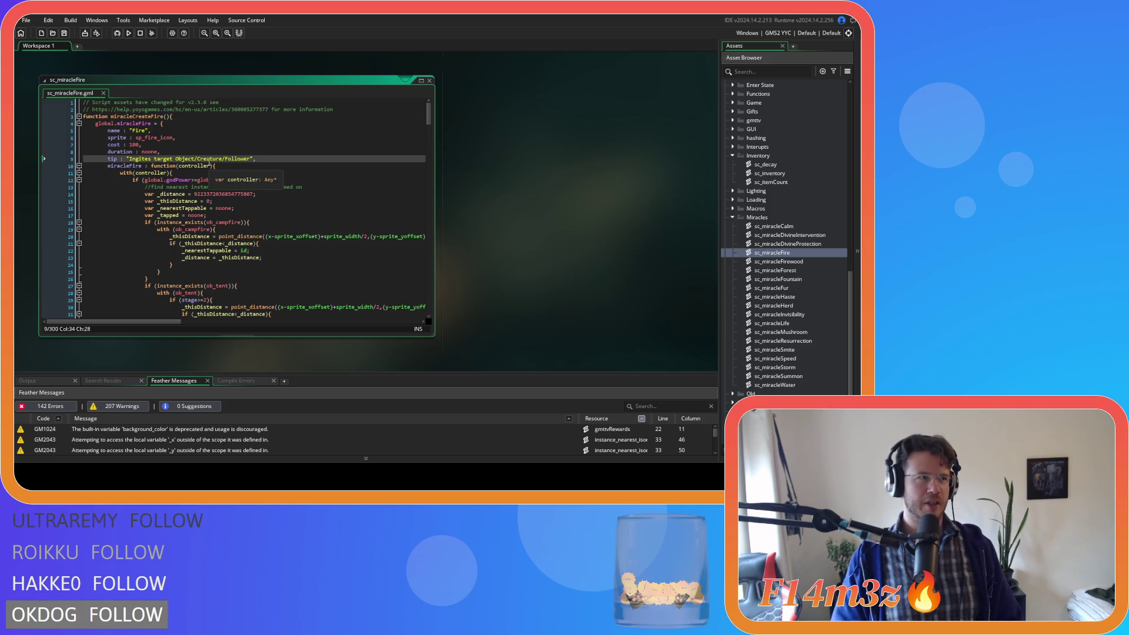
- Drop Object and append /Plant/Tent to the tip, then add a blank line below duration
double_click(191, 159)
key(BackSpace)
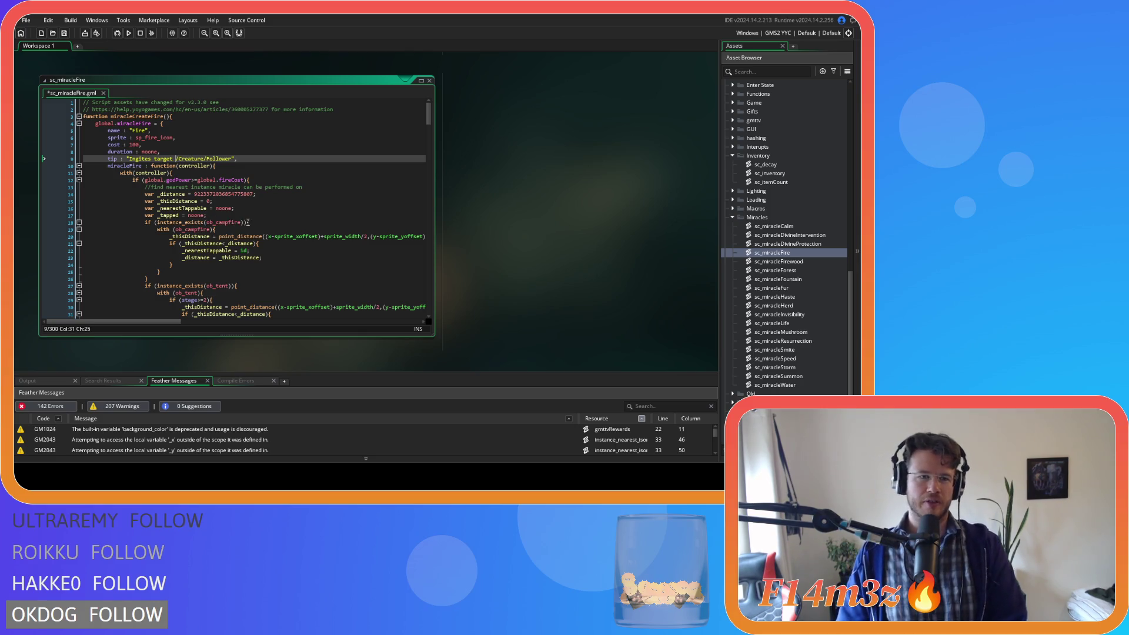
key(Delete)
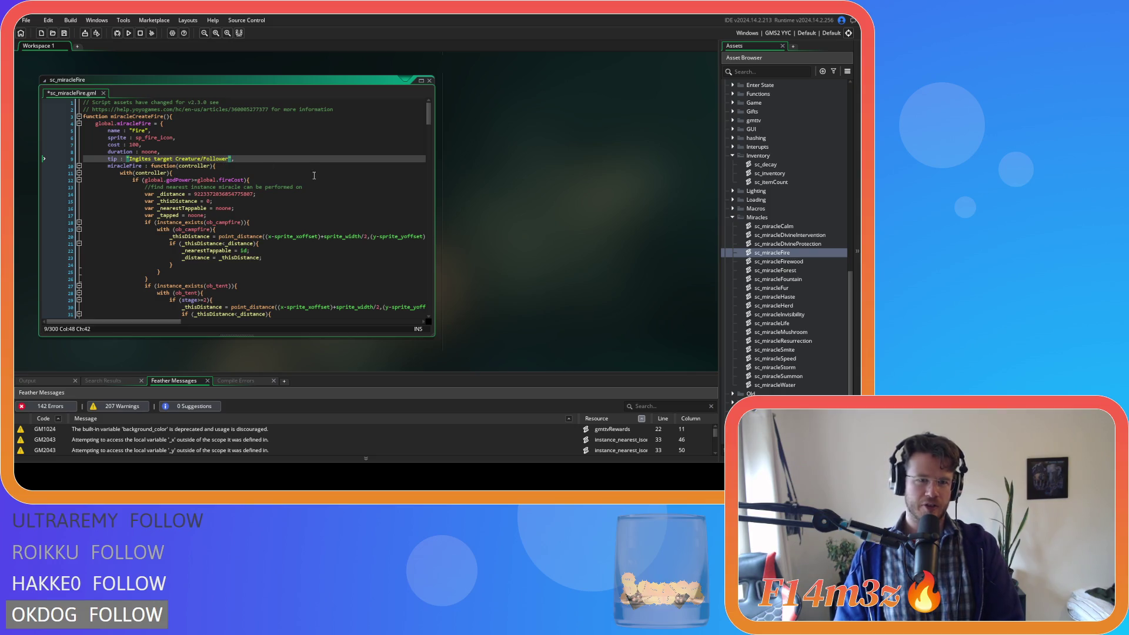
text(/)
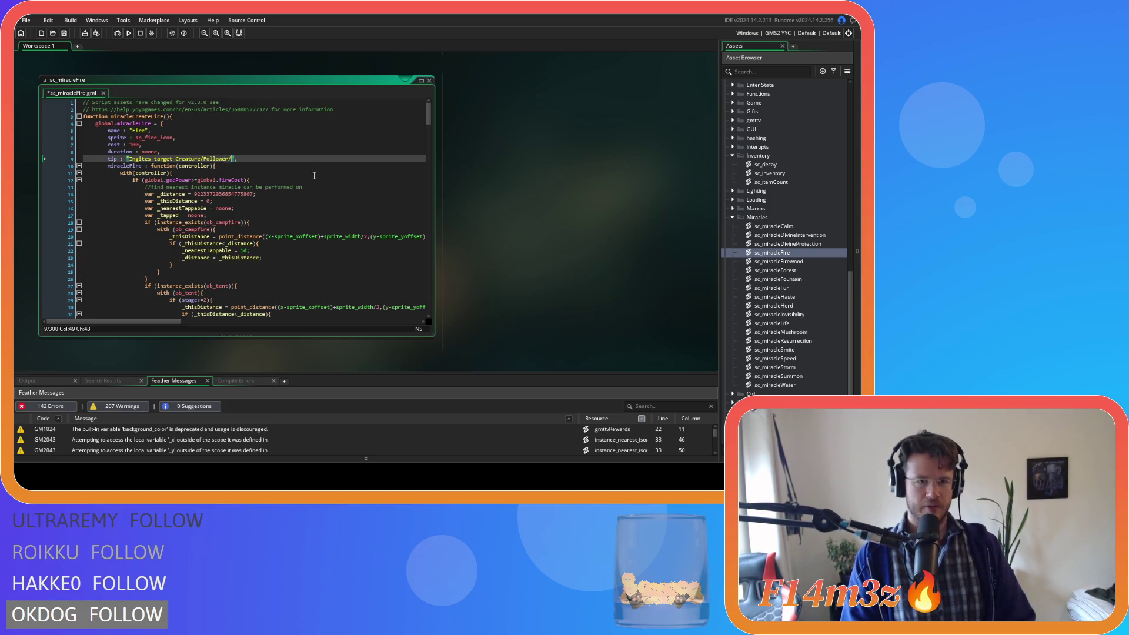
text(Plant/)
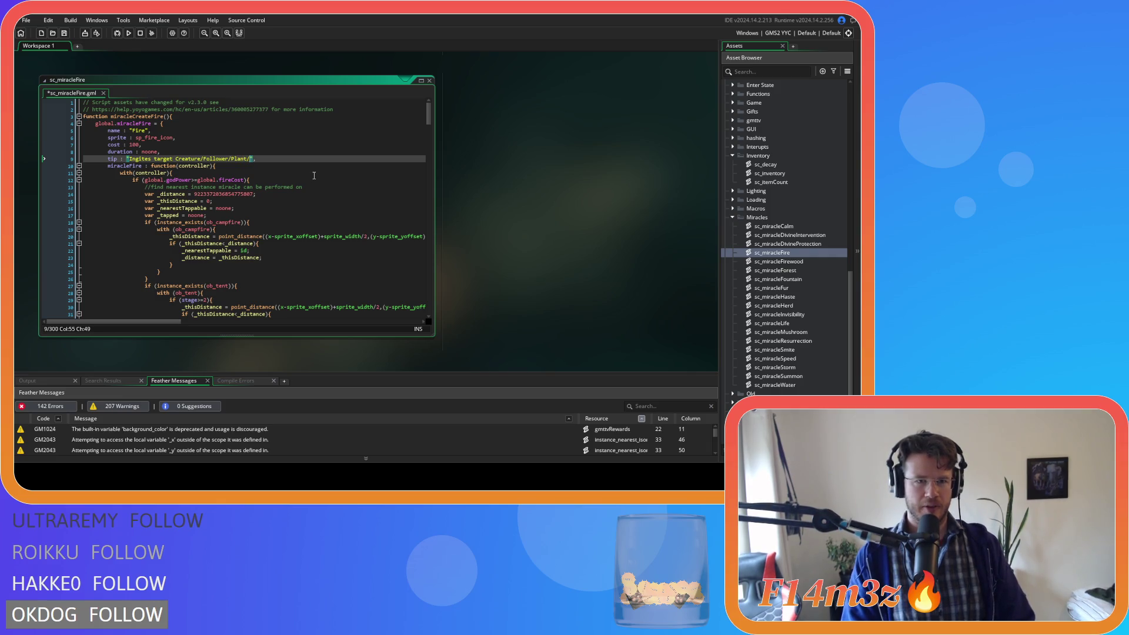
text(Tent)
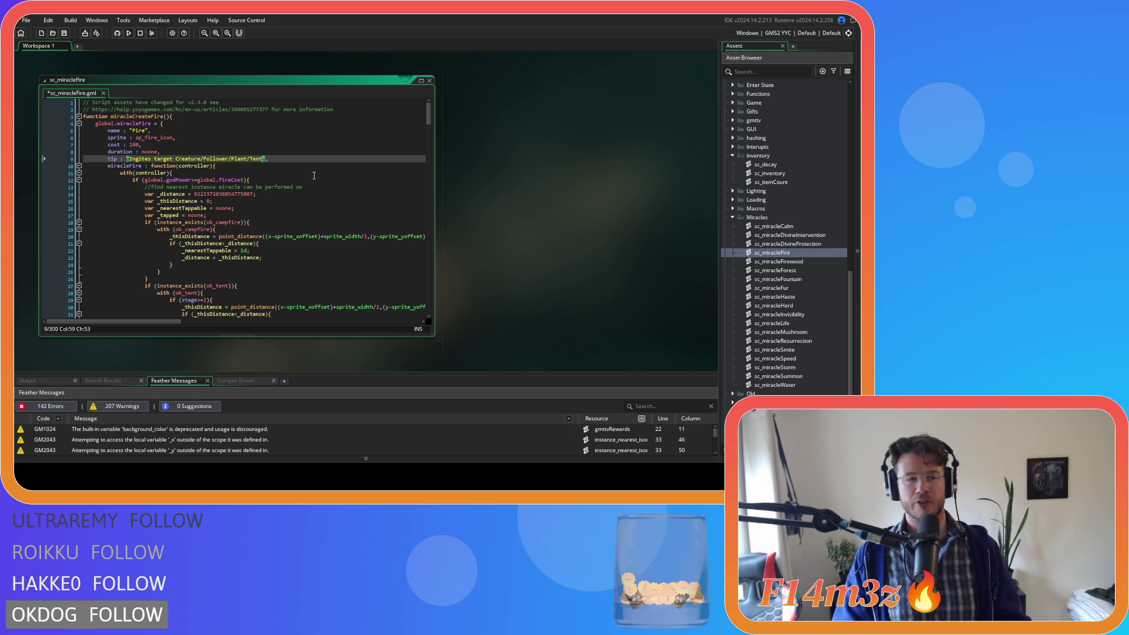
click(176, 154)
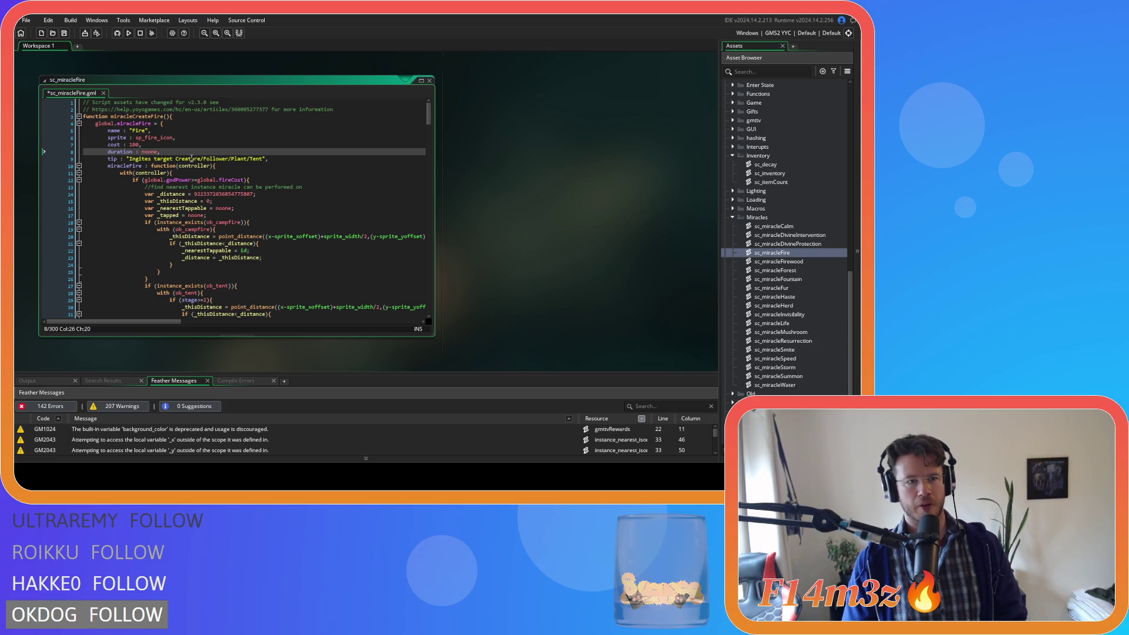
key(Return)
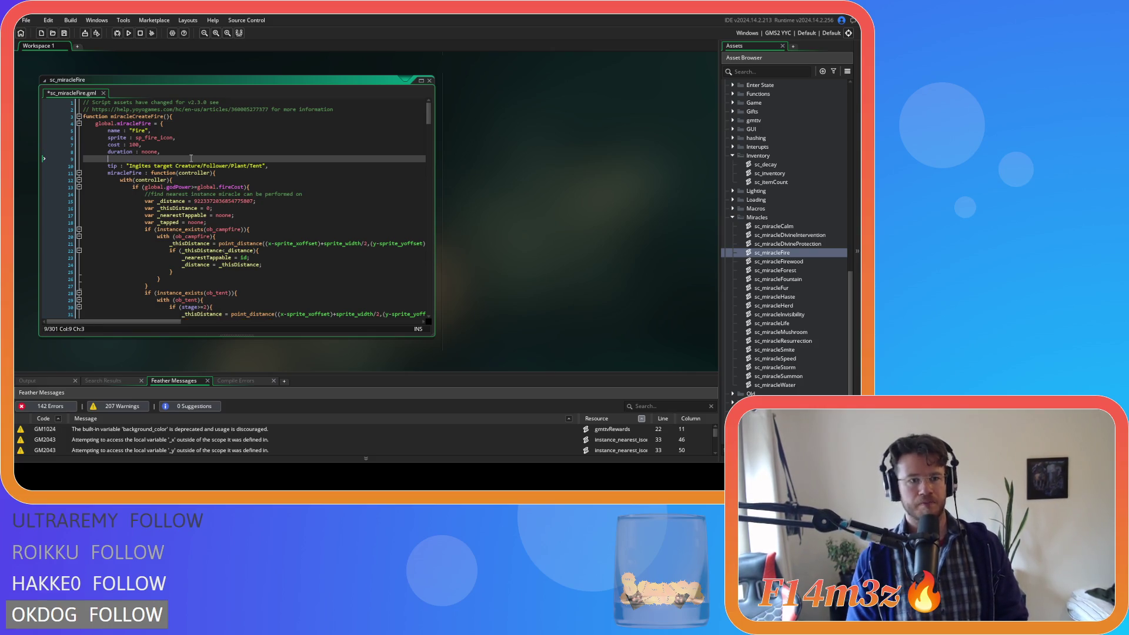
- Add damage : "1hp per second" to the Fire struct and save sc_miracleFire
text(damage :)
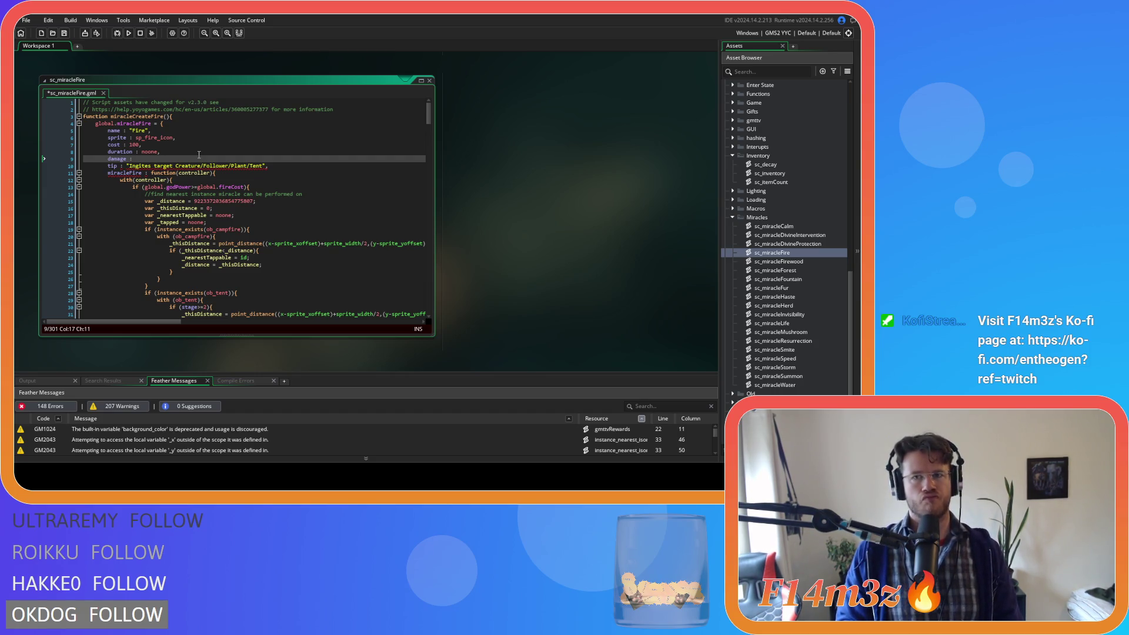
text("1)
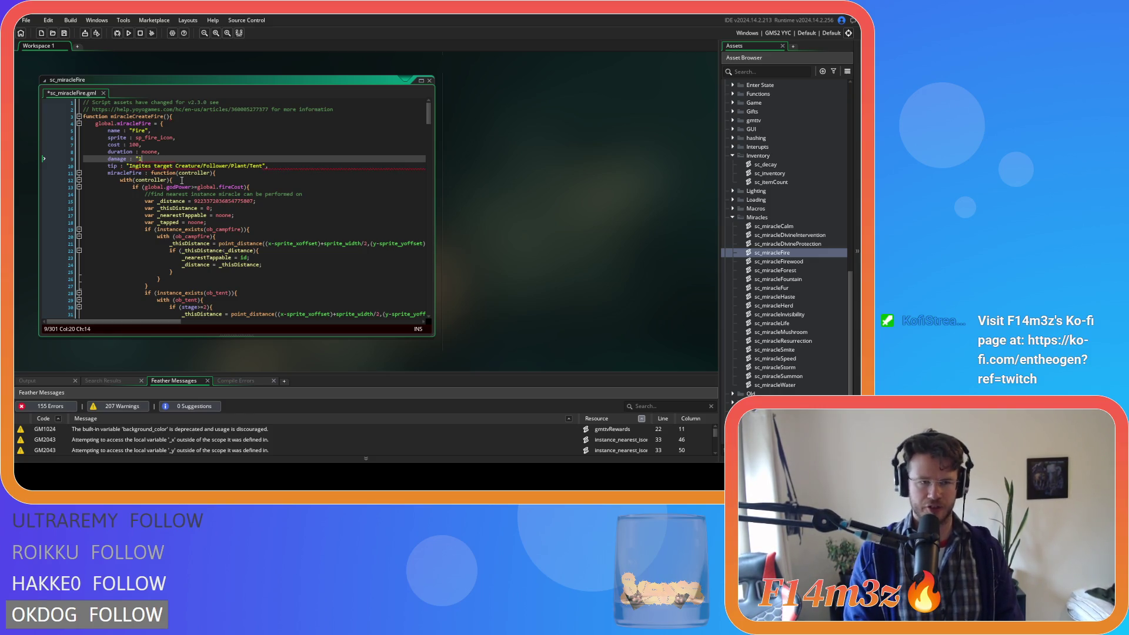
text( per second")
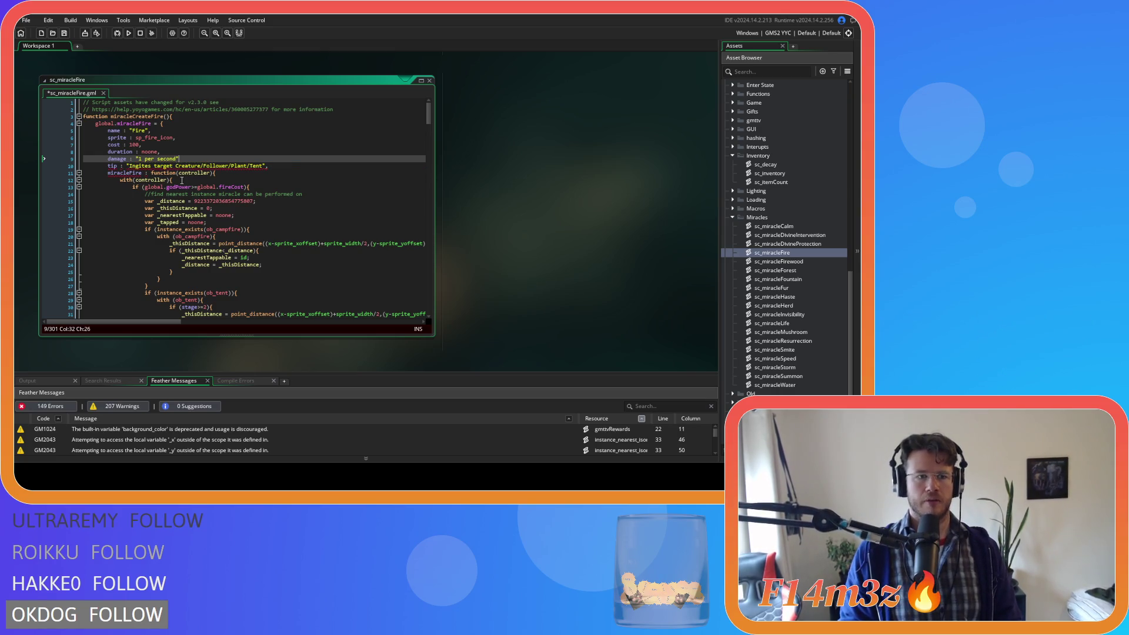
key(Left)
key(Left)
key(Left)
text(hp)
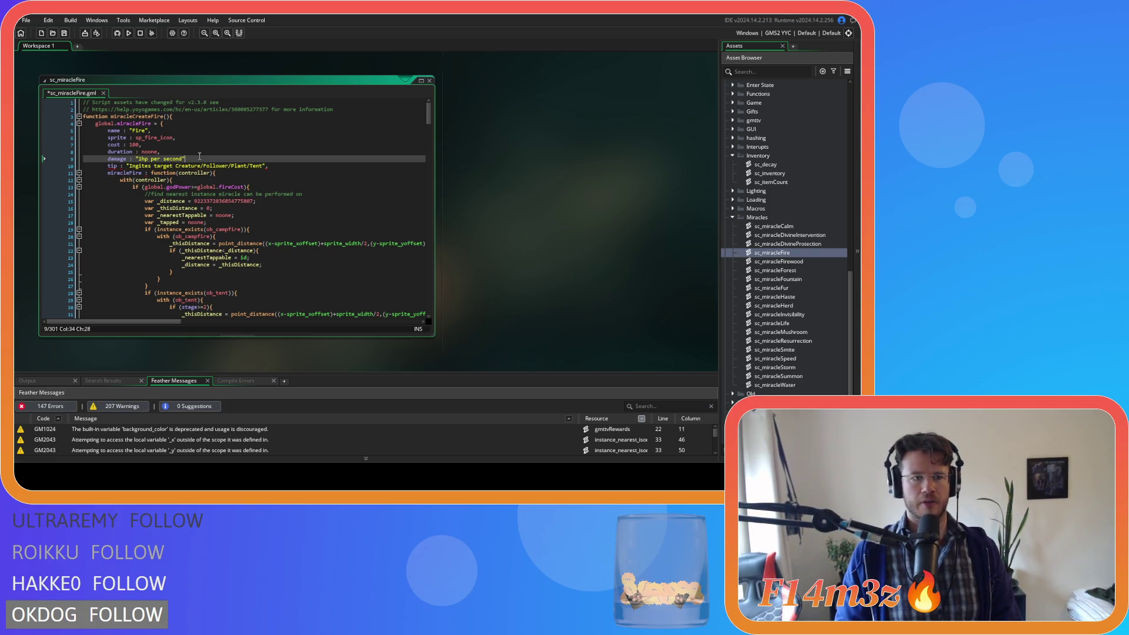
mouse_move(186, 229)
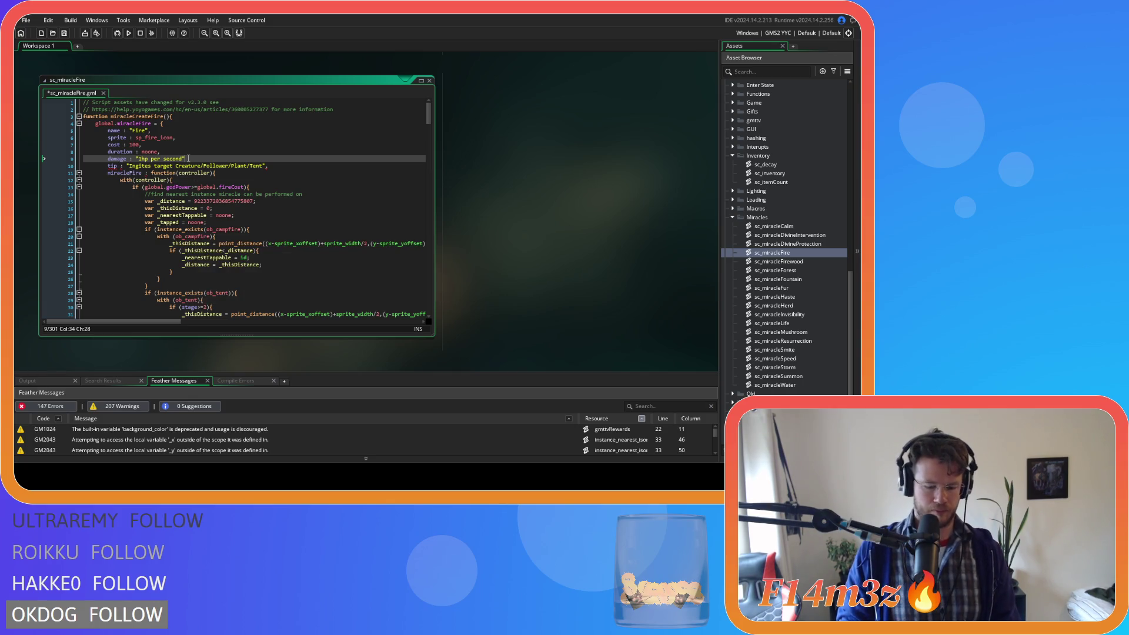
text(,)
key(ctrl+s)
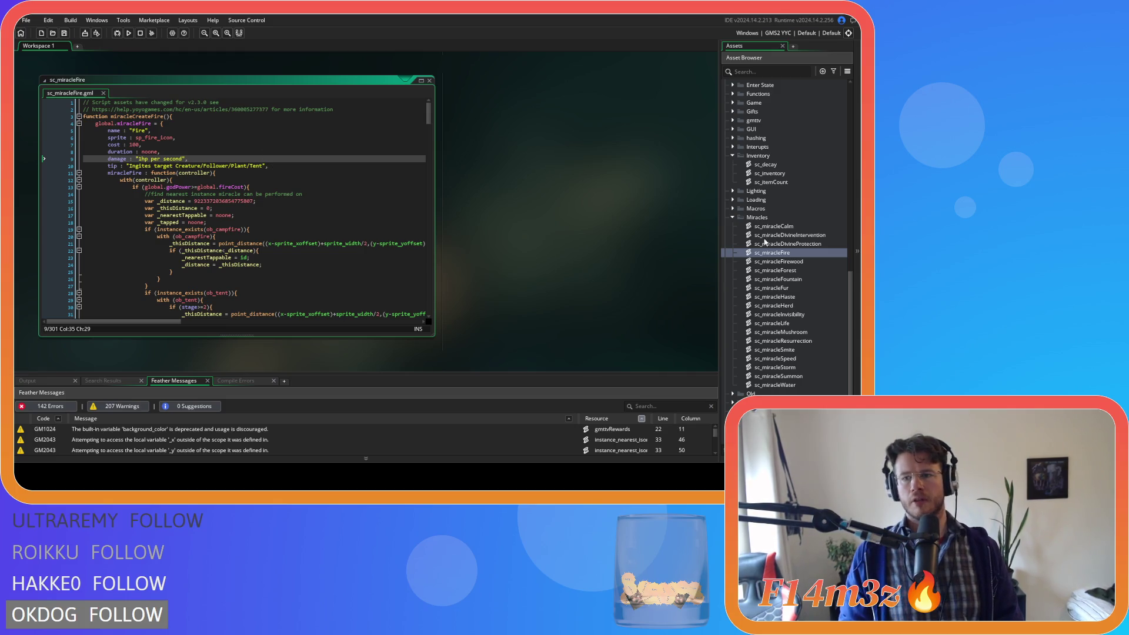
- Copy the Fire struct's damage line into sc_miracleCalm, below its duration field
double_click(773, 226)
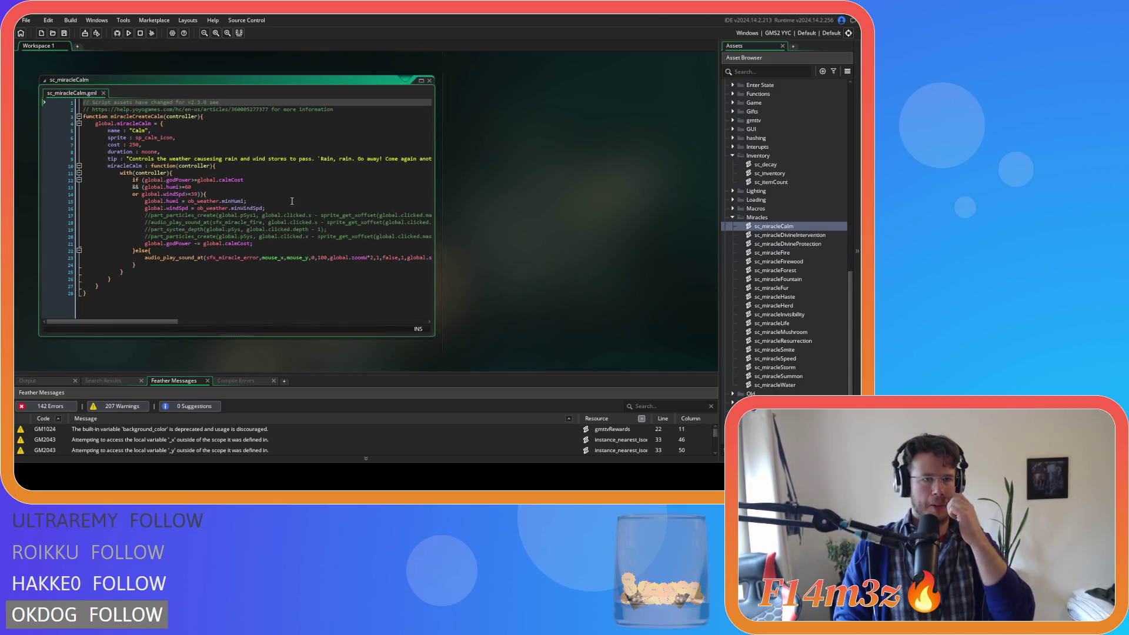
drag(168, 154, 26, 159)
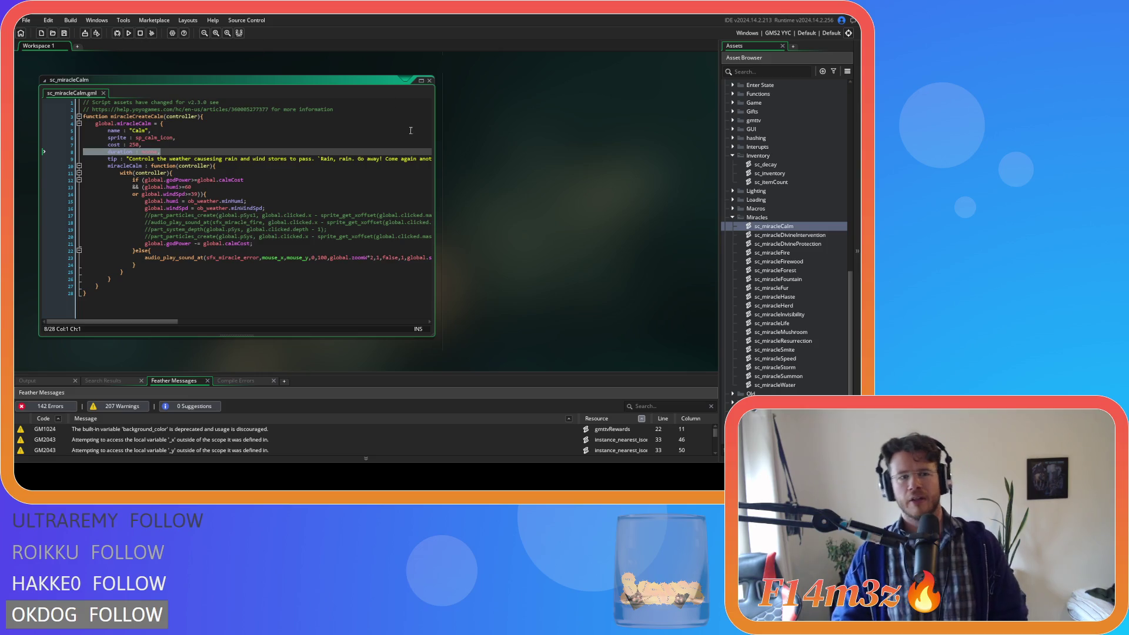
scroll(470, 176, up, 5)
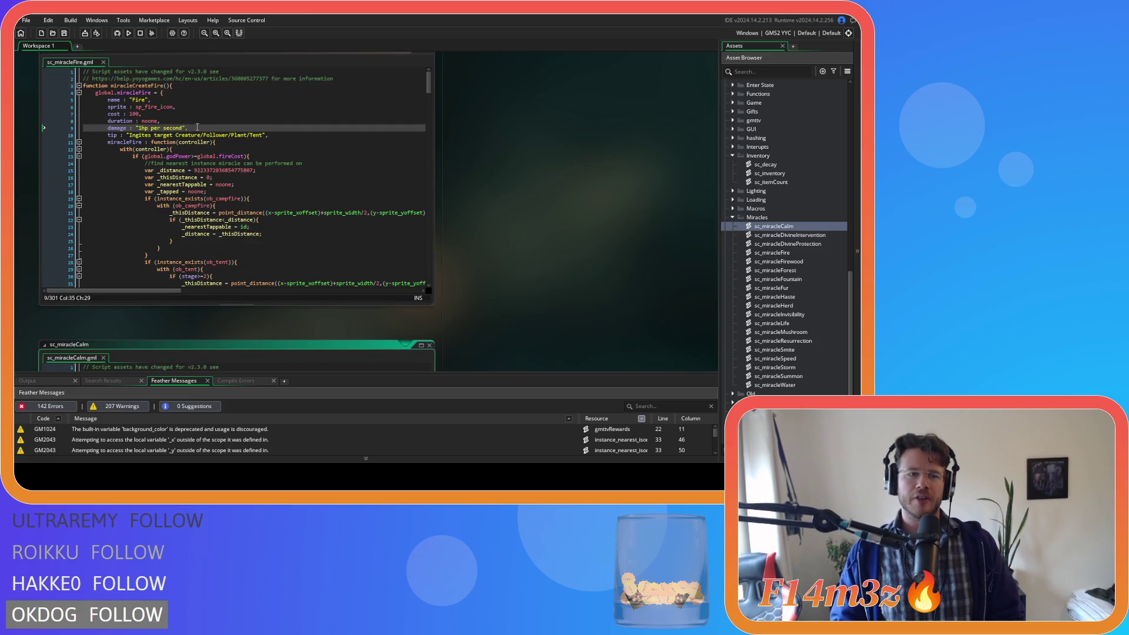
drag(198, 128, 108, 128)
scroll(465, 262, down, 5)
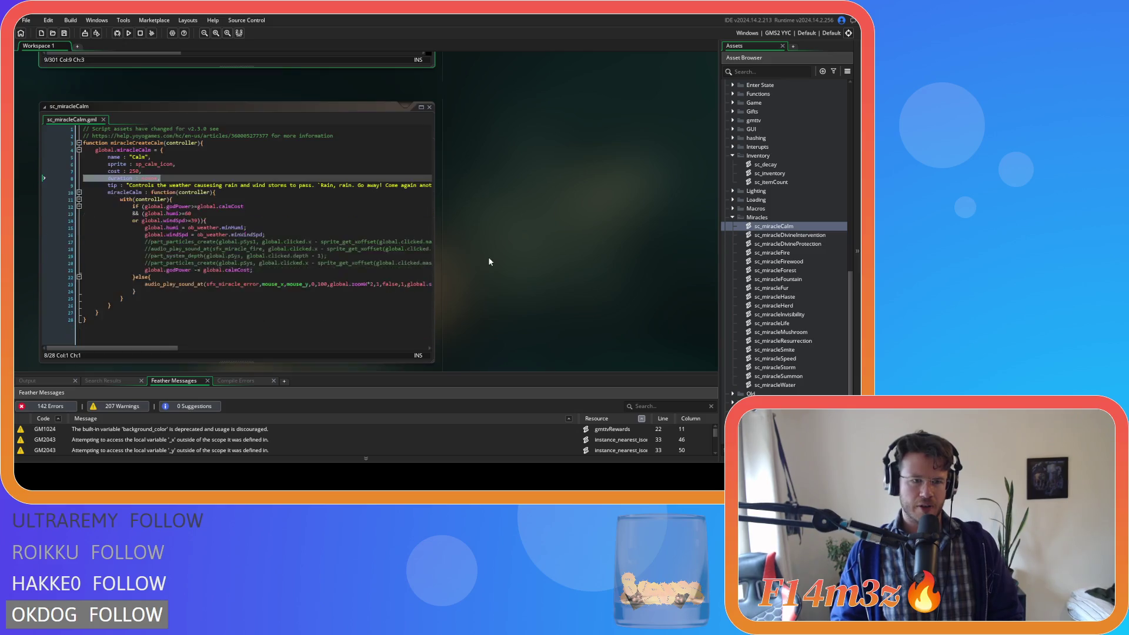
click(175, 180)
key(Return)
key(ctrl+v)
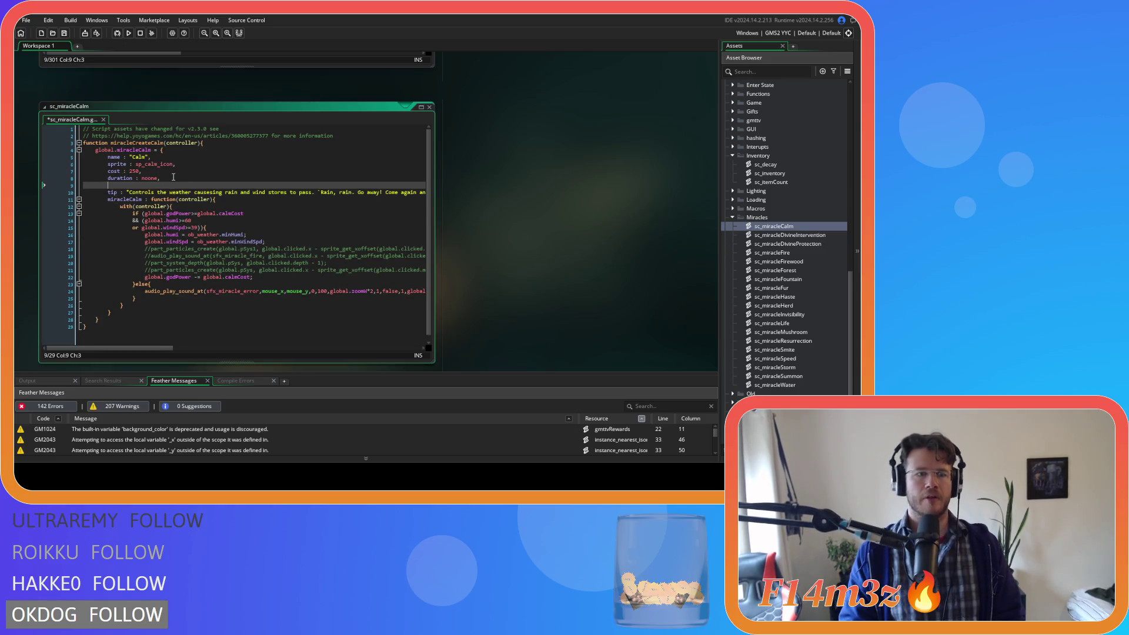
- Change the Calm damage value to noone and move to the end of the tip line
drag(185, 185, 137, 187)
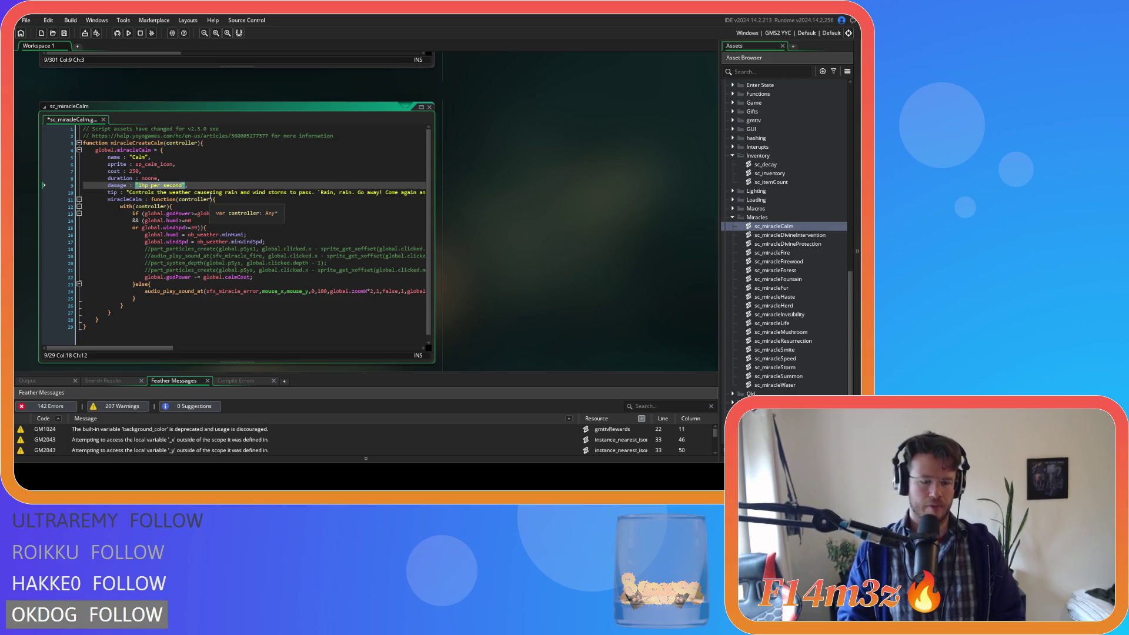
text(no,)
click(210, 195)
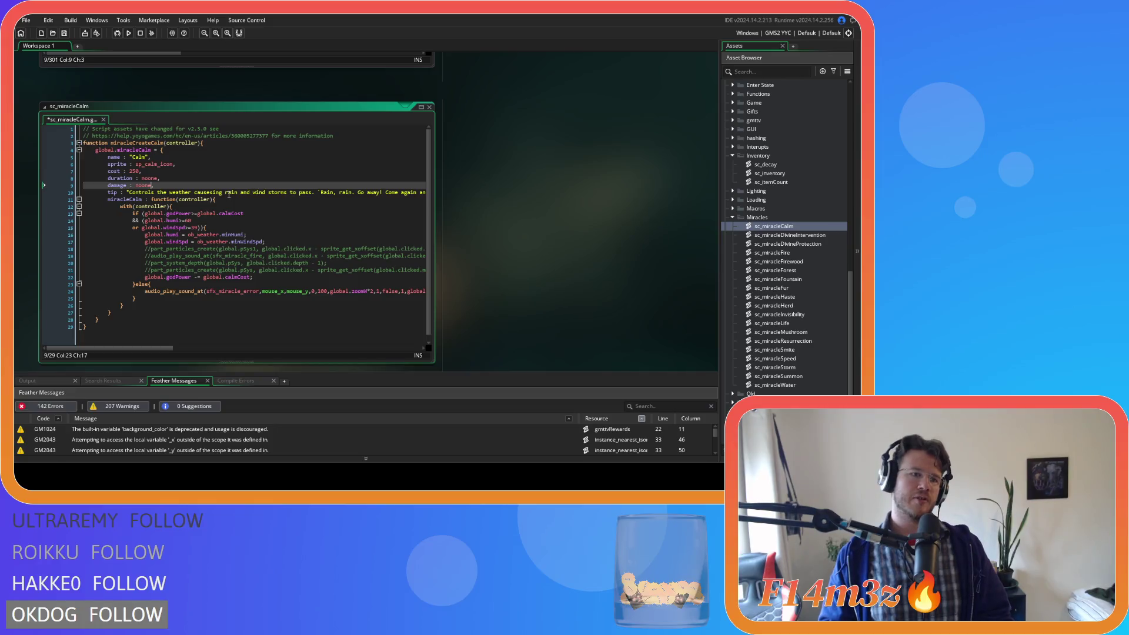
mouse_move(107, 156)
mouse_down()
mouse_move(147, 166)
mouse_move(166, 186)
mouse_up()
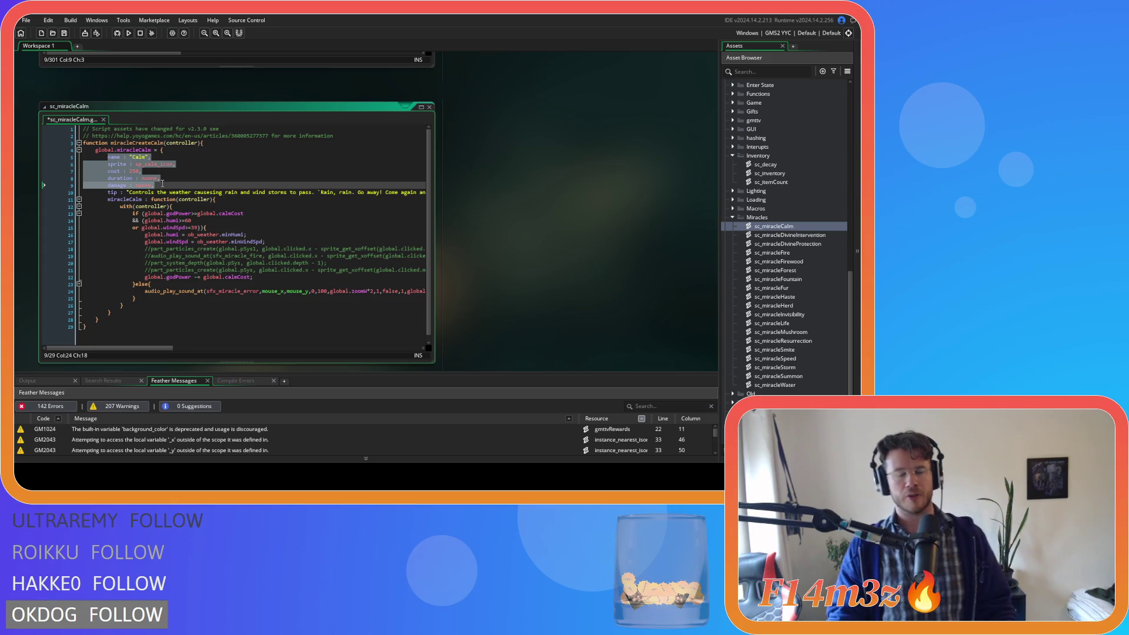
click(180, 192)
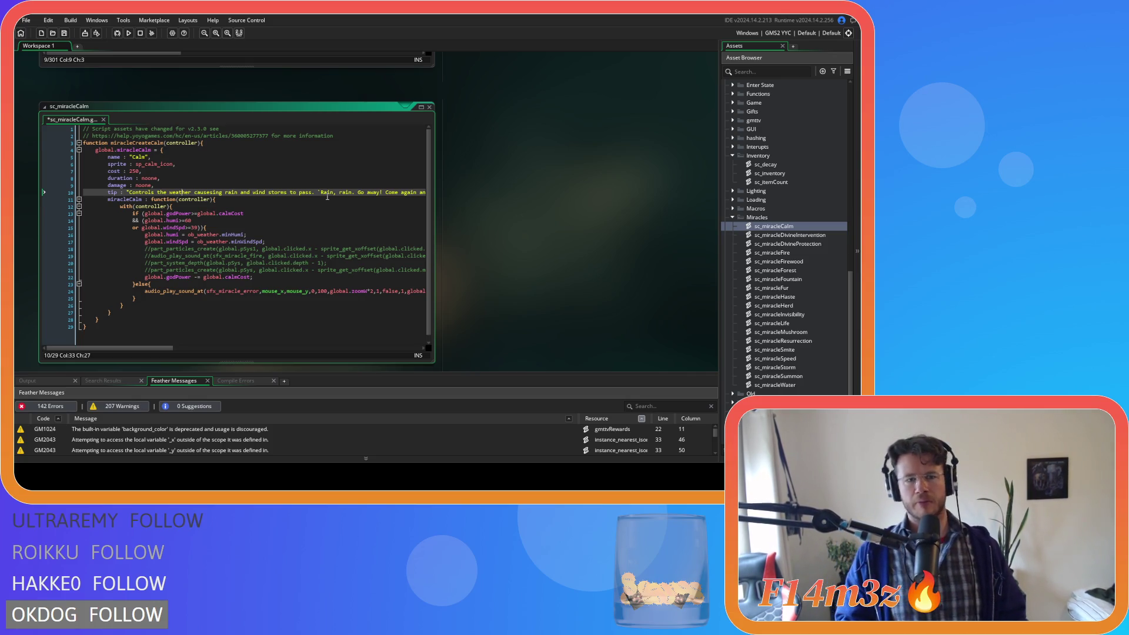
mouse_move(357, 195)
mouse_down()
mouse_move(437, 190)
mouse_move(82, 191)
mouse_move(201, 197)
mouse_up()
click(413, 193)
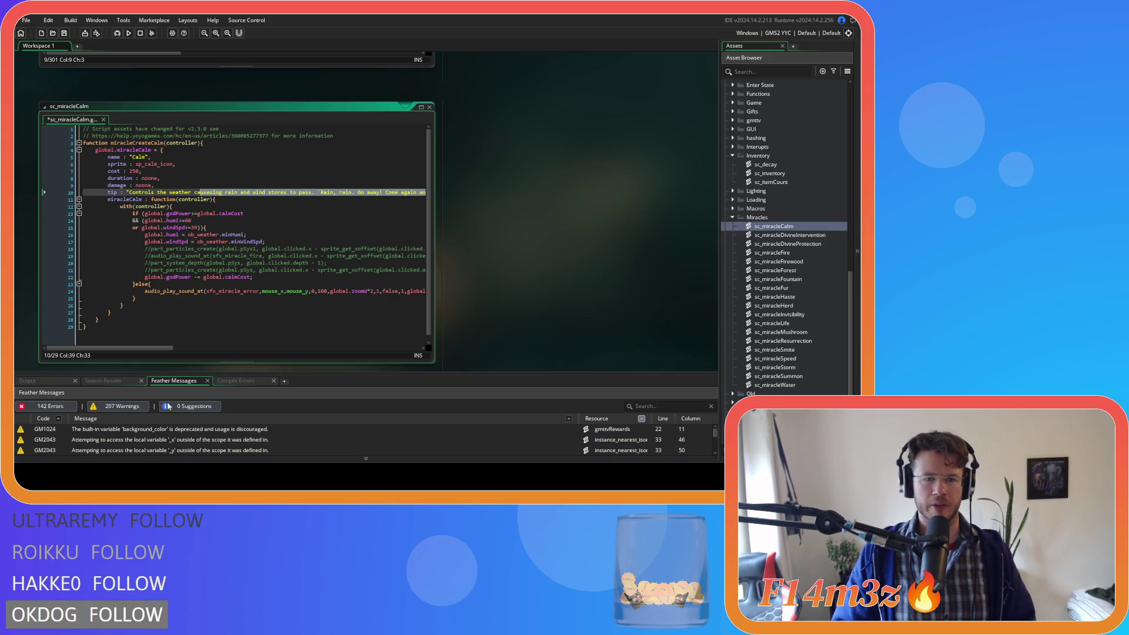
click(306, 270)
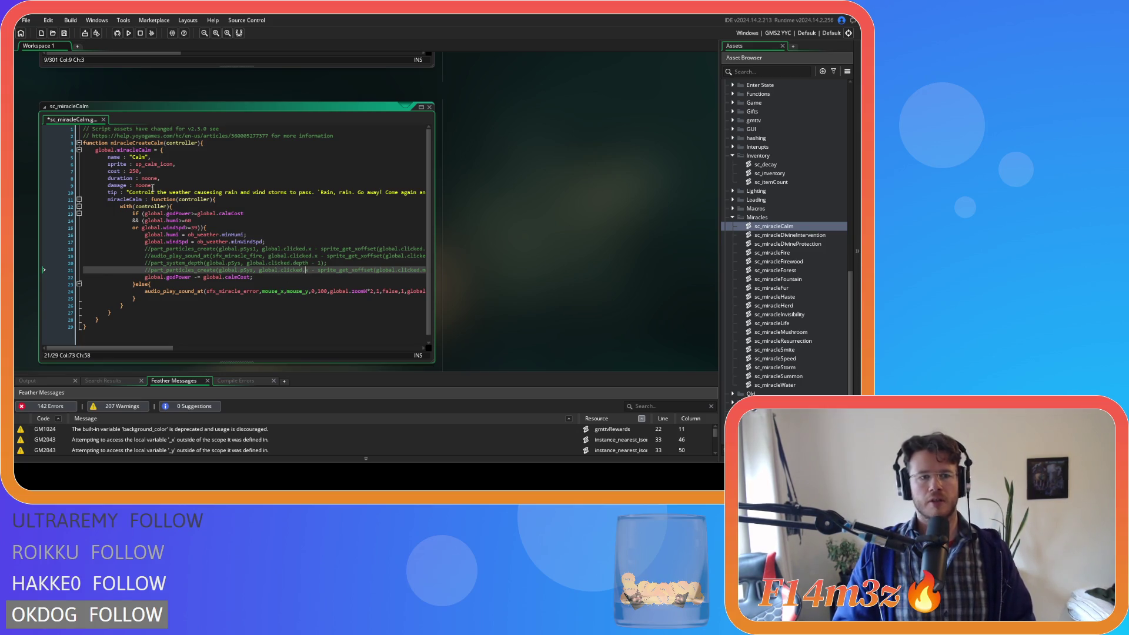
- Copy the damage : noone line from the Calm struct and close sc_miracleCalm
click(152, 187)
key(shift+Home)
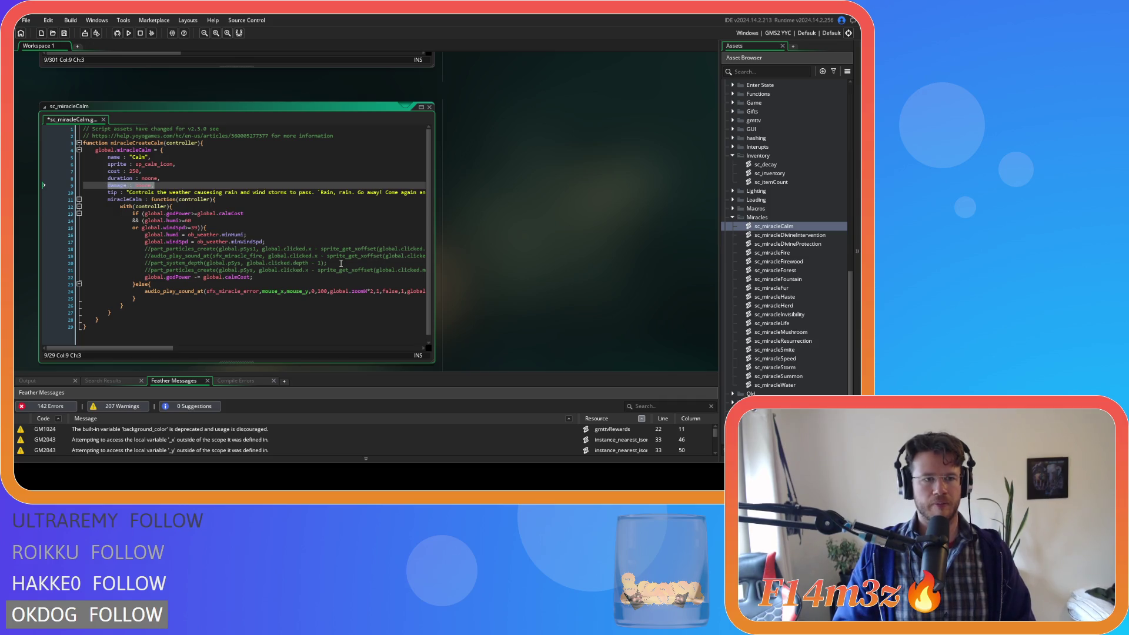
scroll(588, 222, up, 5)
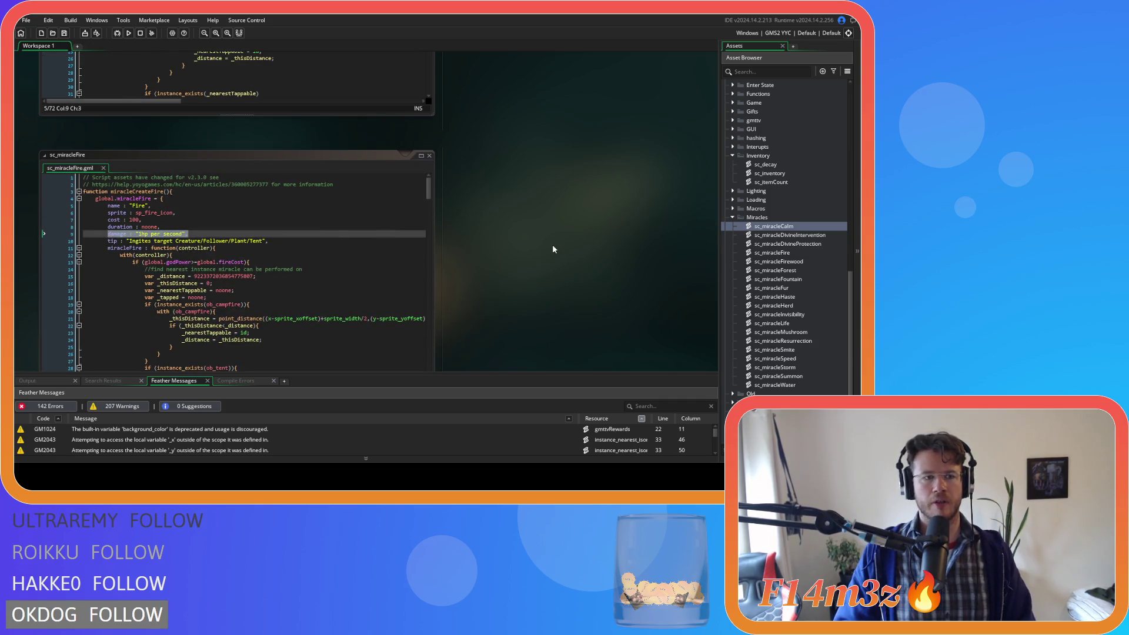
scroll(553, 247, down, 5)
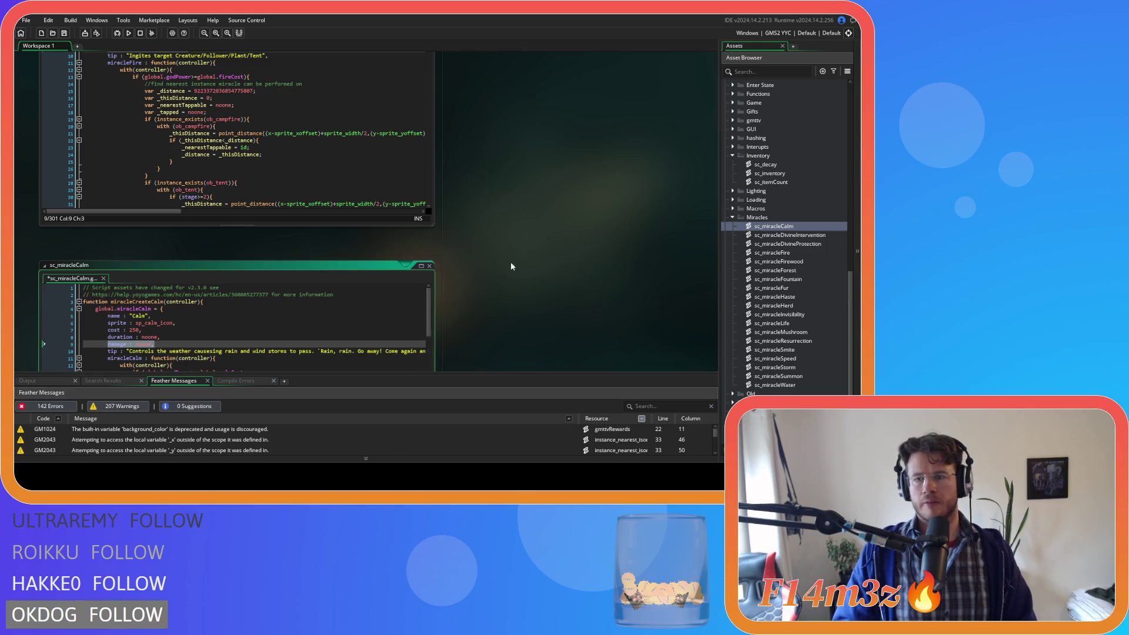
click(429, 266)
- Add damage : noone, after duration in the Divine Intervention struct
double_click(786, 235)
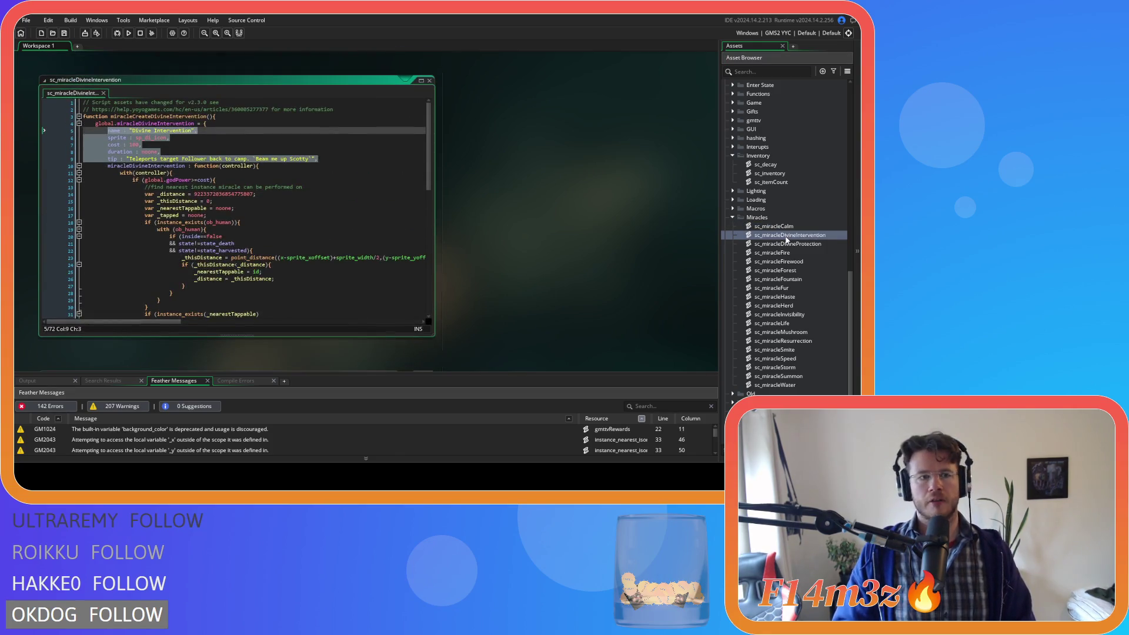
click(185, 145)
click(185, 151)
key(Return)
text(damage : noone,)
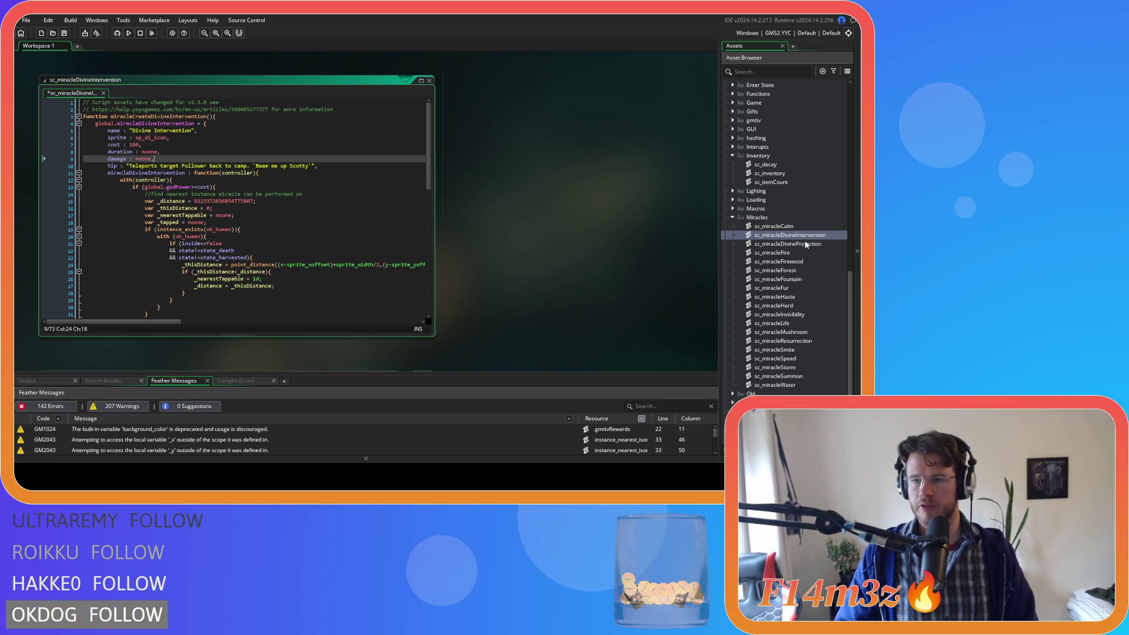
double_click(805, 244)
- Bring up the Fire script, drop the stray HP from damage, and save it
click(165, 147)
click(189, 158)
key(ctrl+Tab)
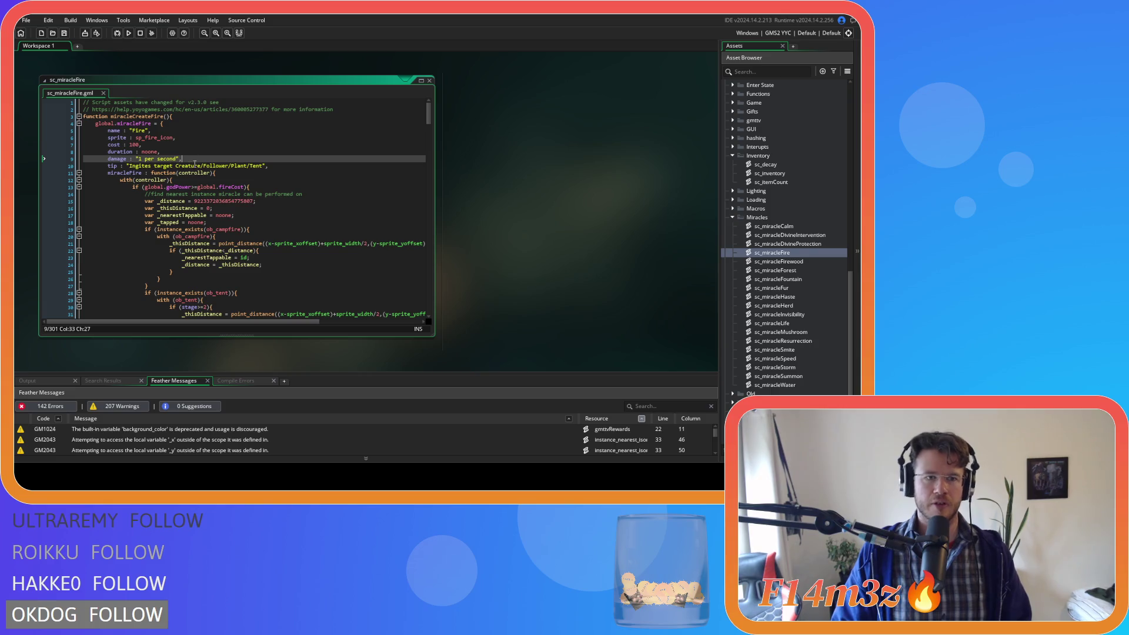
text(HP)
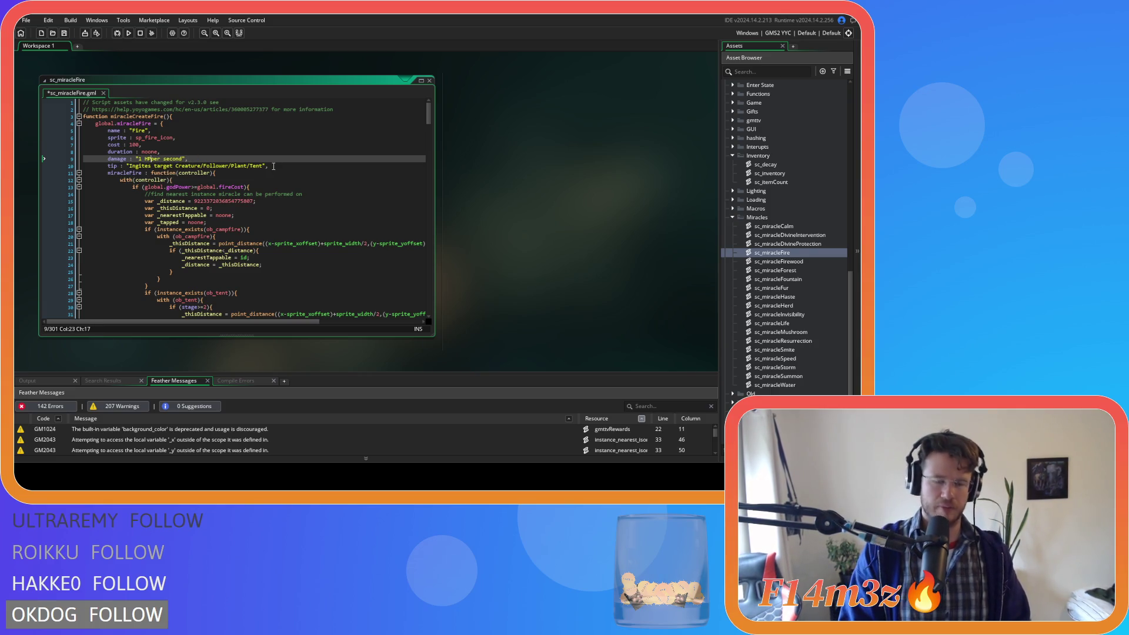
key(BackSpace)
key(BackSpace)
key(BackSpace)
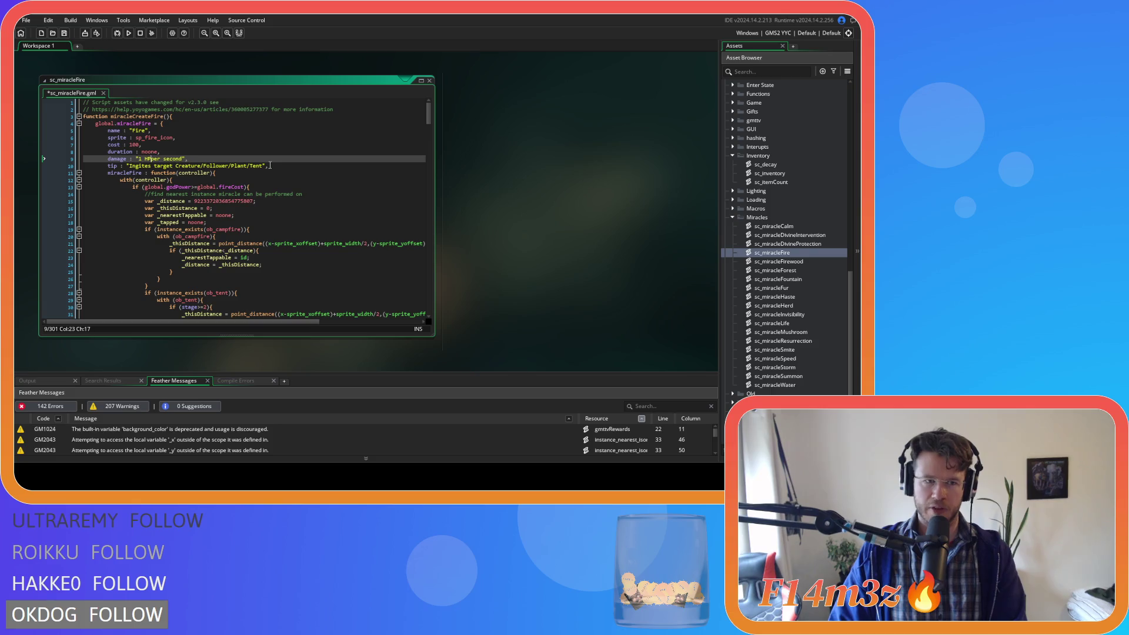
key(ctrl+s)
- Append /Campfire after Tent in the Fire tip and save the script
click(302, 193)
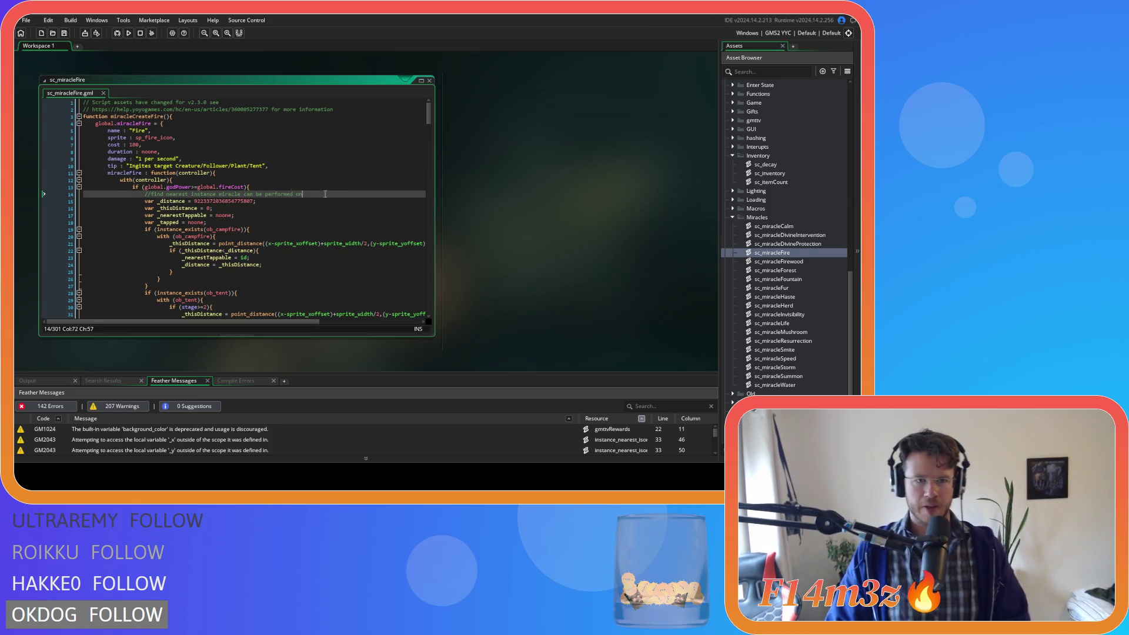
scroll(236, 212, down, 5)
scroll(229, 225, up, 4)
scroll(228, 225, up, 1)
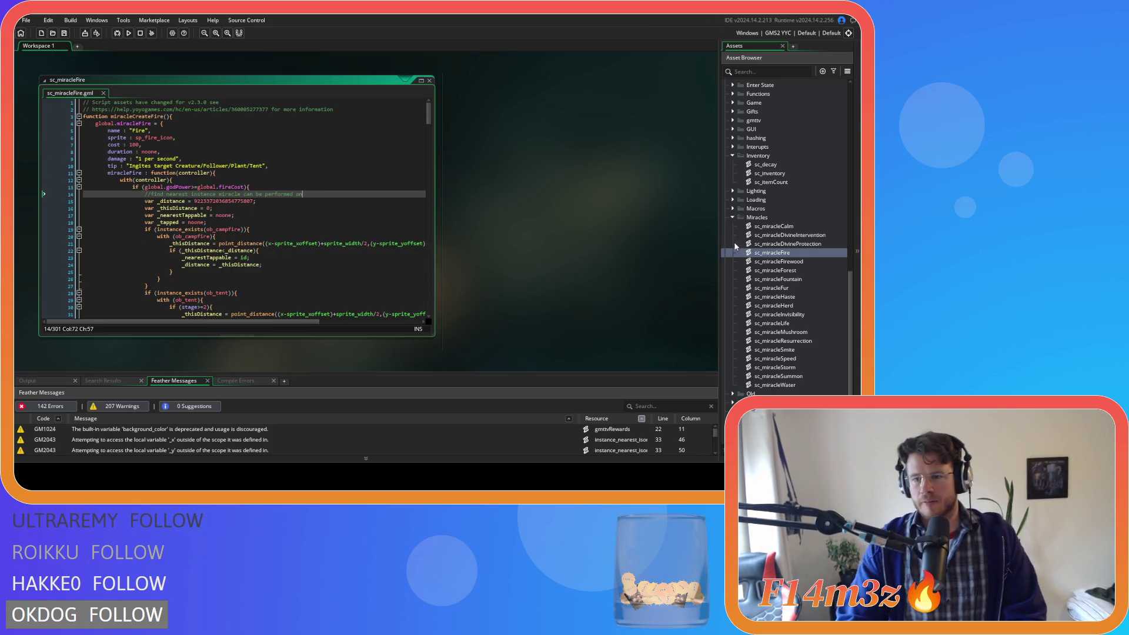
mouse_move(270, 166)
mouse_down()
mouse_move(121, 147)
mouse_move(107, 132)
mouse_up()
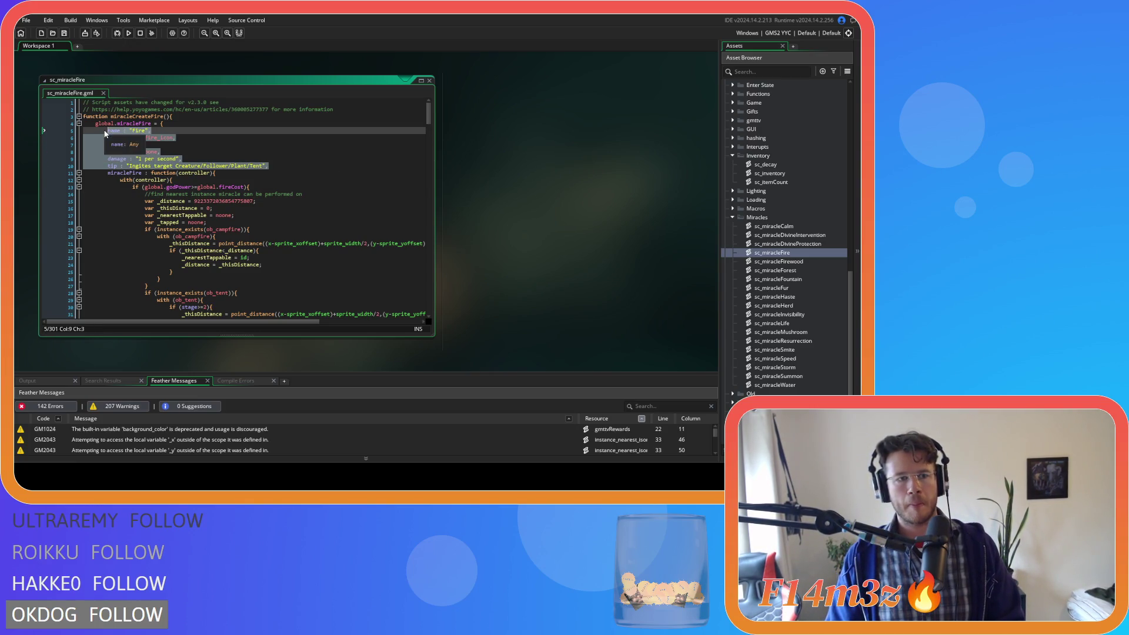
click(220, 166)
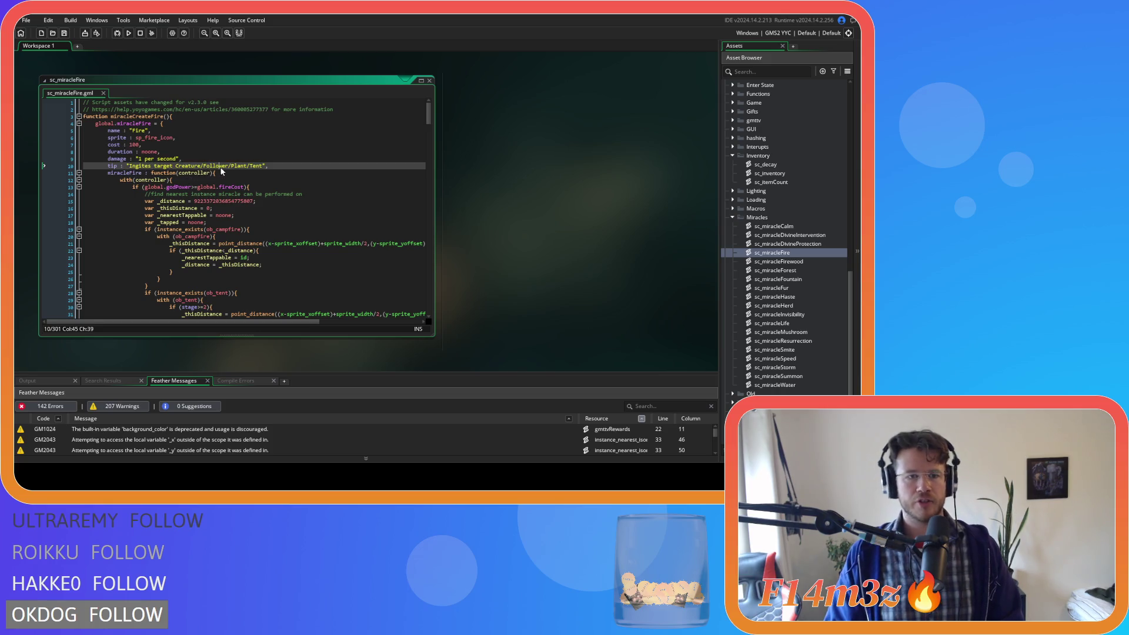
click(245, 166)
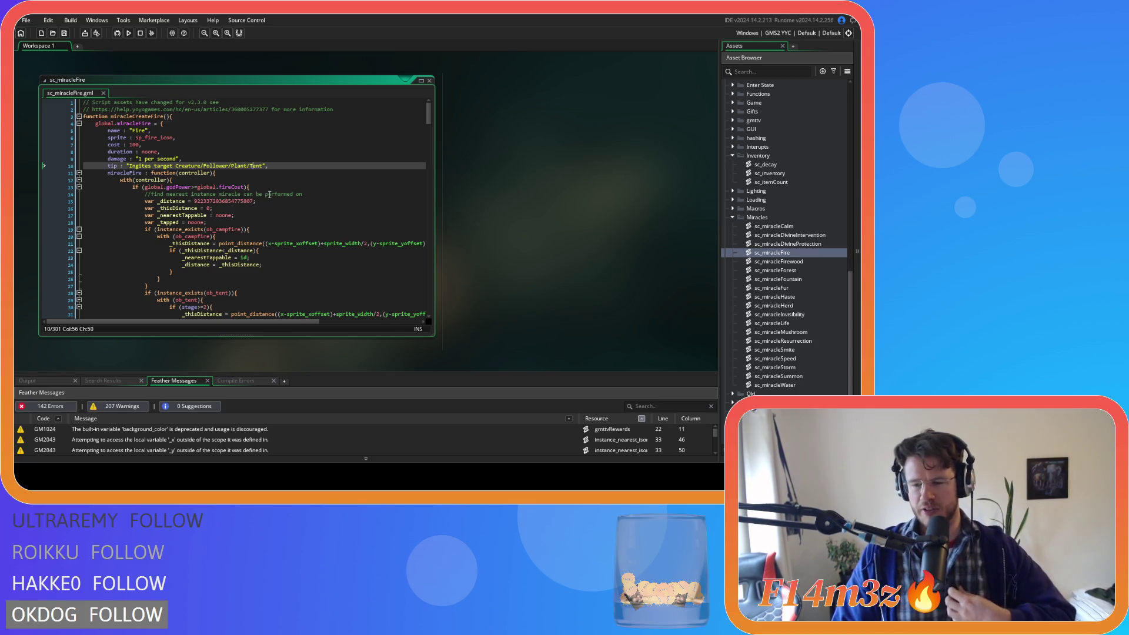
click(262, 166)
text(/Camp)
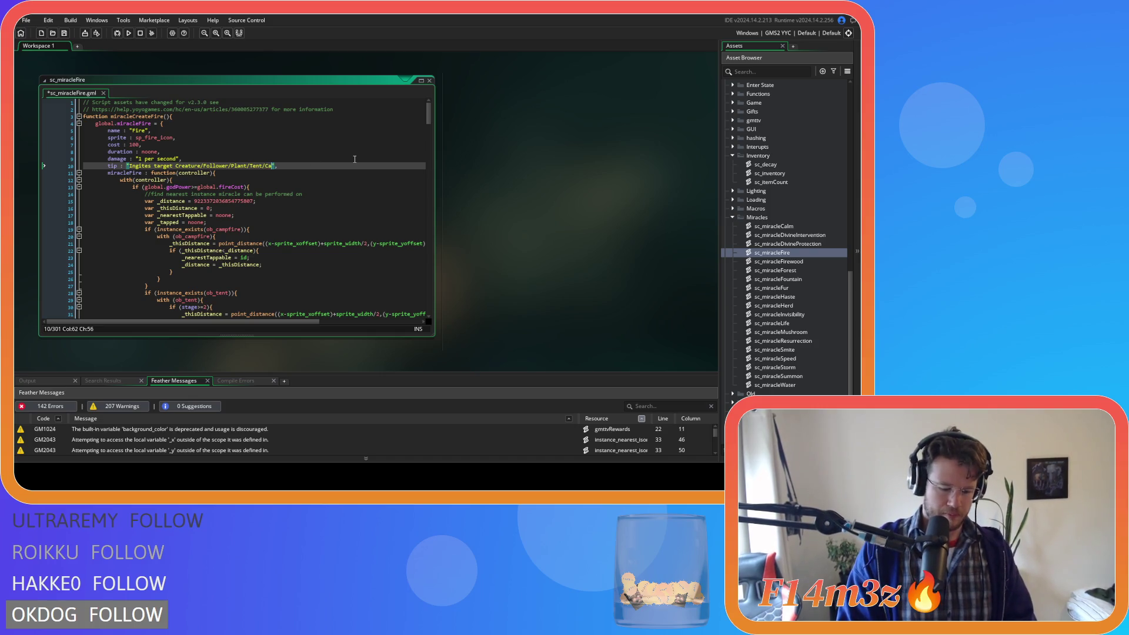
text(fire)
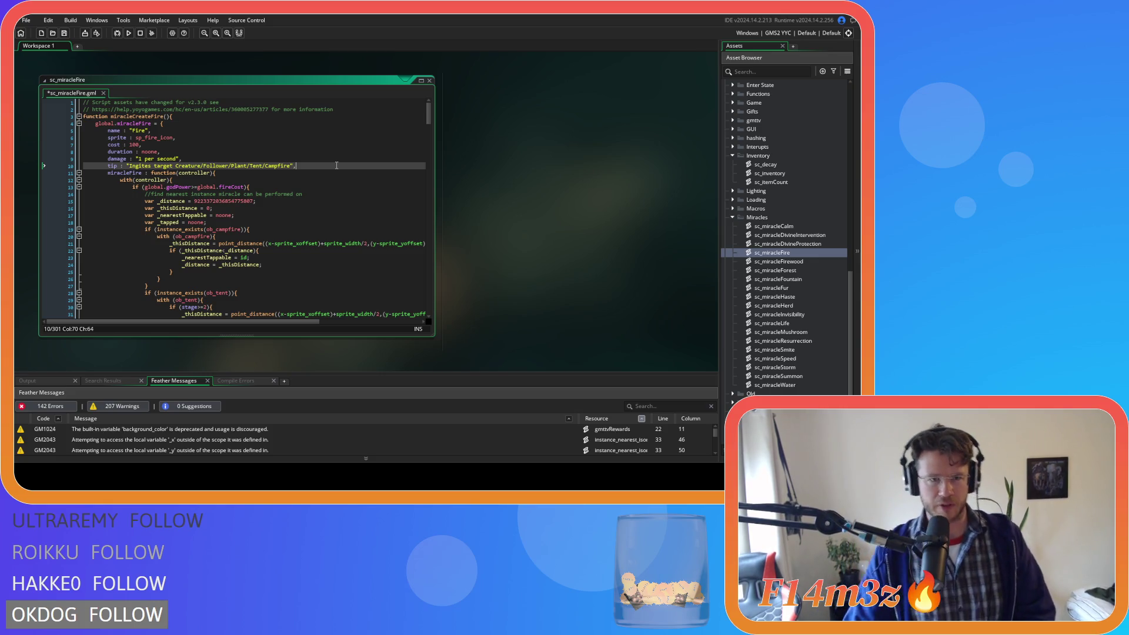
key(ctrl+s)
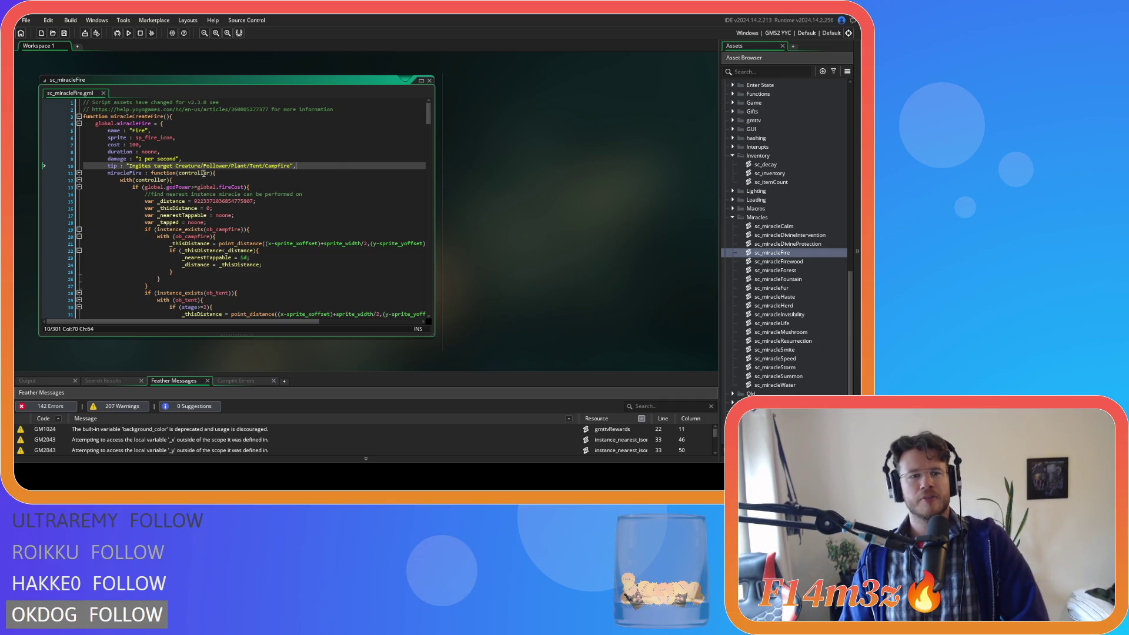
- End the Fire tip with a period
double_click(194, 167)
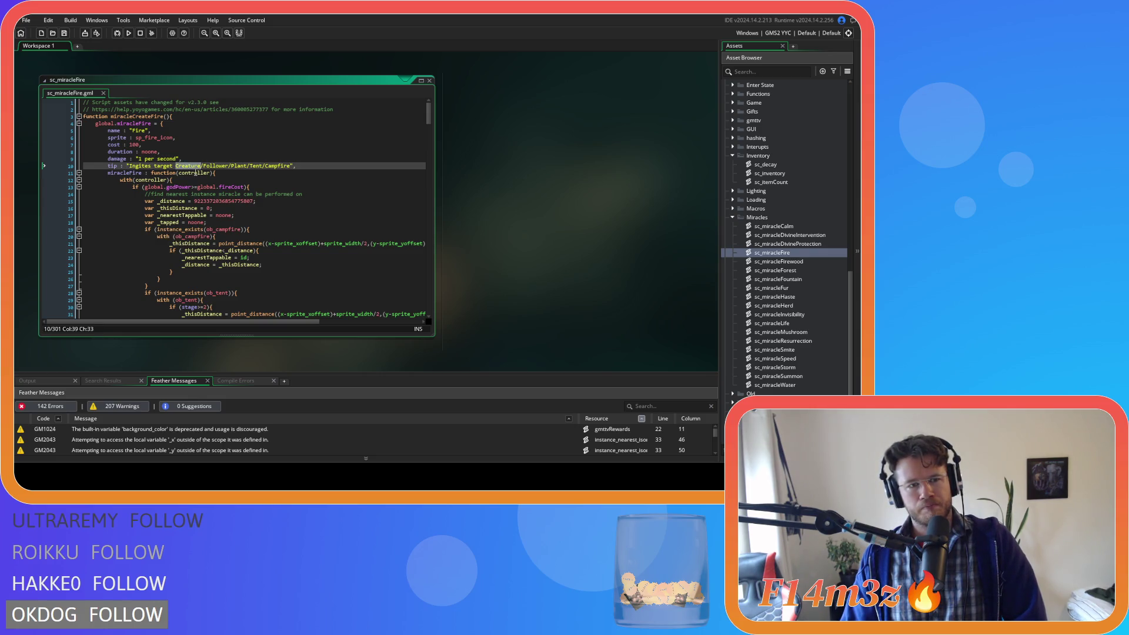
click(319, 165)
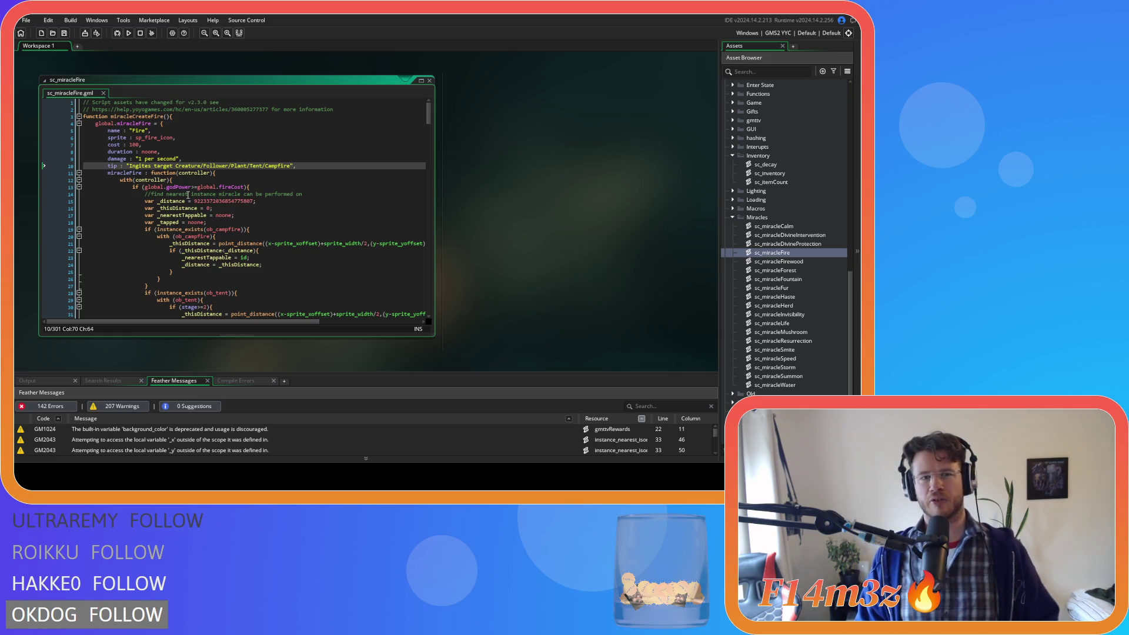
text(.)
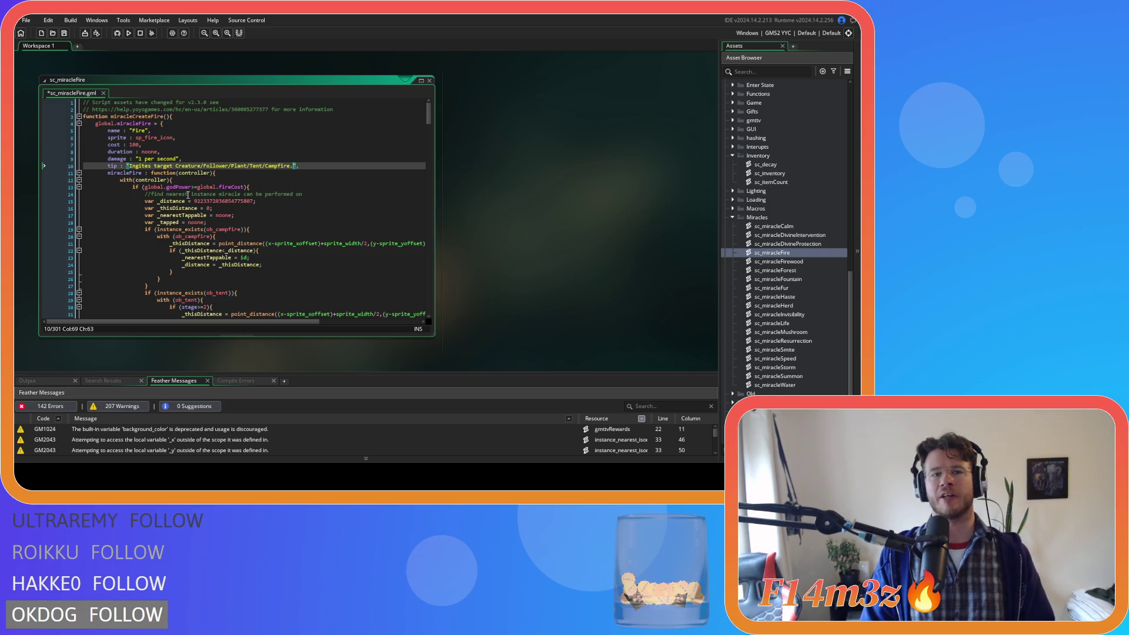
- Extend the Fire tip with "and increase the amount of fuel on the Campfire to 100%" and save
key(BackSpace)
text(abd)
key(BackSpace)
key(BackSpace)
key(BackSpace)
text(nd increase )
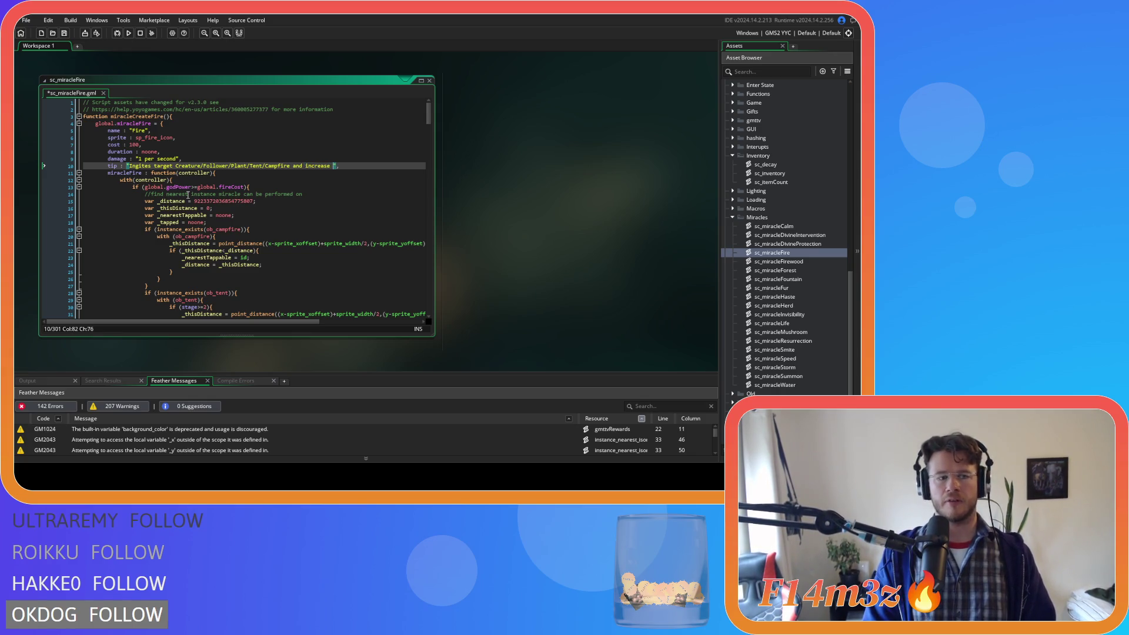
text(the )
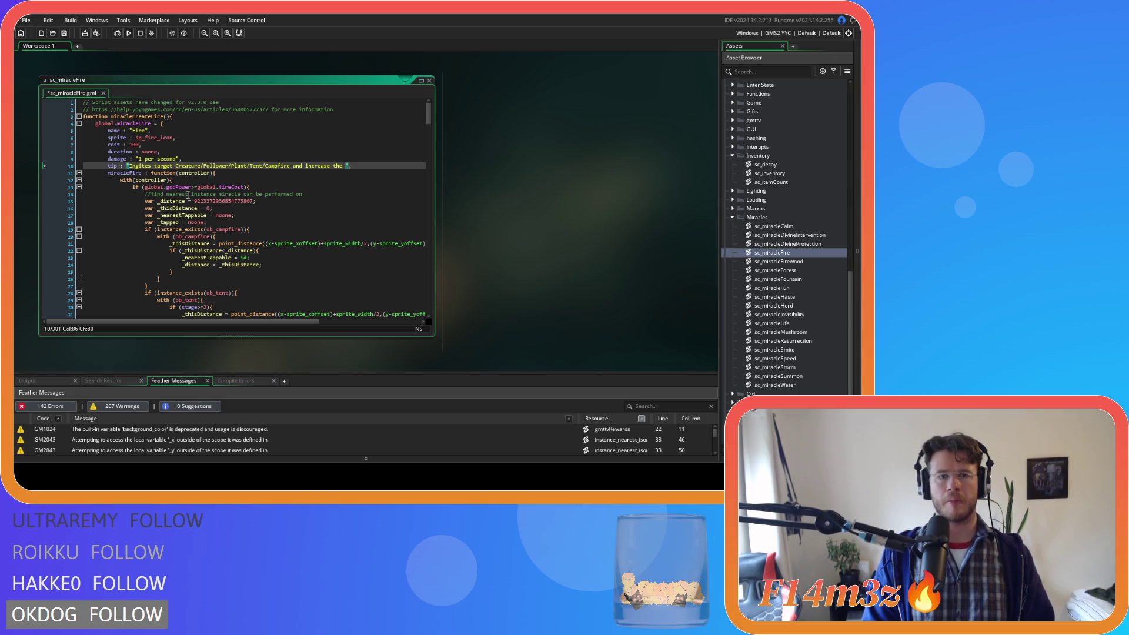
text(amount of )
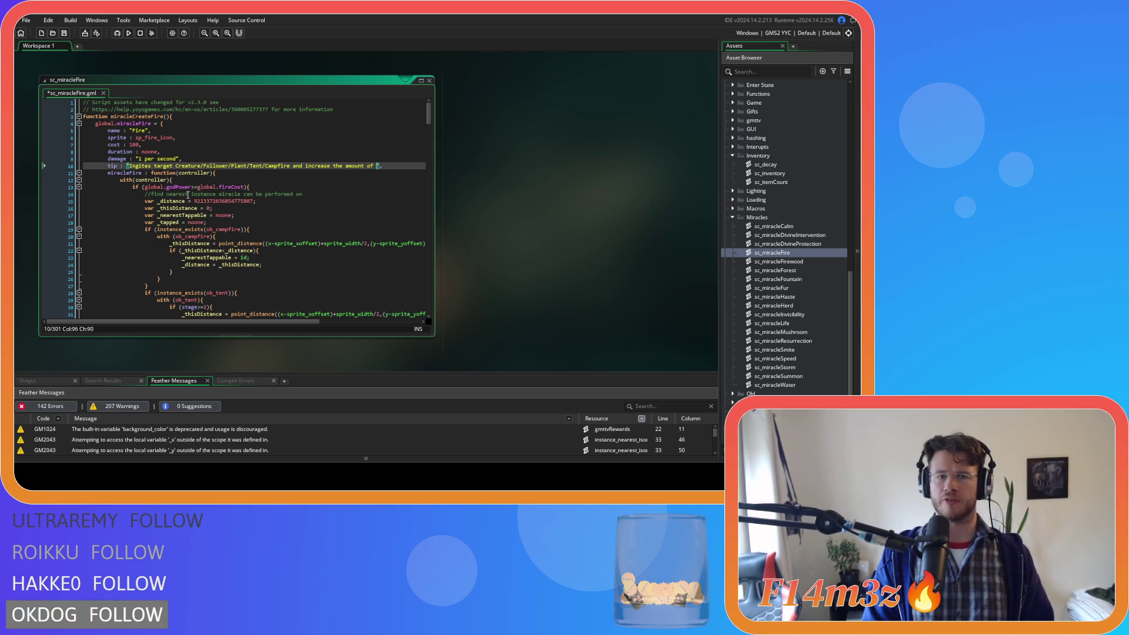
text(fuel on )
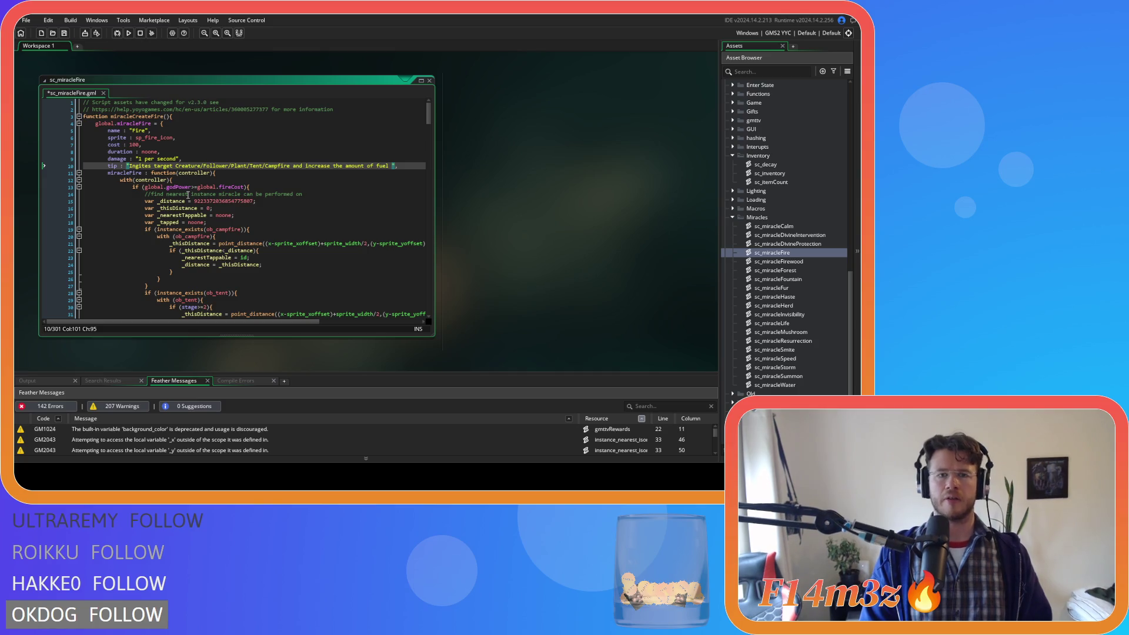
text(the Campfire to )
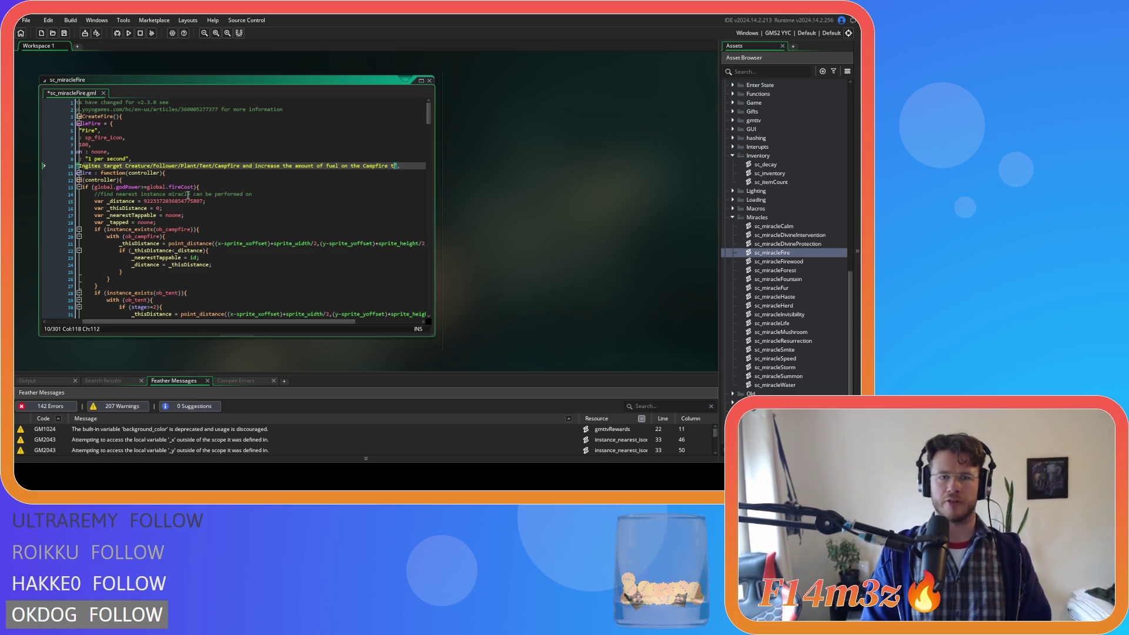
text(100)
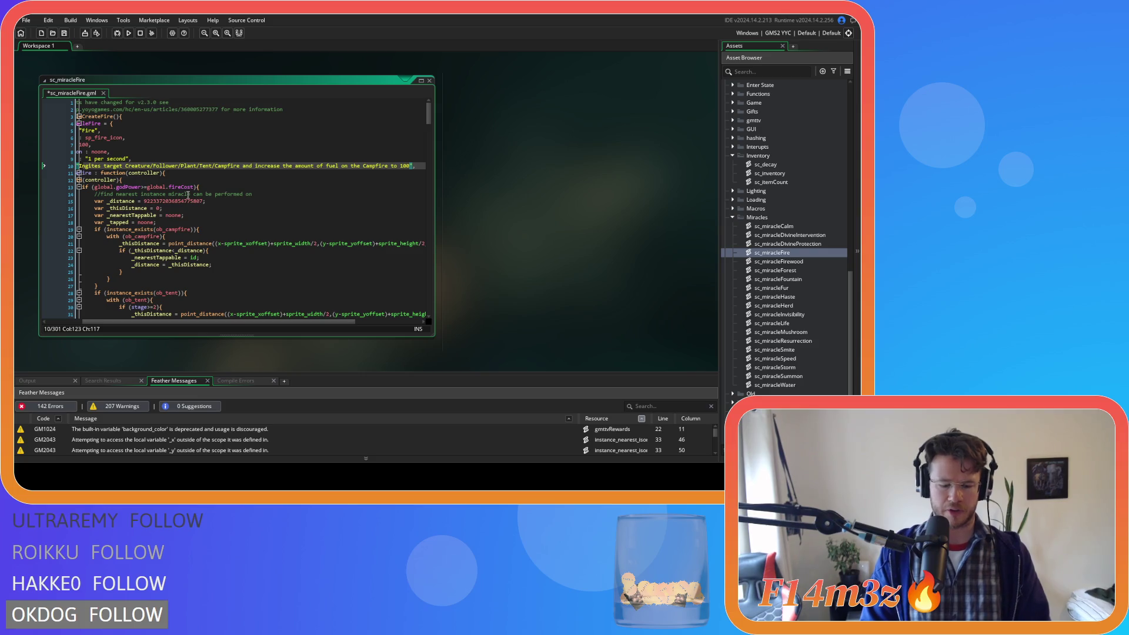
text(%)
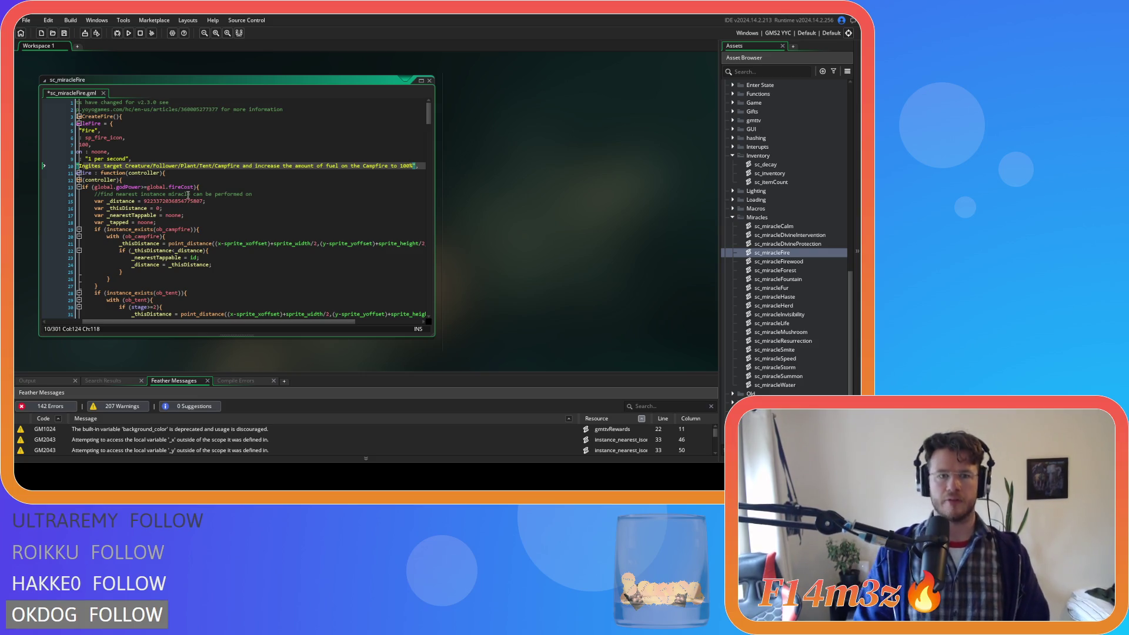
key(ctrl+s)
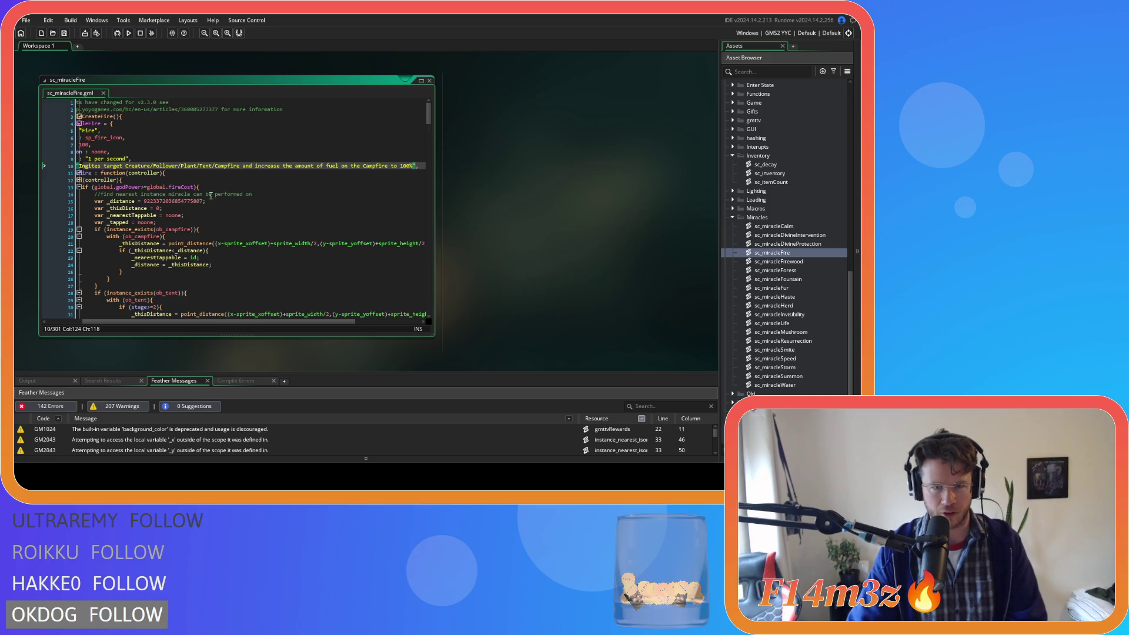
- Select the Fire struct's field lines 5–10, then clear the selection
drag(253, 323, 157, 307)
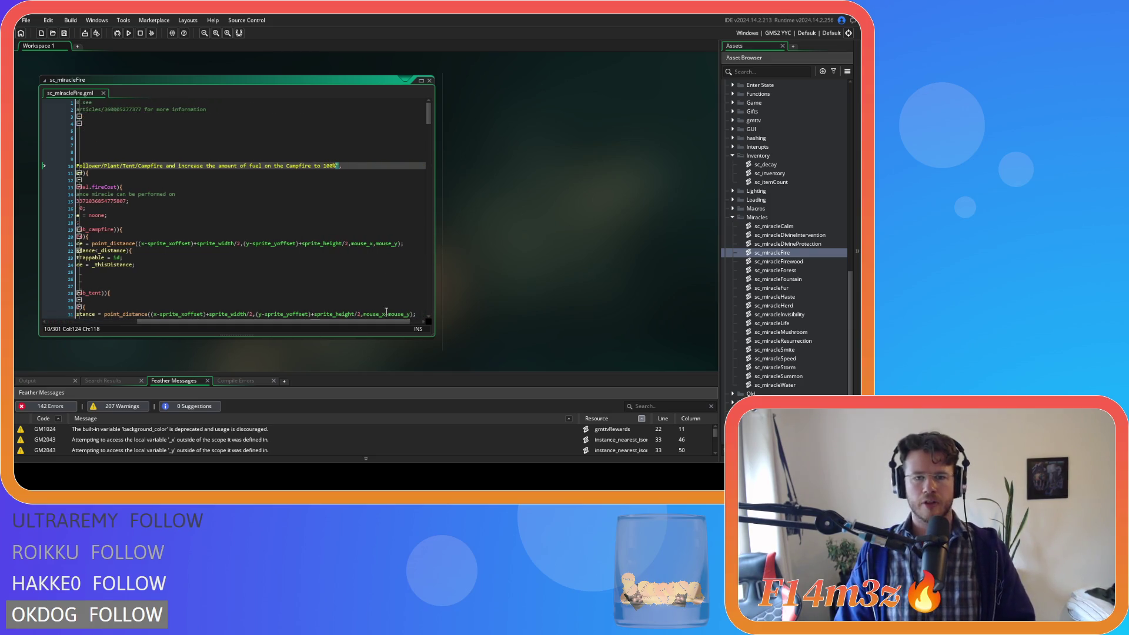
drag(83, 173, 110, 133)
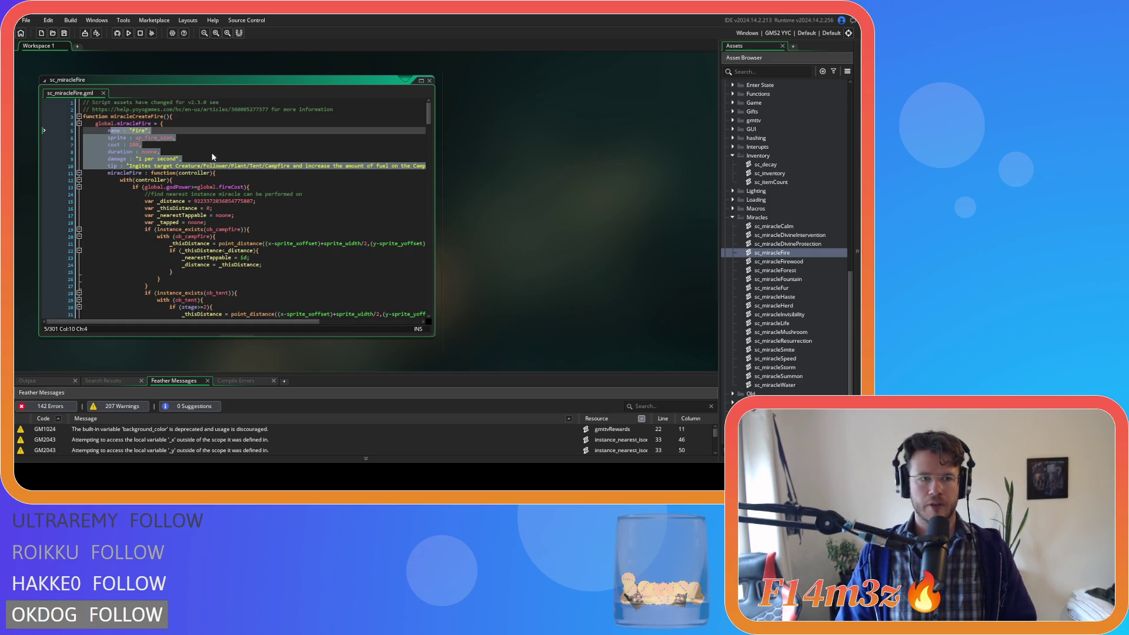
mouse_move(382, 170)
mouse_down()
mouse_move(468, 168)
mouse_move(94, 142)
mouse_move(108, 128)
mouse_up()
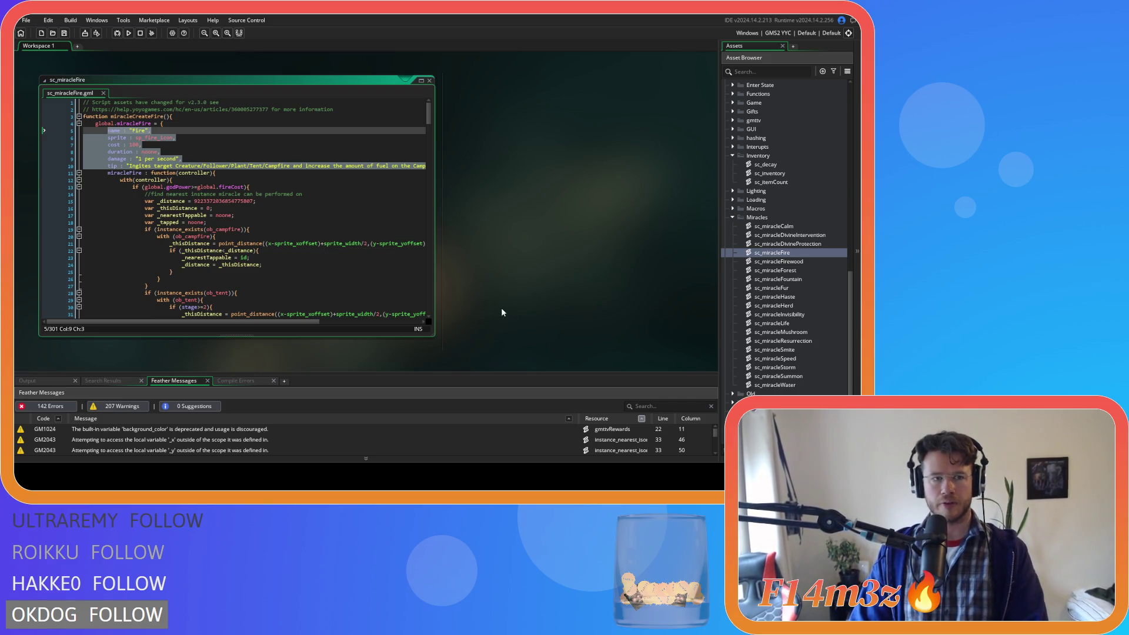
click(804, 255)
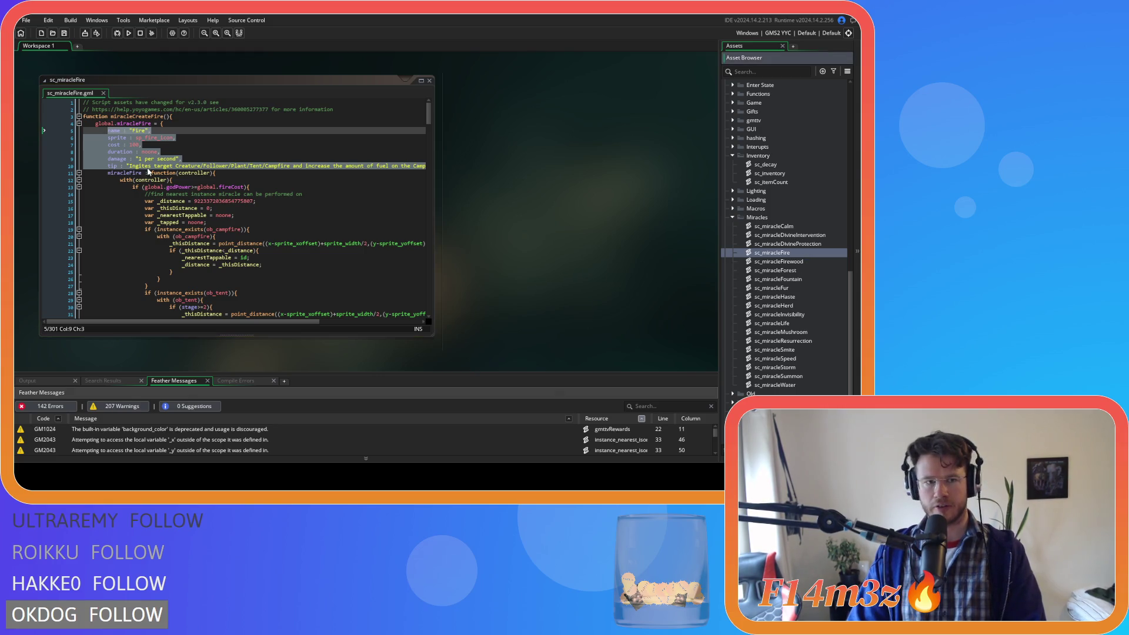
right_click(145, 173)
click(322, 175)
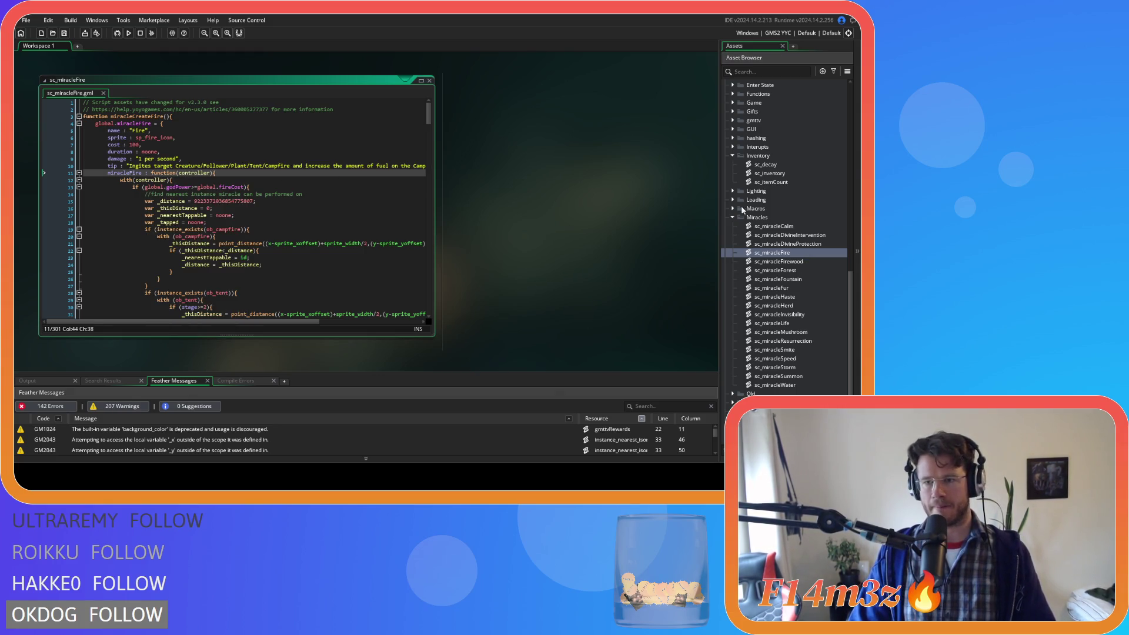
double_click(782, 261)
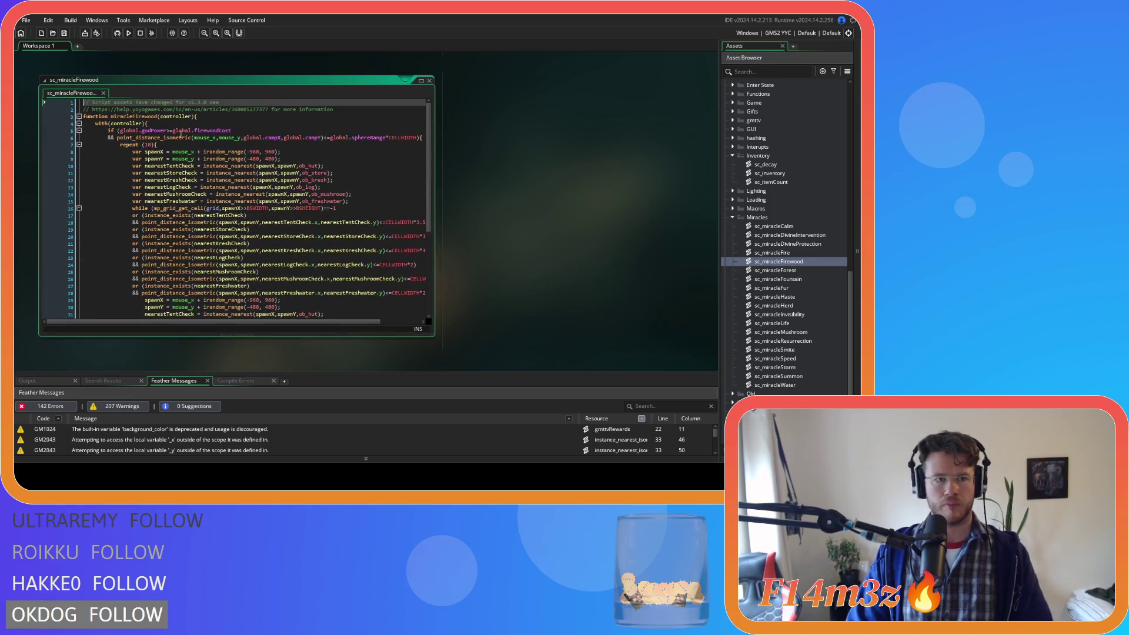
- Indent the whole Firewood script and add a "function miracleCreateFire" header line after the comment
mouse_move(234, 118)
mouse_down()
mouse_move(182, 312)
mouse_move(157, 352)
mouse_up()
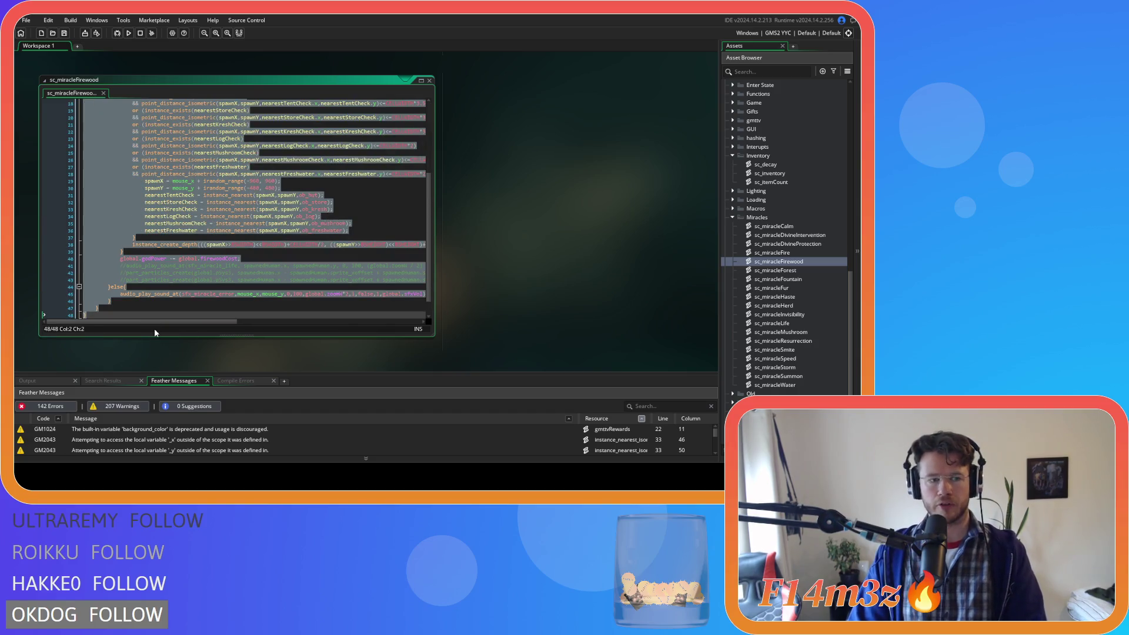
key(Tab)
key(Tab)
scroll(180, 270, up, 6)
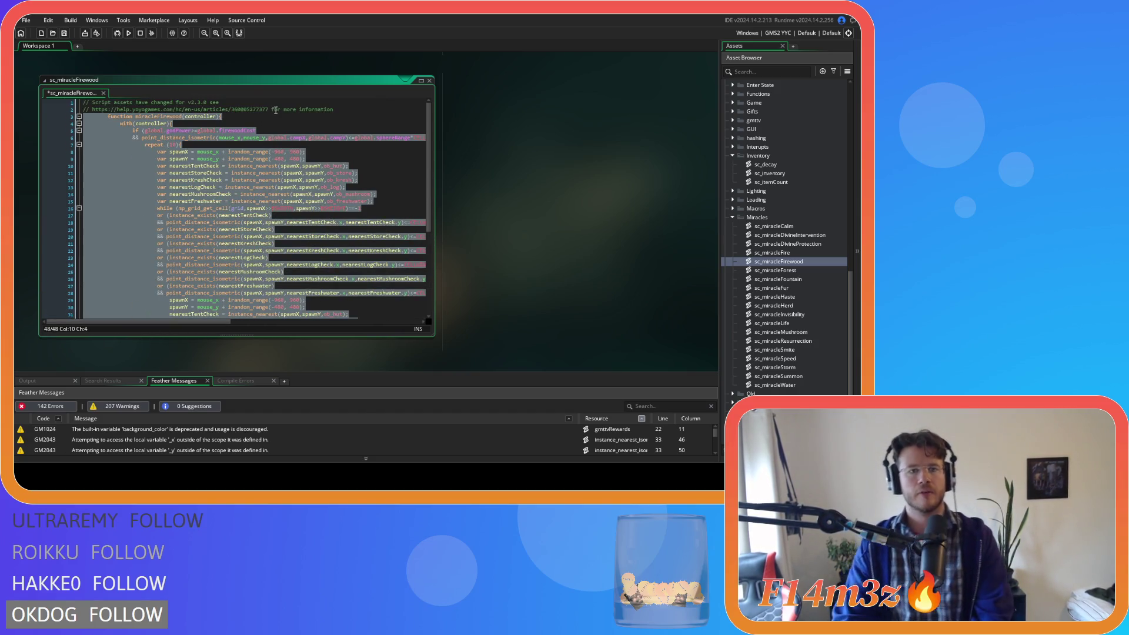
click(345, 111)
key(Return)
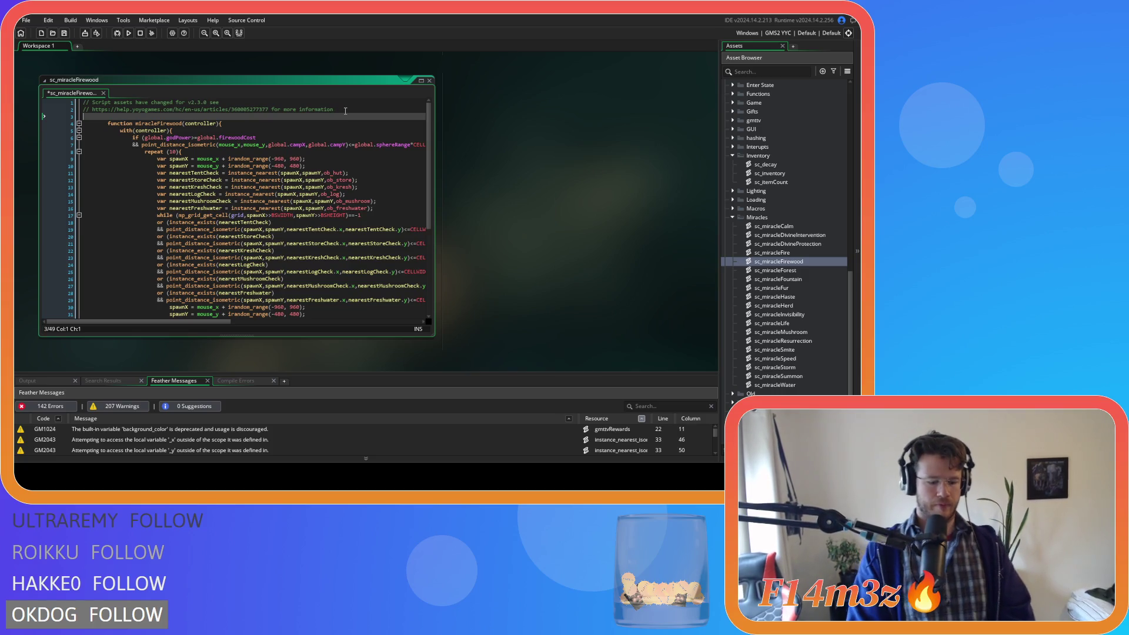
text(function )
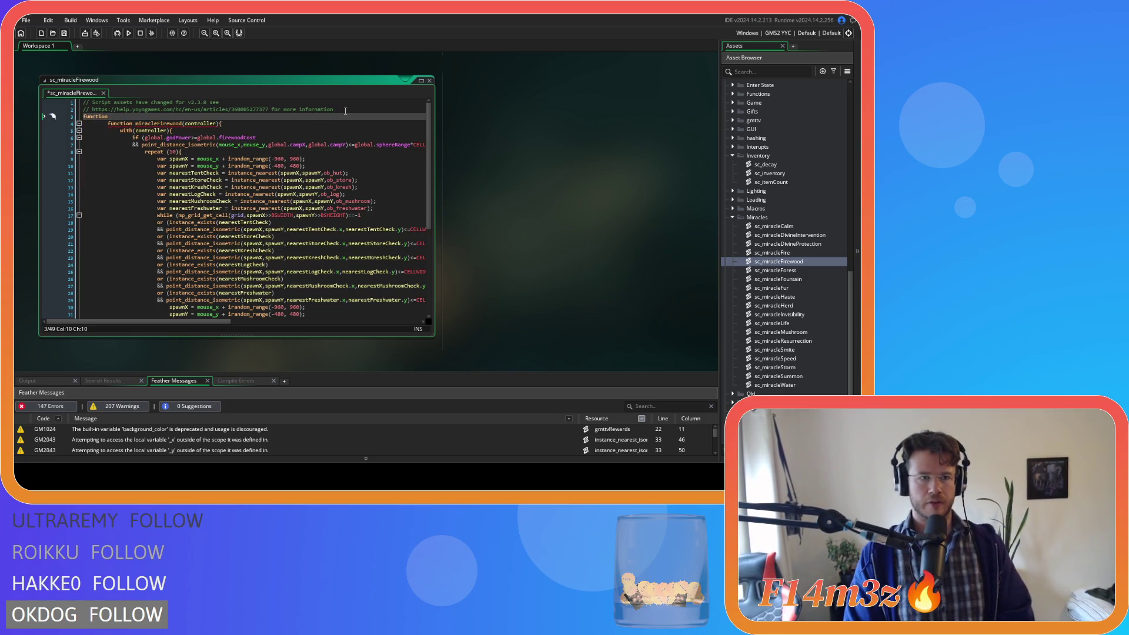
text(miracleCr)
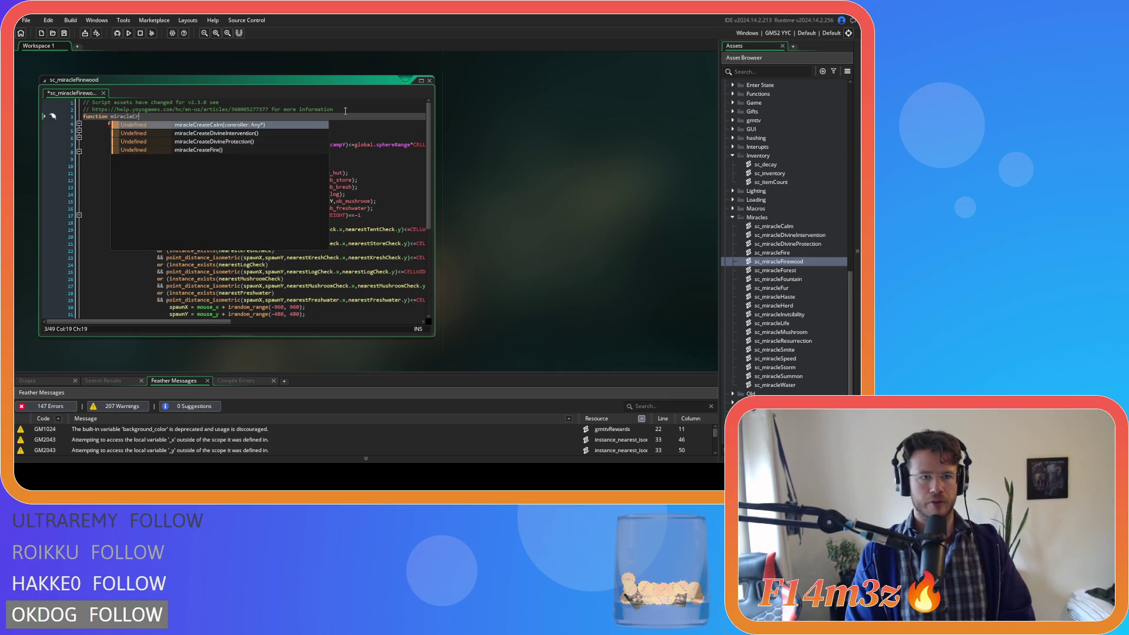
text(eateFire)
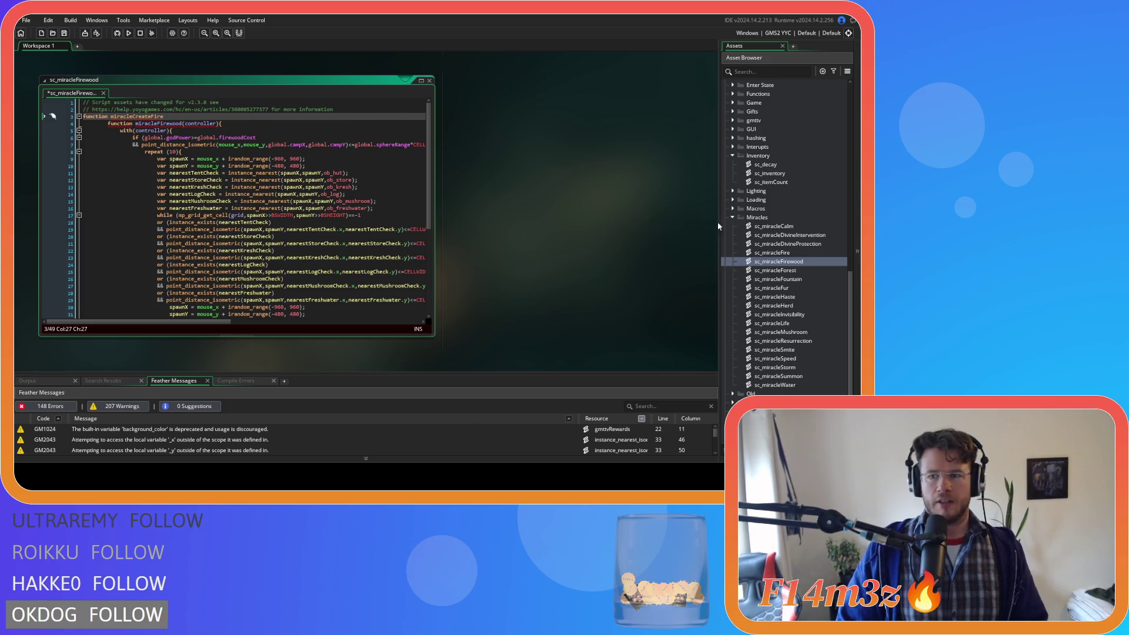
- Rename miracleCreateCalm to miracleCalmCreate in sc_miracleCalm
double_click(778, 229)
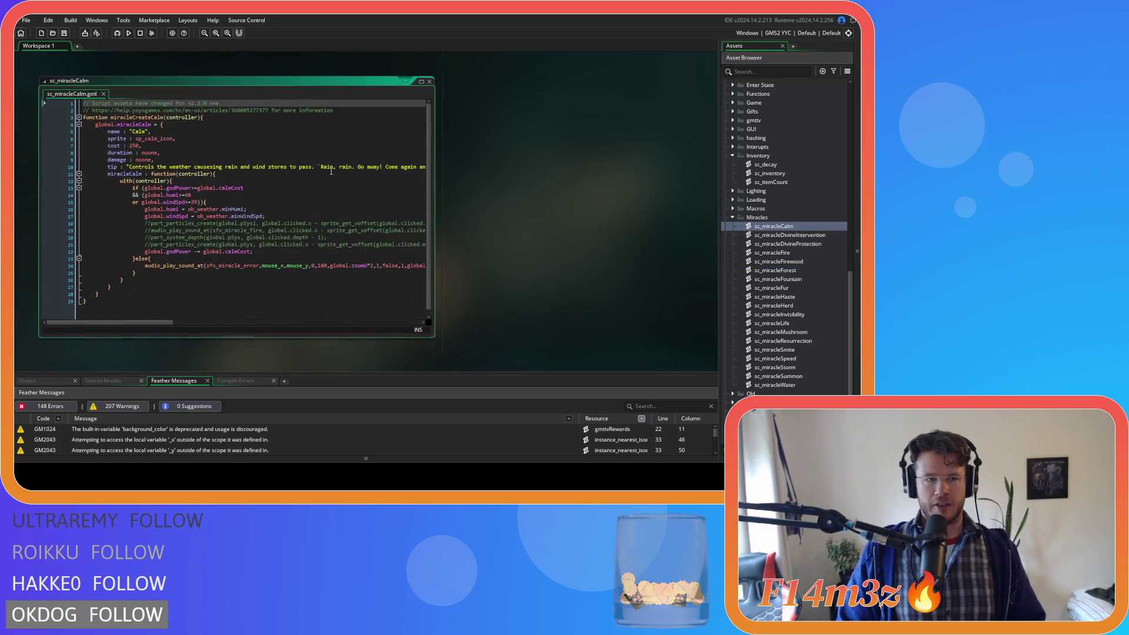
click(151, 117)
key(BackSpace)
key(BackSpace)
key(BackSpace)
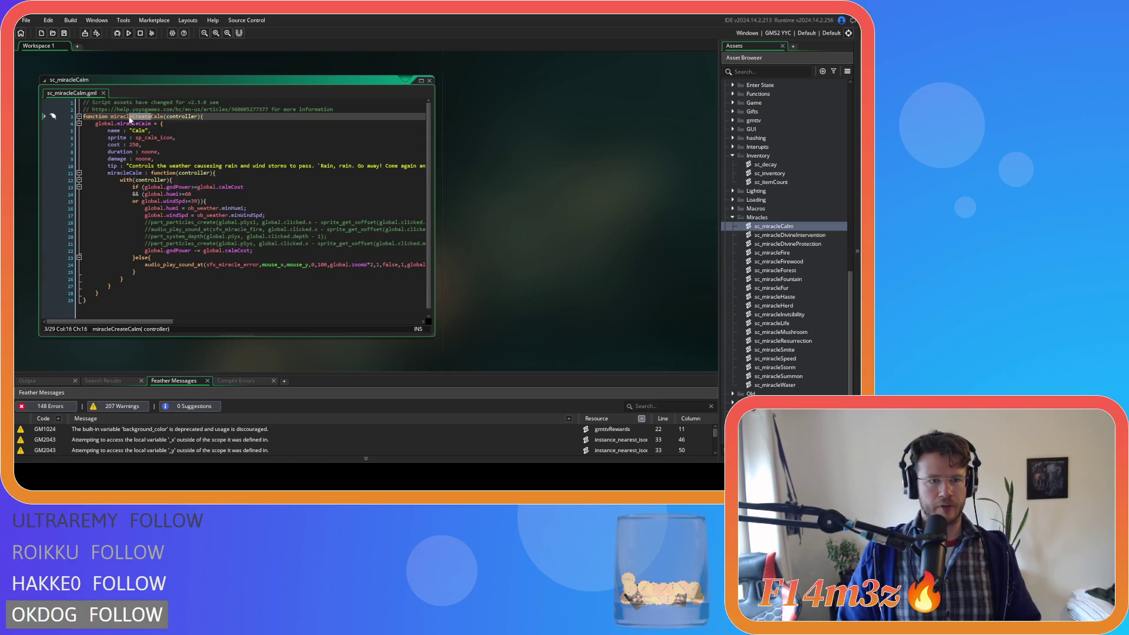
click(144, 116)
text(Create)
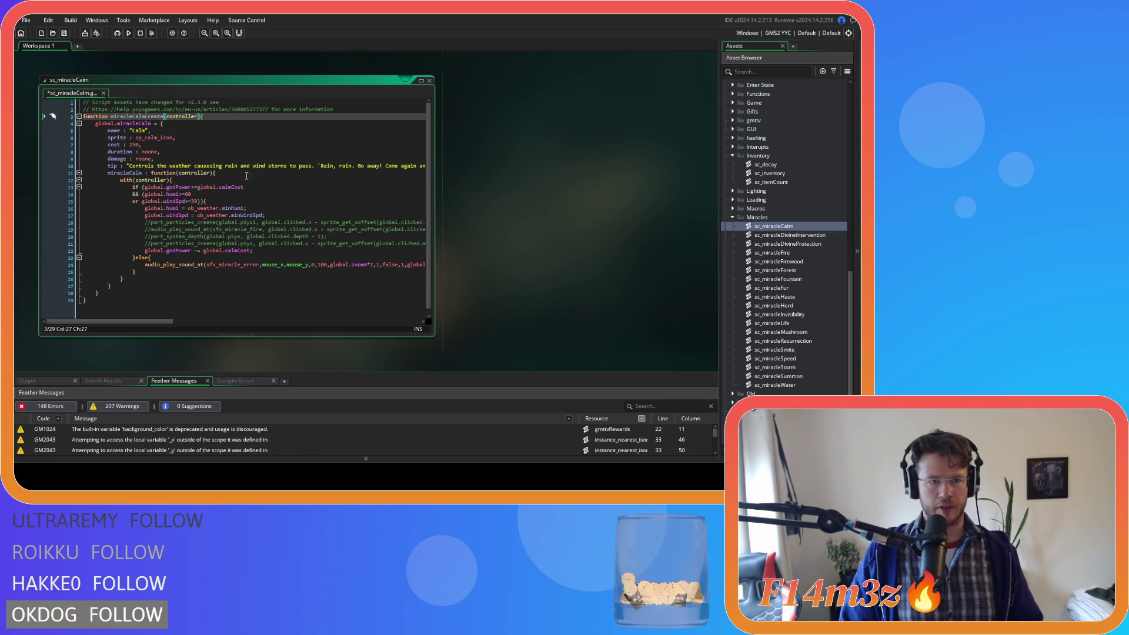
double_click(790, 235)
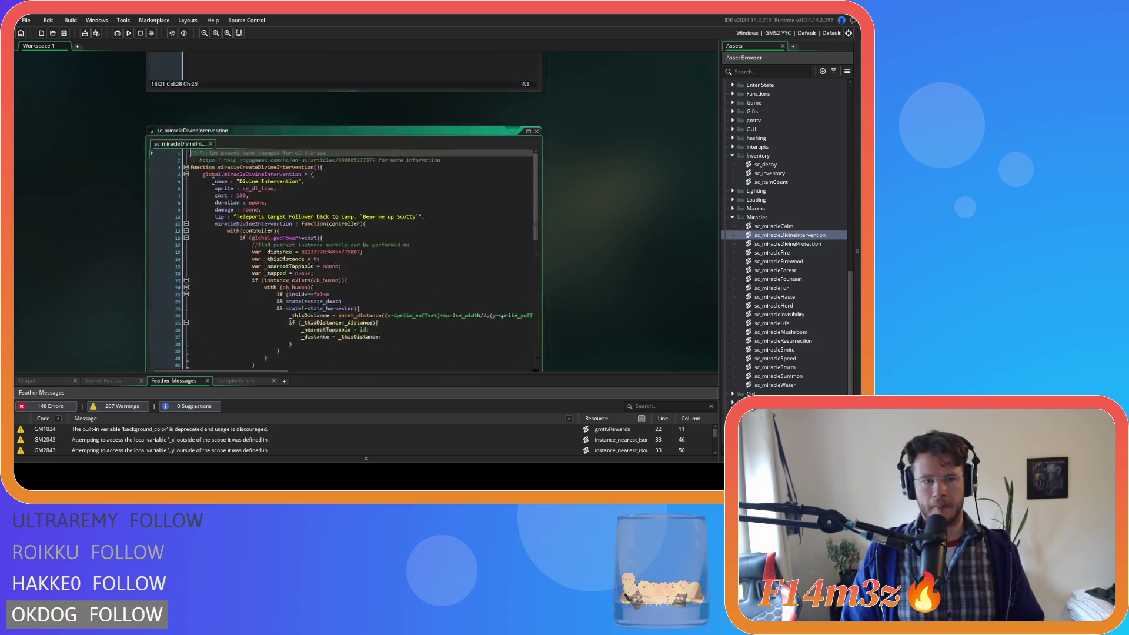
- Move Create to the end of the Divine Intervention function name and save
drag(260, 117, 247, 119)
key(ctrl+c)
key(BackSpace)
key(ctrl+Right)
key(ctrl+v)
key(ctrl+s)
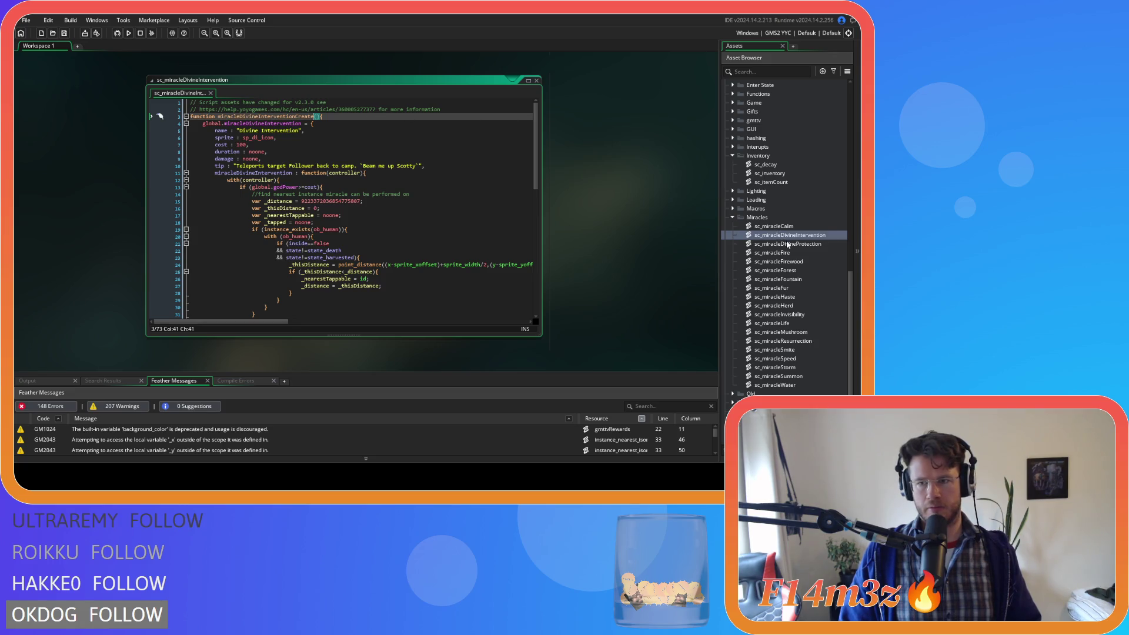
- Move Create to the end of the Divine Protection function name and save
double_click(788, 244)
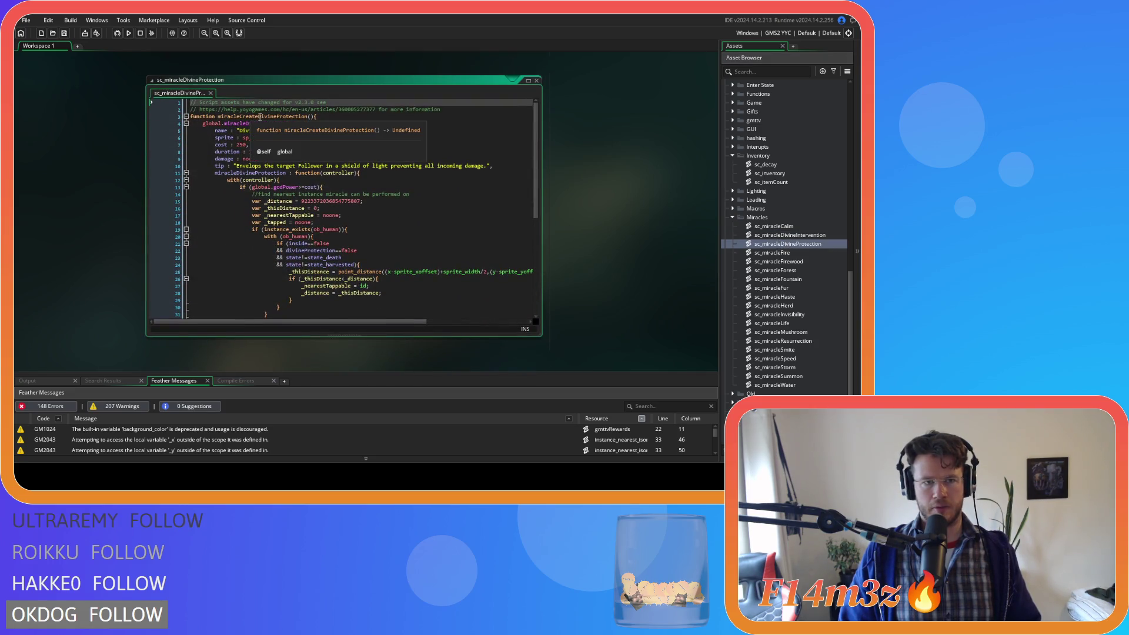
drag(259, 117, 239, 117)
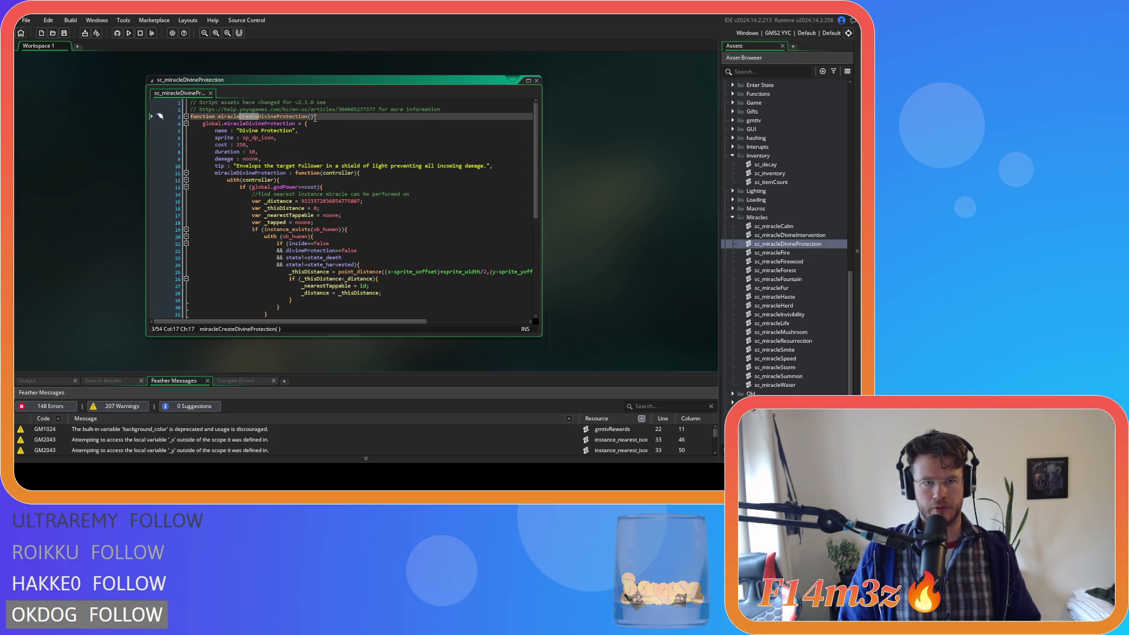
key(BackSpace)
key(ctrl+Right)
text(Create)
key(ctrl+s)
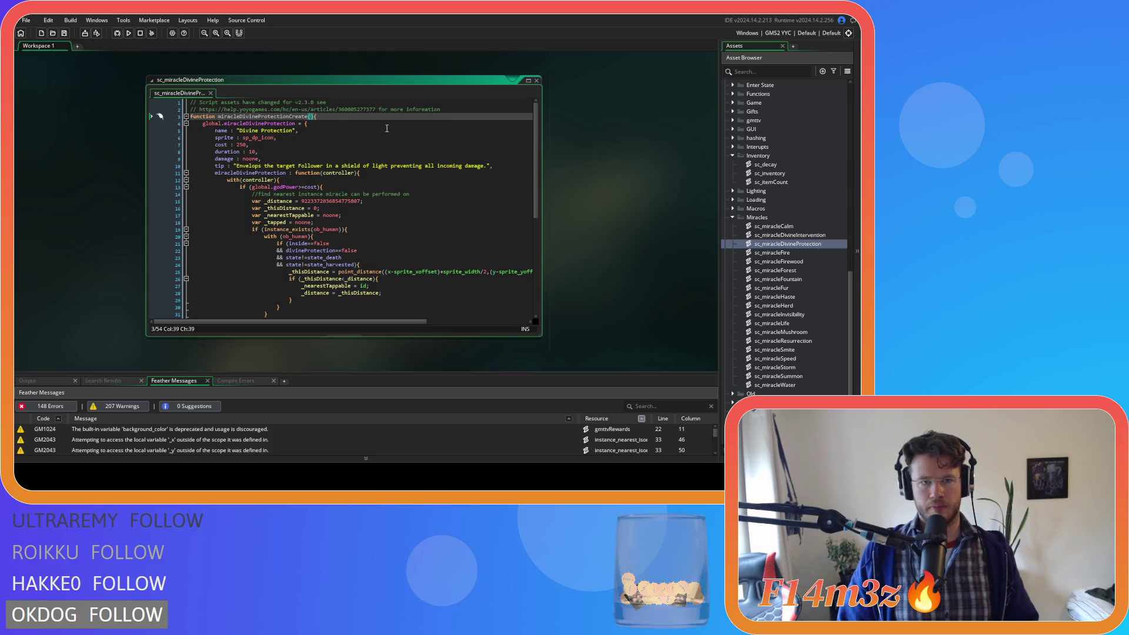
- Rename the Fire creator function to miracleFireCreate and save sc_miracleFire
click(796, 253)
double_click(796, 254)
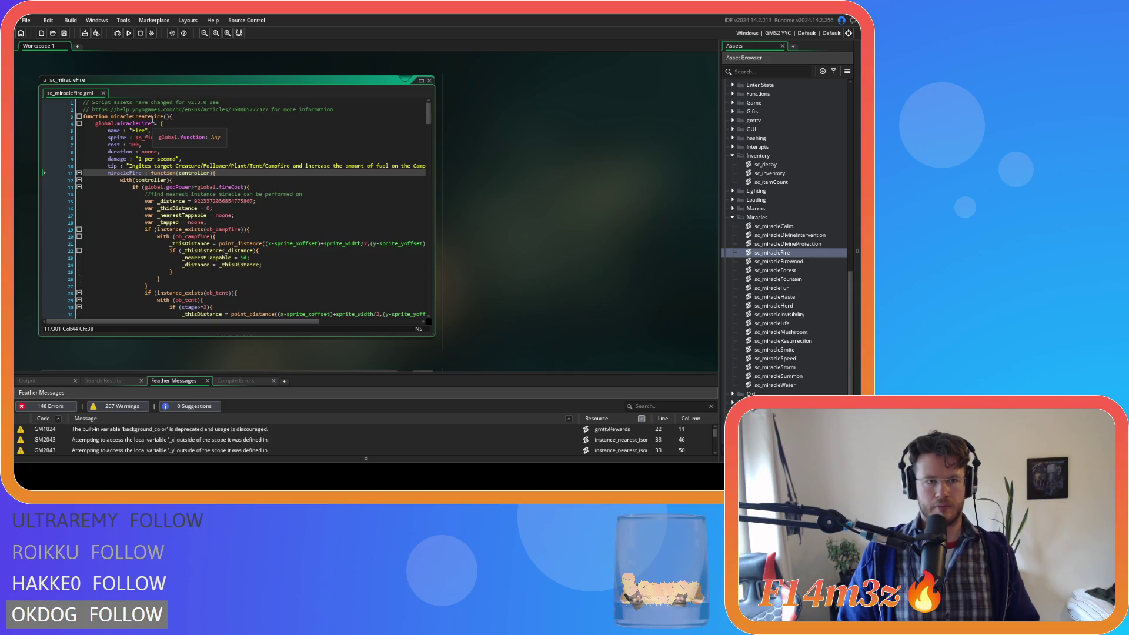
click(134, 118)
drag(135, 121, 132, 121)
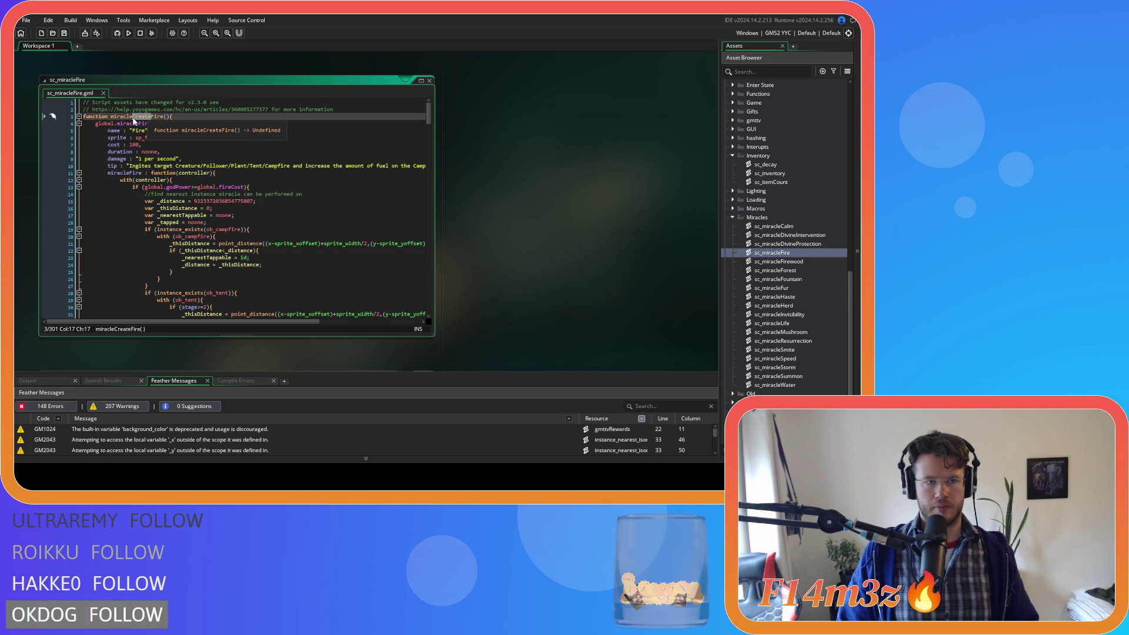
key(BackSpace)
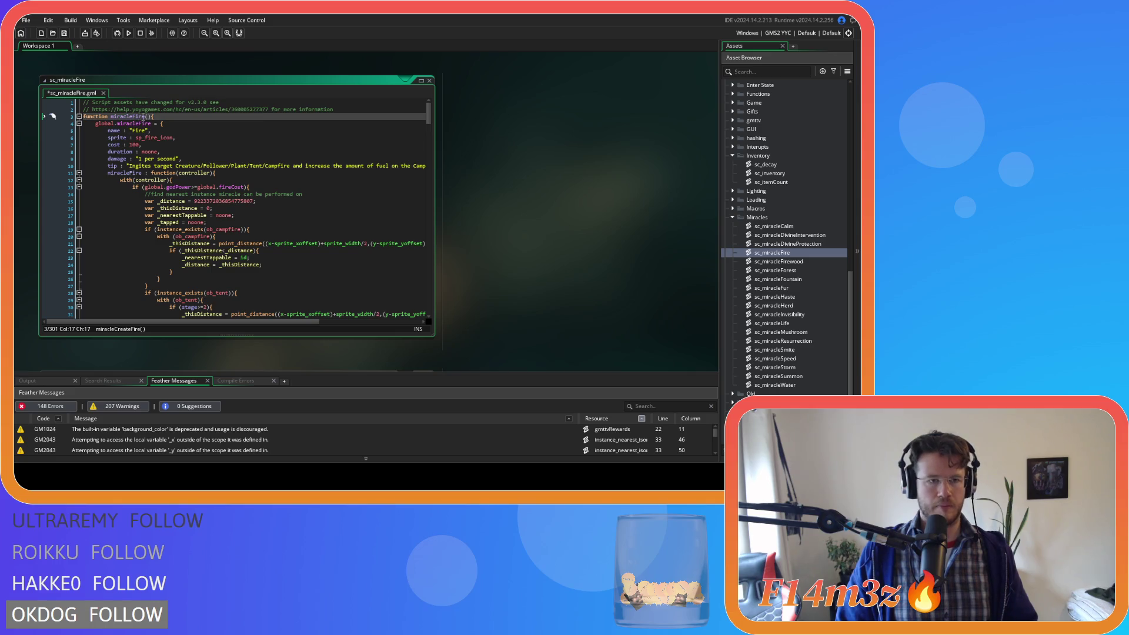
click(145, 116)
text(Create)
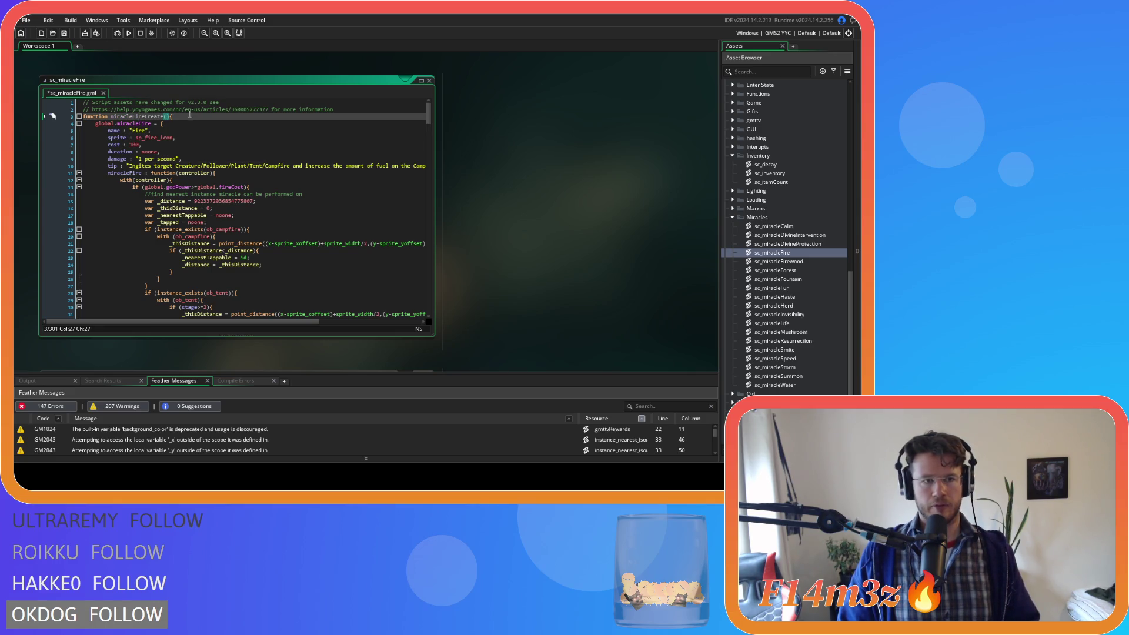
key(ctrl+s)
double_click(792, 261)
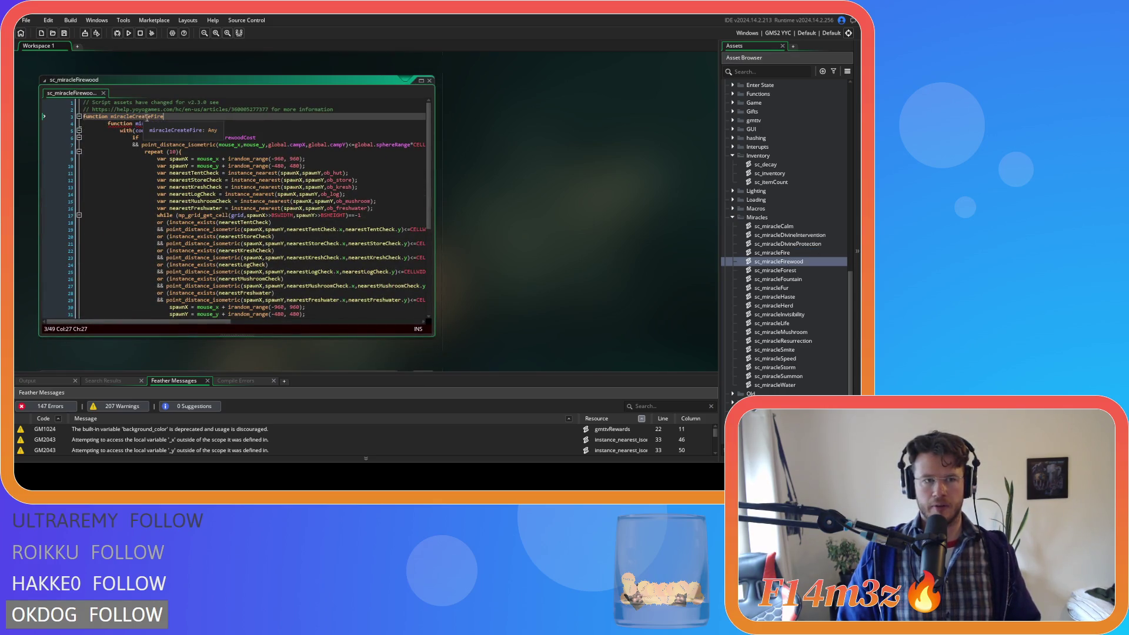
- Rename the Firewood header to miracleFirewoodCreate(){ and tidy the script's final lines
click(145, 117)
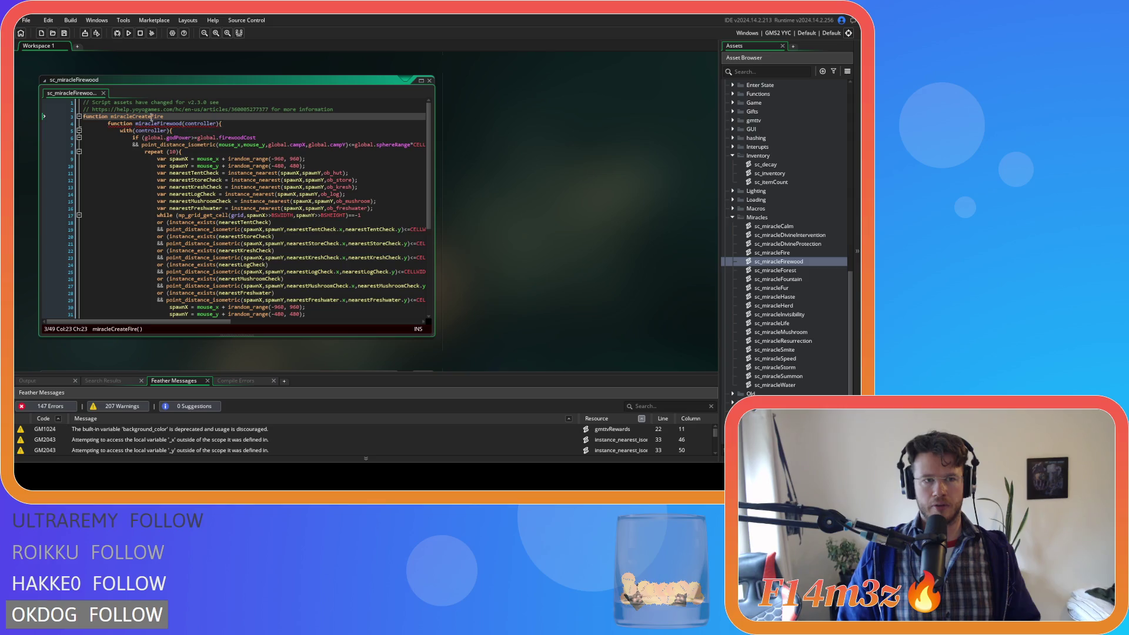
double_click(145, 117)
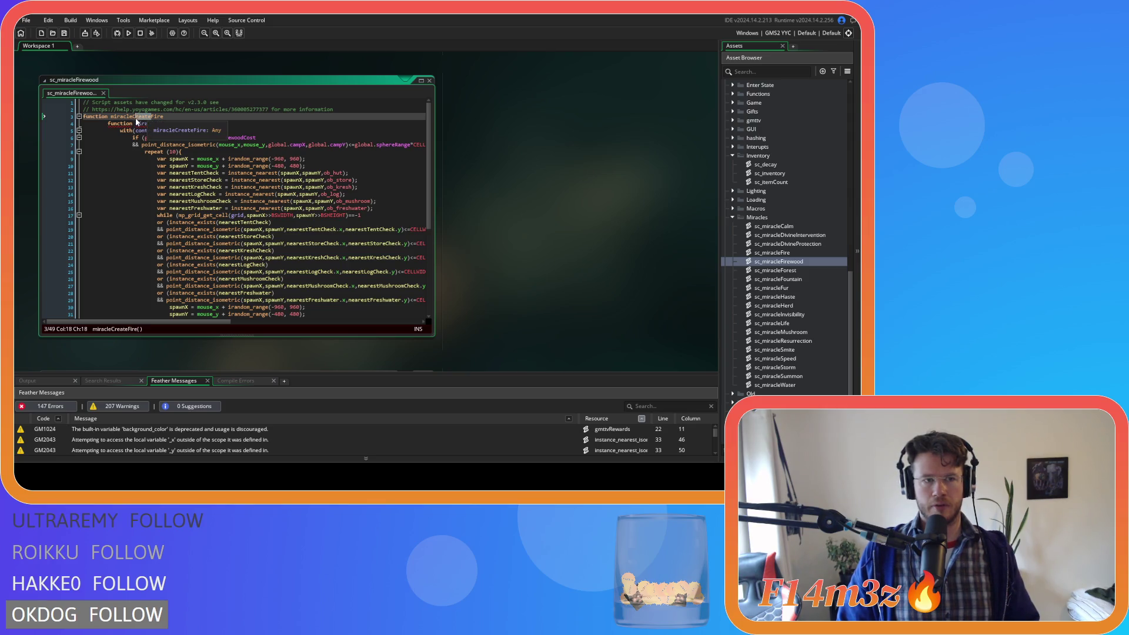
text(miracleFirewoodCreate)
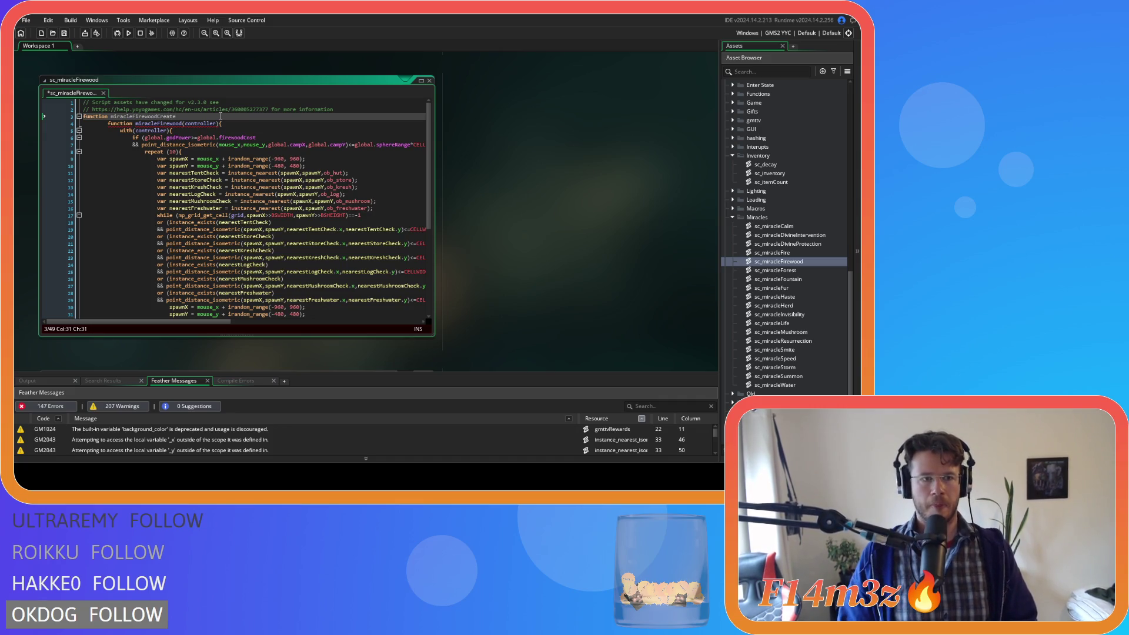
text((){)
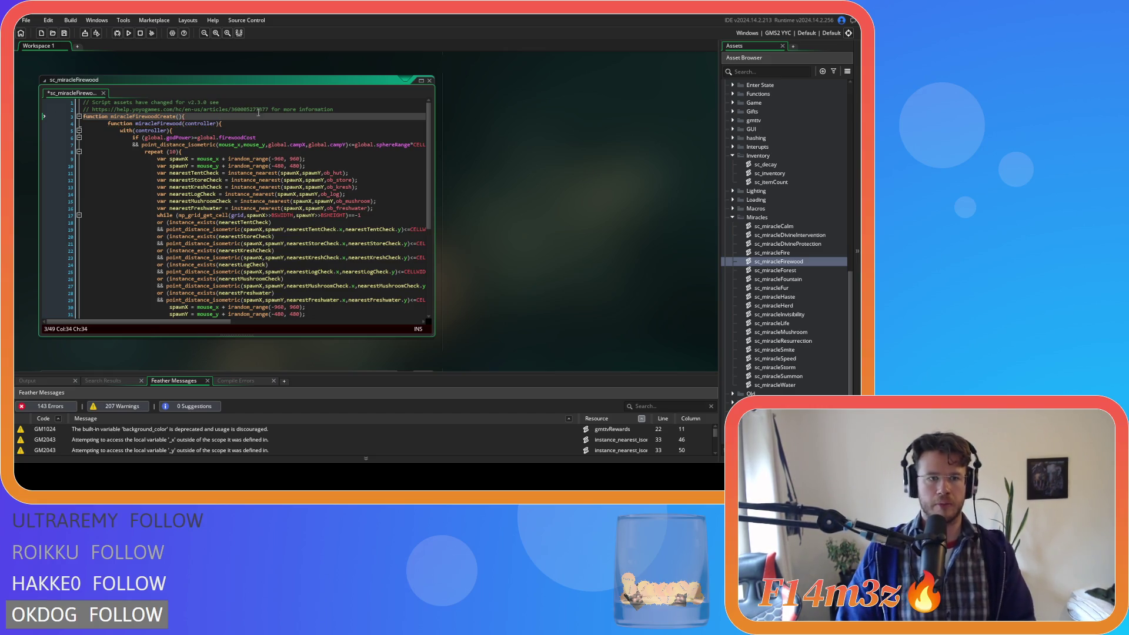
scroll(258, 111, down, 6)
click(131, 314)
key(Return)
key(Return)
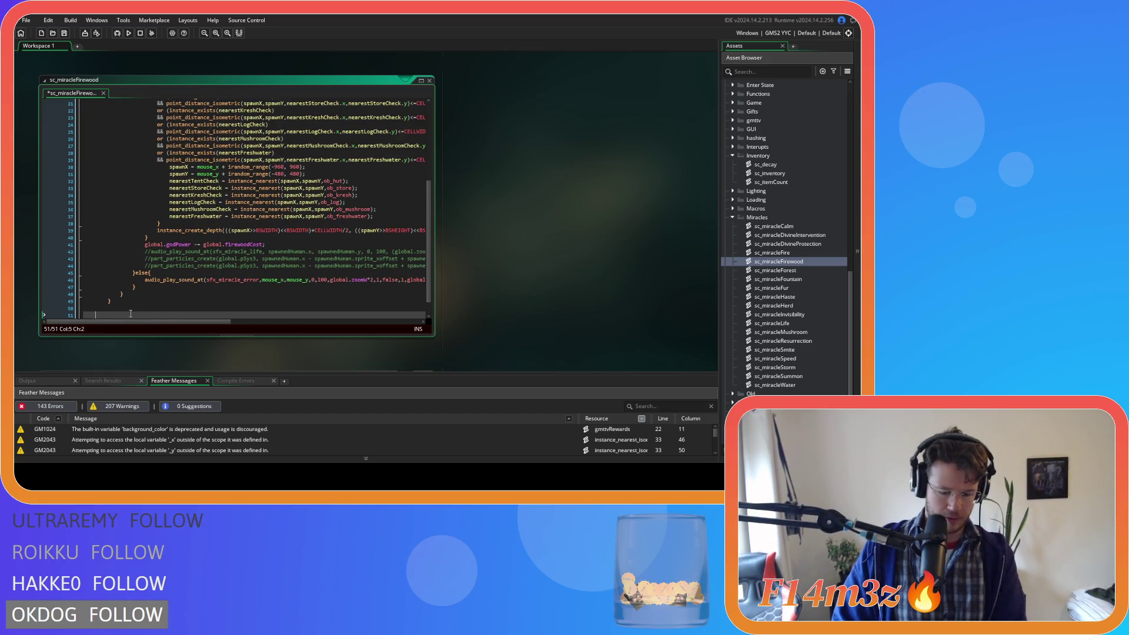
key(BackSpace)
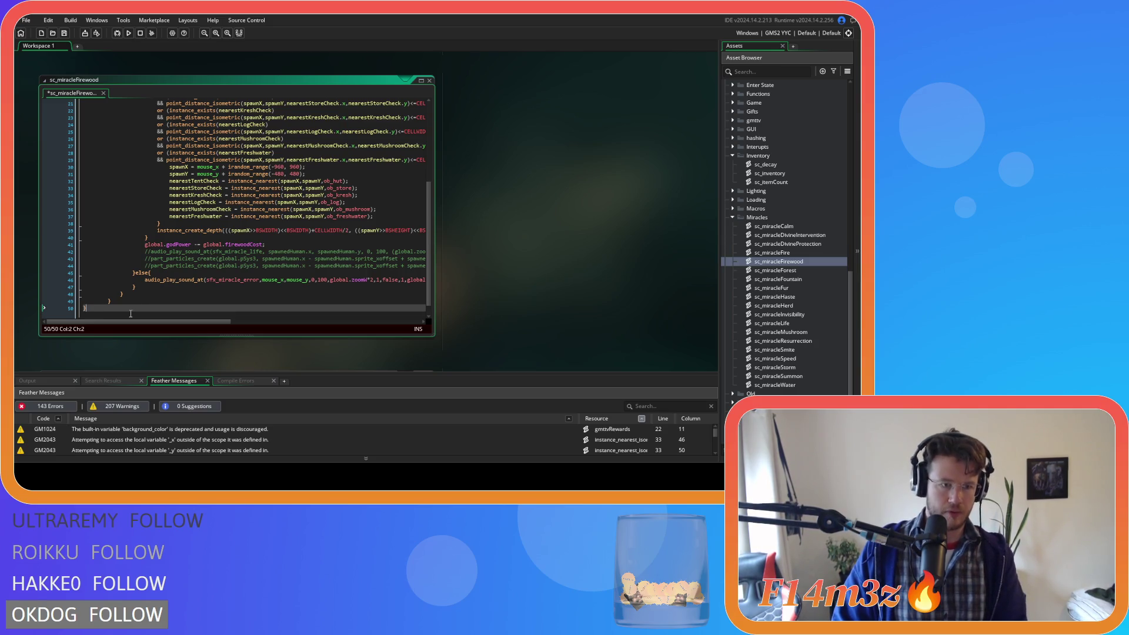
- Start a global.miracleFirewood line under the function header
scroll(139, 292, up, 7)
click(235, 116)
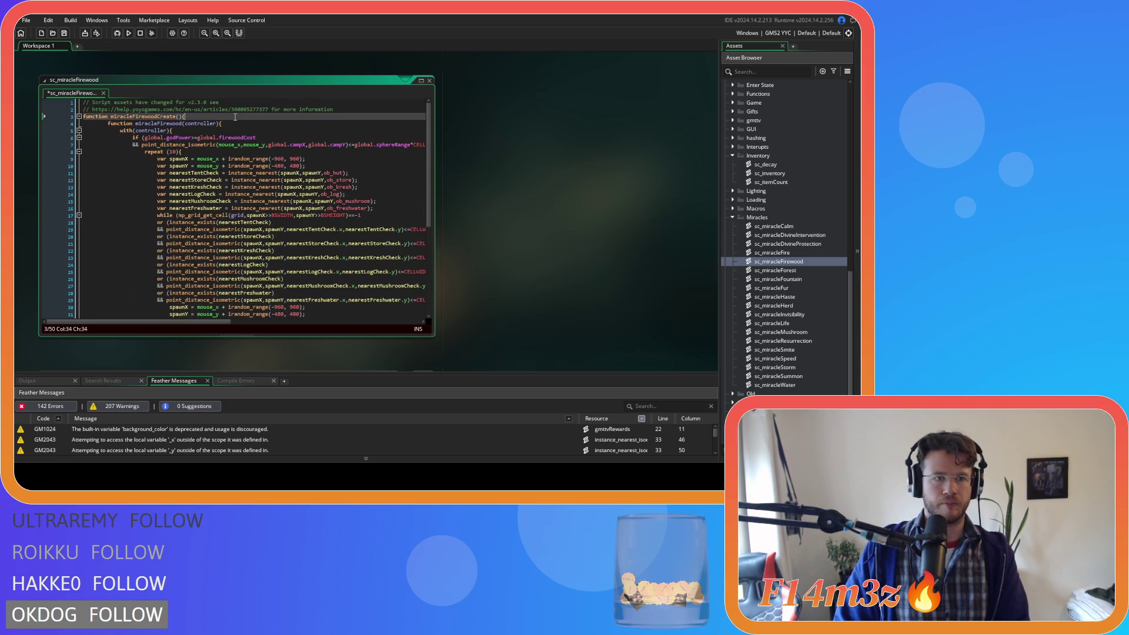
key(Return)
text(global.)
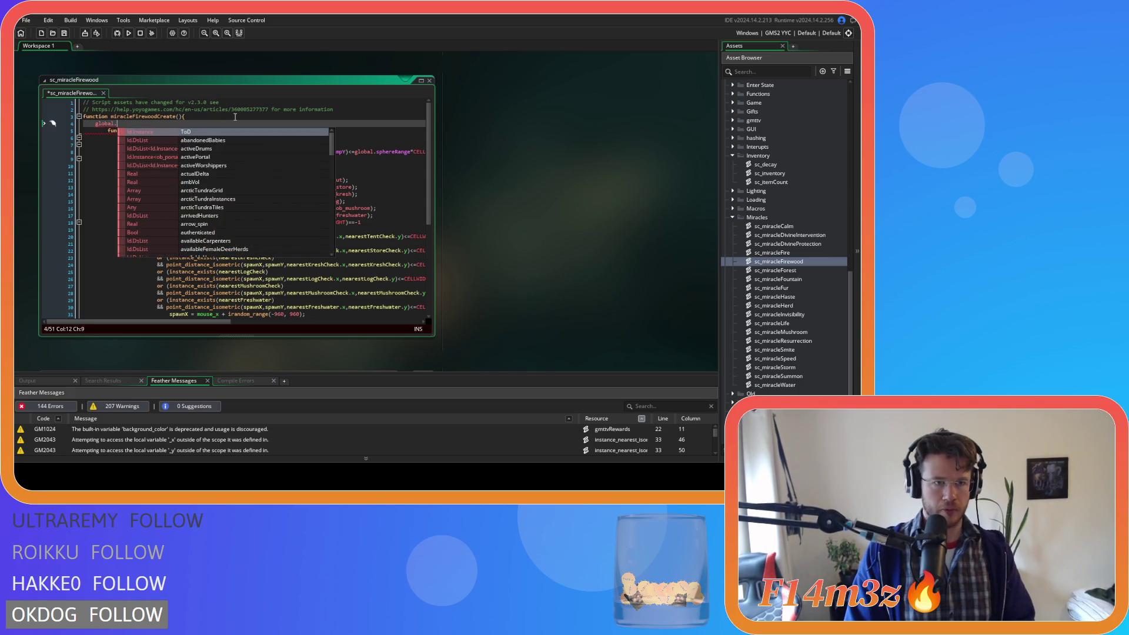
text(mira)
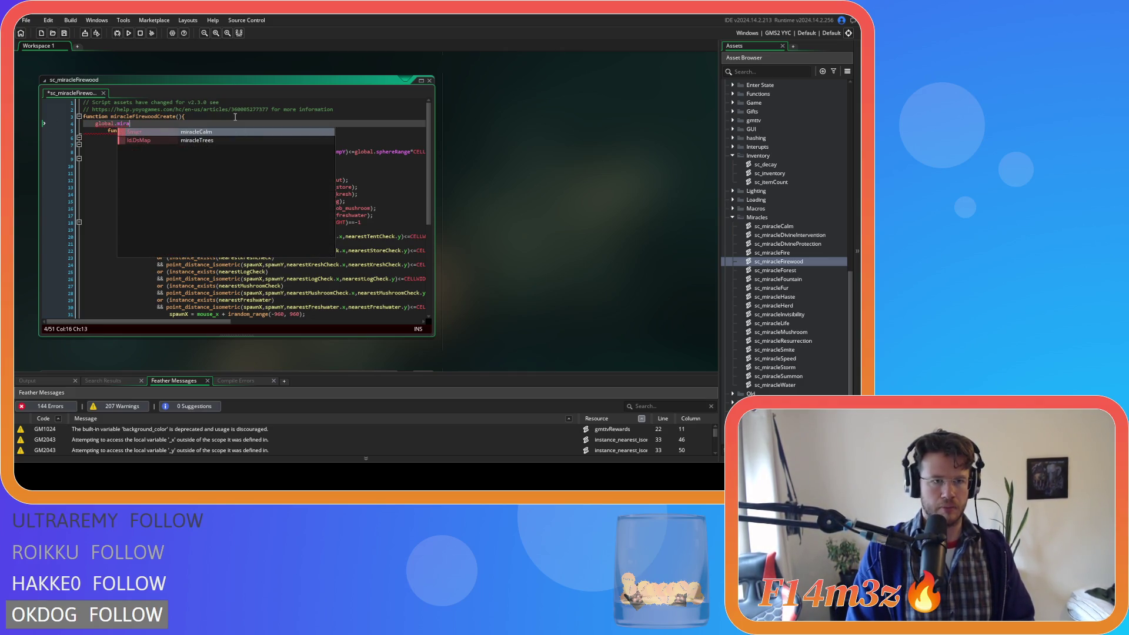
text(cleFirewood = {)
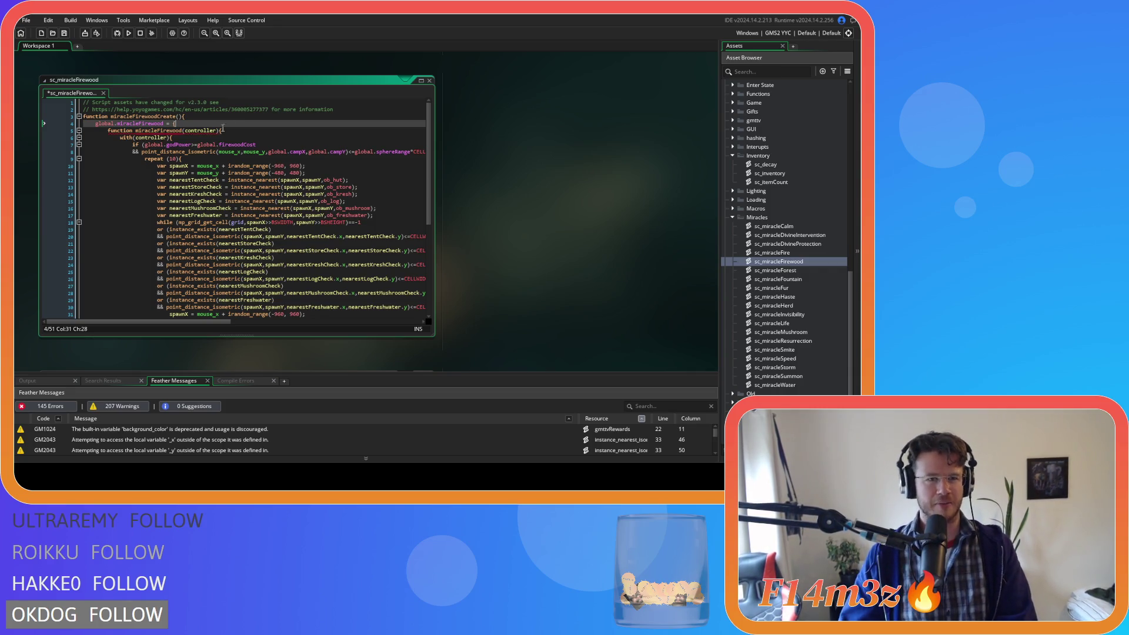
- Close the struct with a } on a new last line and save the script
scroll(110, 296, down, 8)
click(114, 289)
key(Return)
text(})
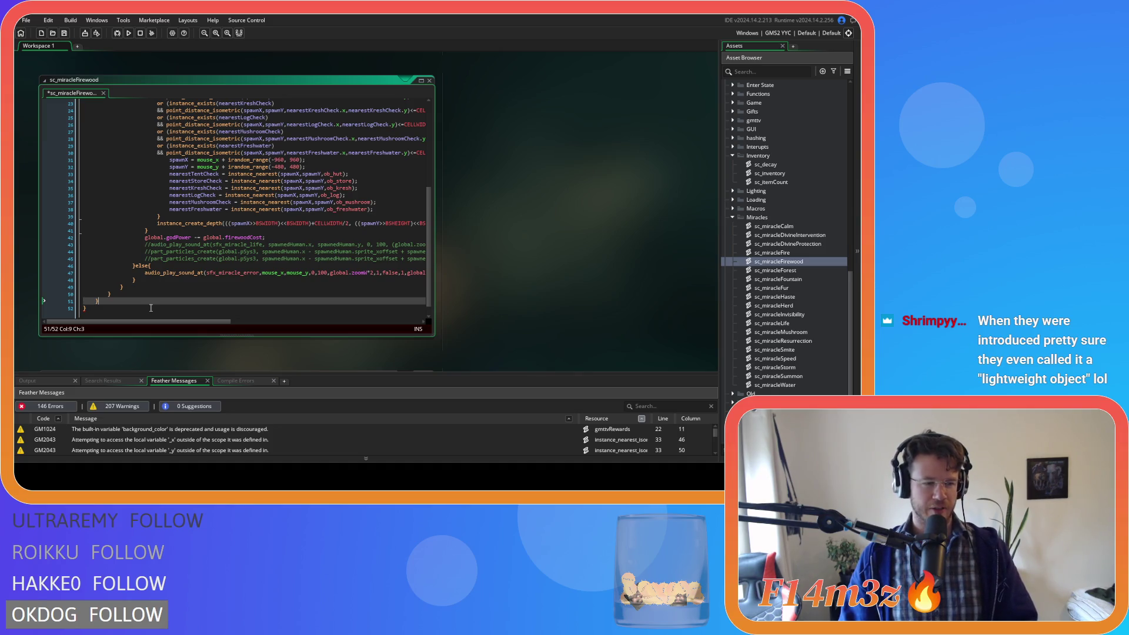
click(170, 251)
key(ctrl+s)
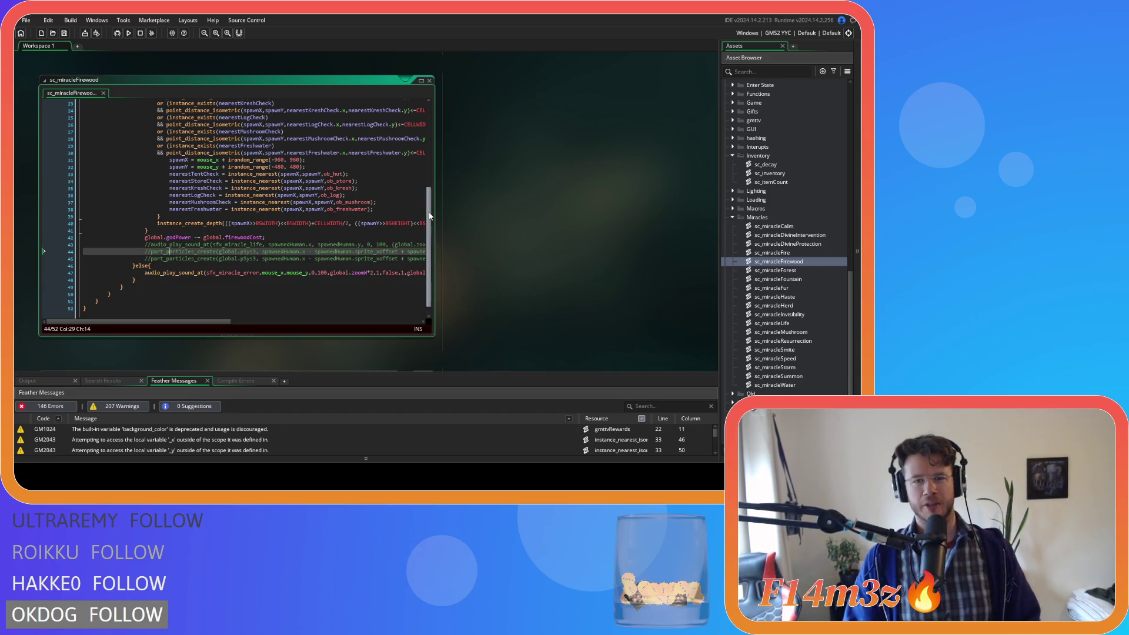
- Rewrite the inner declaration as miracleFirewood = function(controller)
drag(429, 216, 429, 128)
click(199, 130)
key(Left)
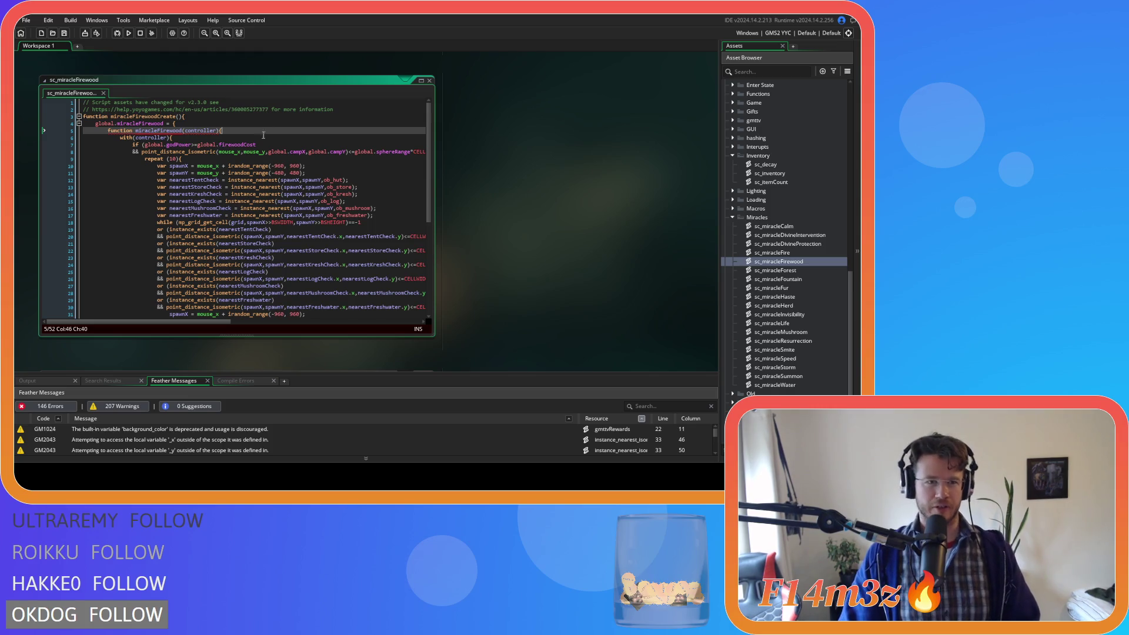
key(ctrl+Left)
key(ctrl+Left)
key(ctrl+Left)
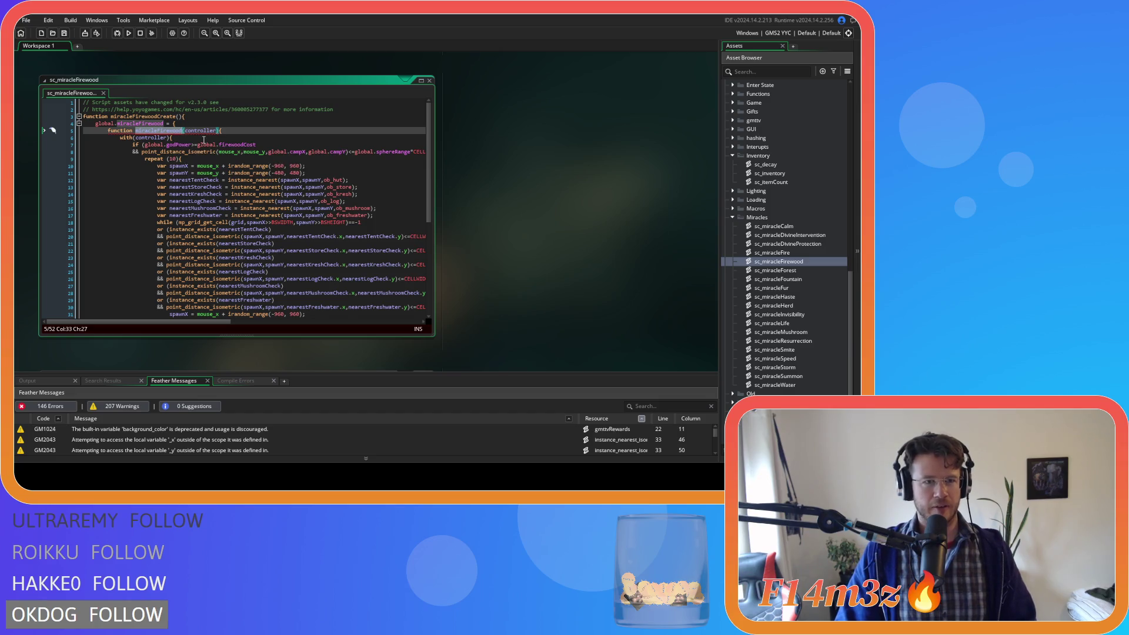
key(ctrl+shift+Left)
key(ctrl+x)
key(ctrl+Left)
key(ctrl+v)
text(=)
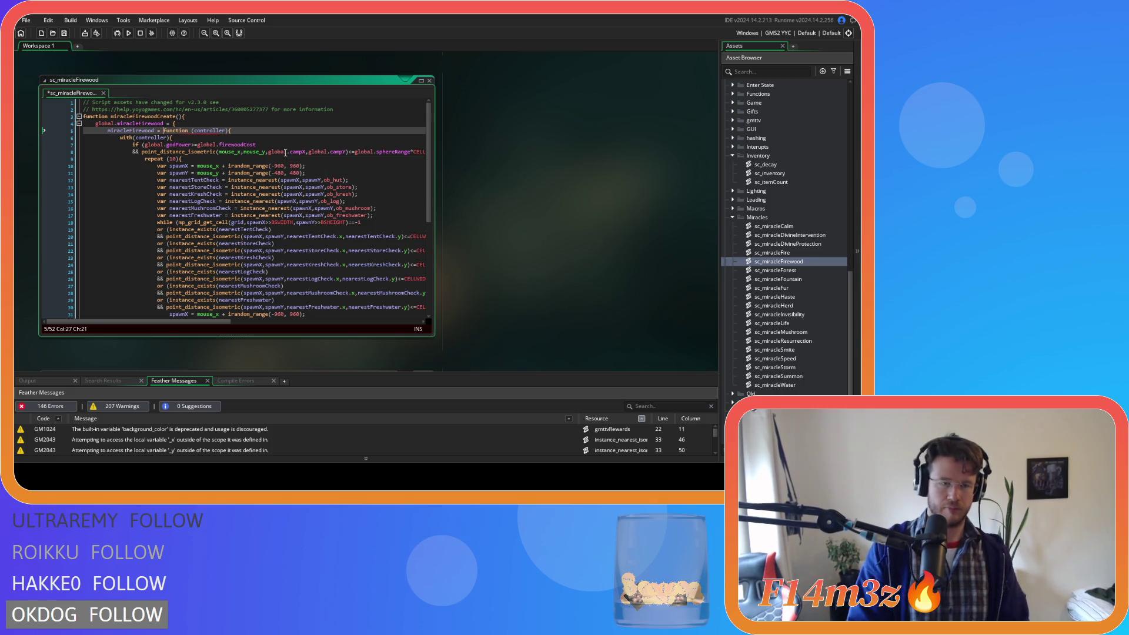
key(Down)
key(End)
click(154, 131)
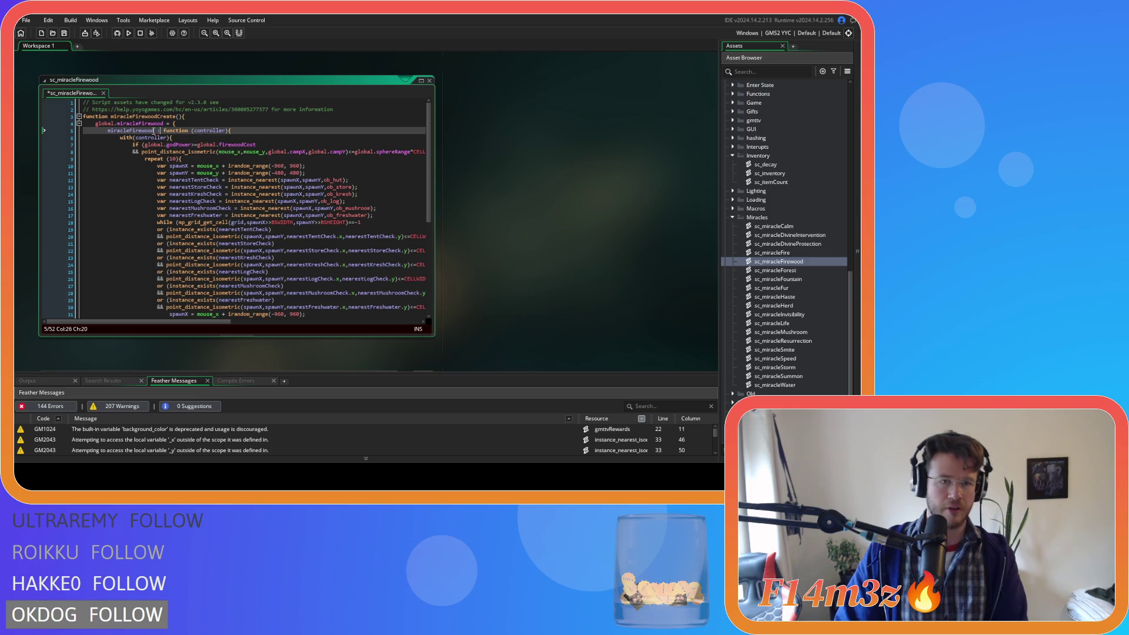
click(234, 125)
scroll(508, 188, up, 5)
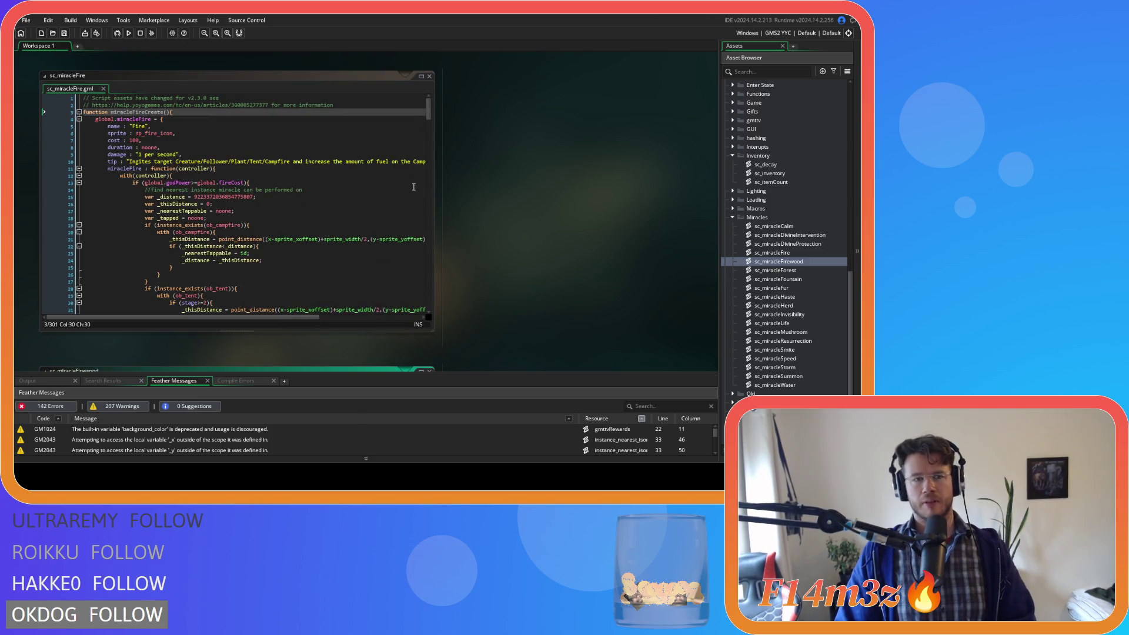
- Paste the Fire struct's name, sprite, cost, duration, damage and tip fields into global.miracleFirewood and save
click(48, 162)
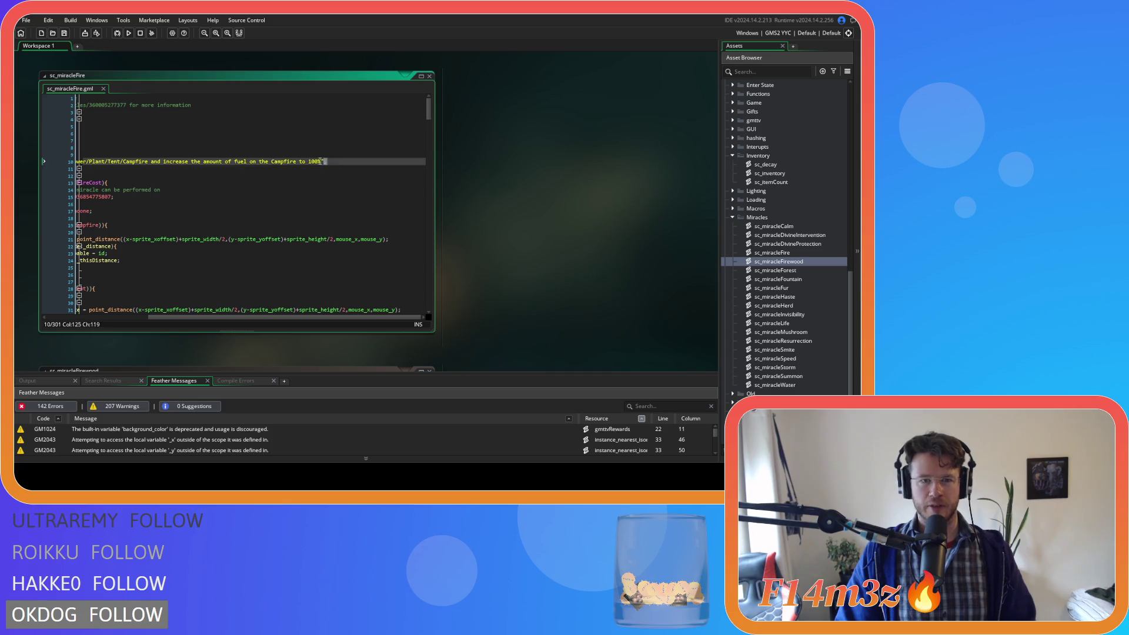
drag(49, 162, 108, 125)
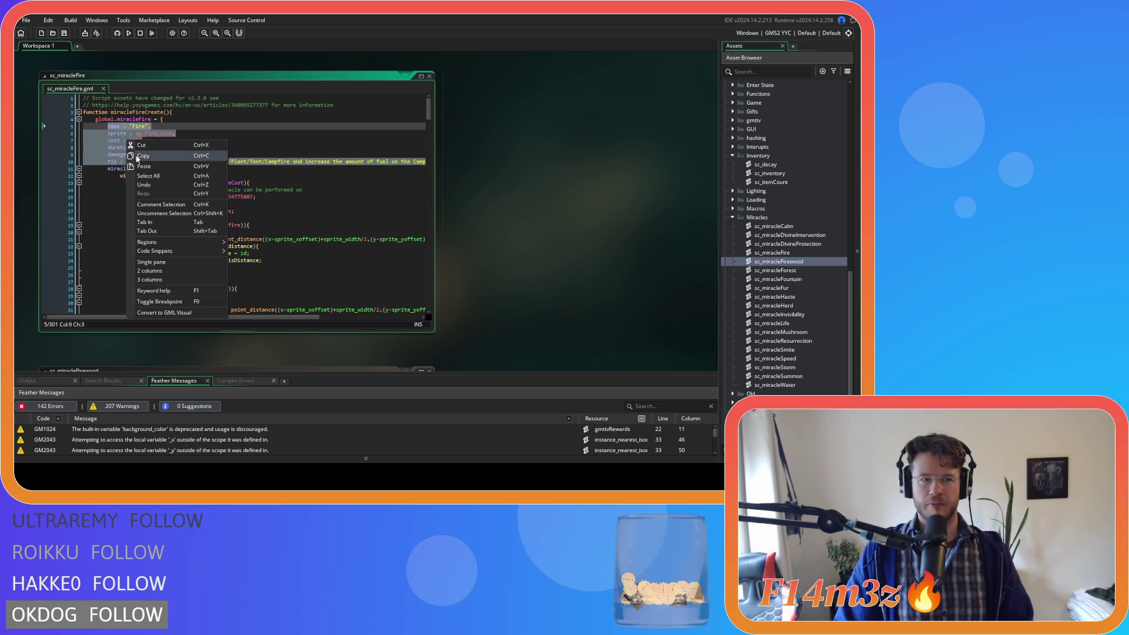
scroll(573, 188, down, 5)
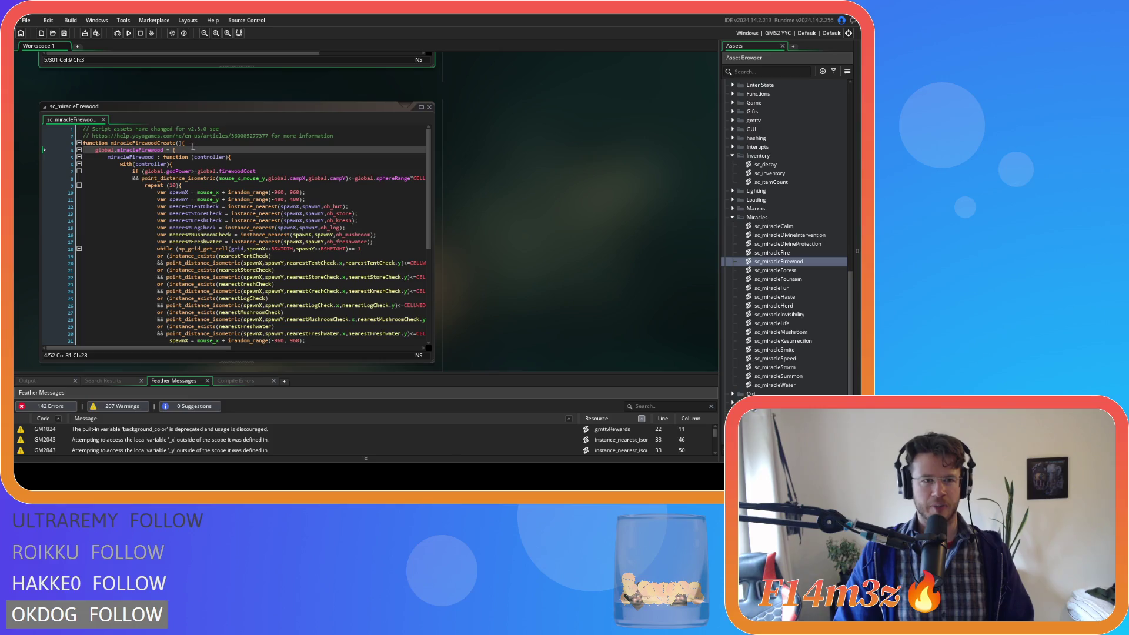
click(193, 150)
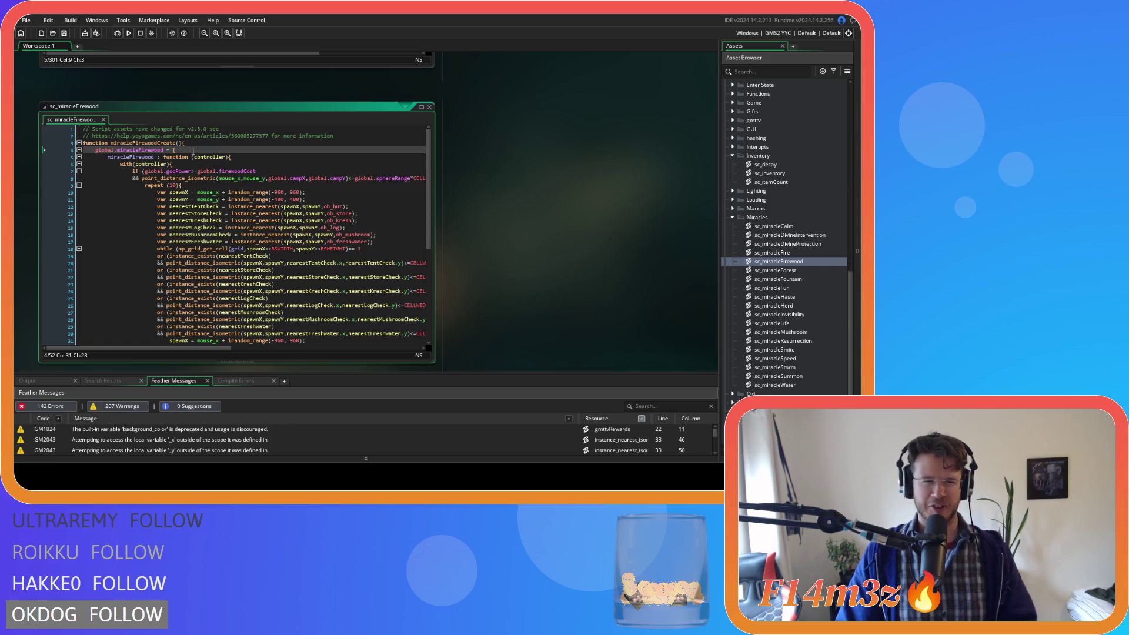
key(ctrl+v)
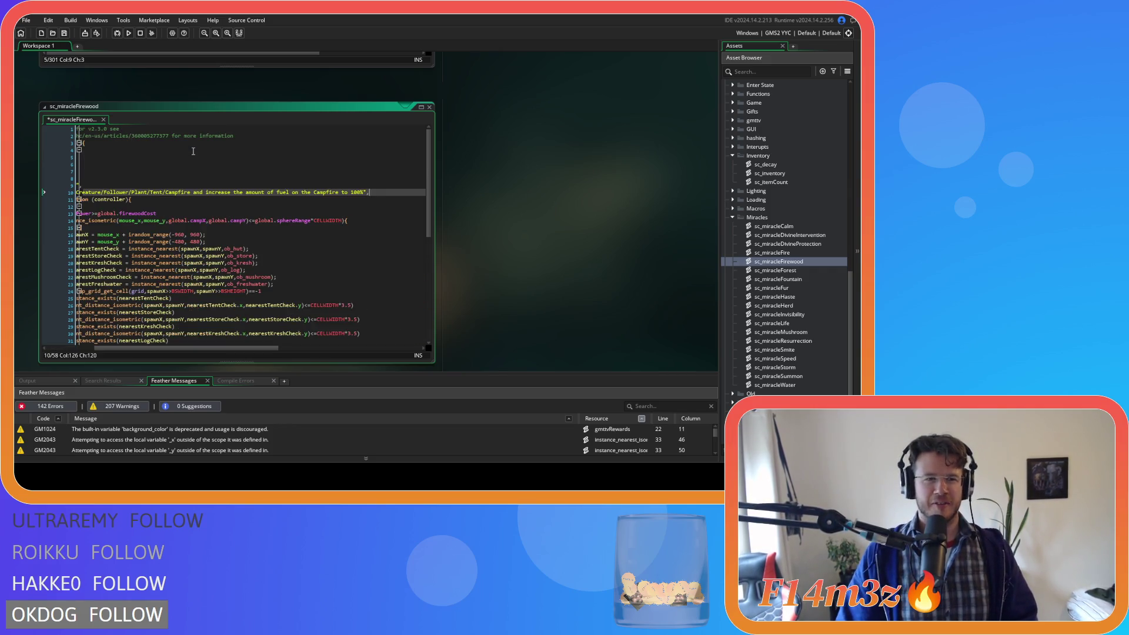
scroll(108, 334, left, 5)
key(ctrl+s)
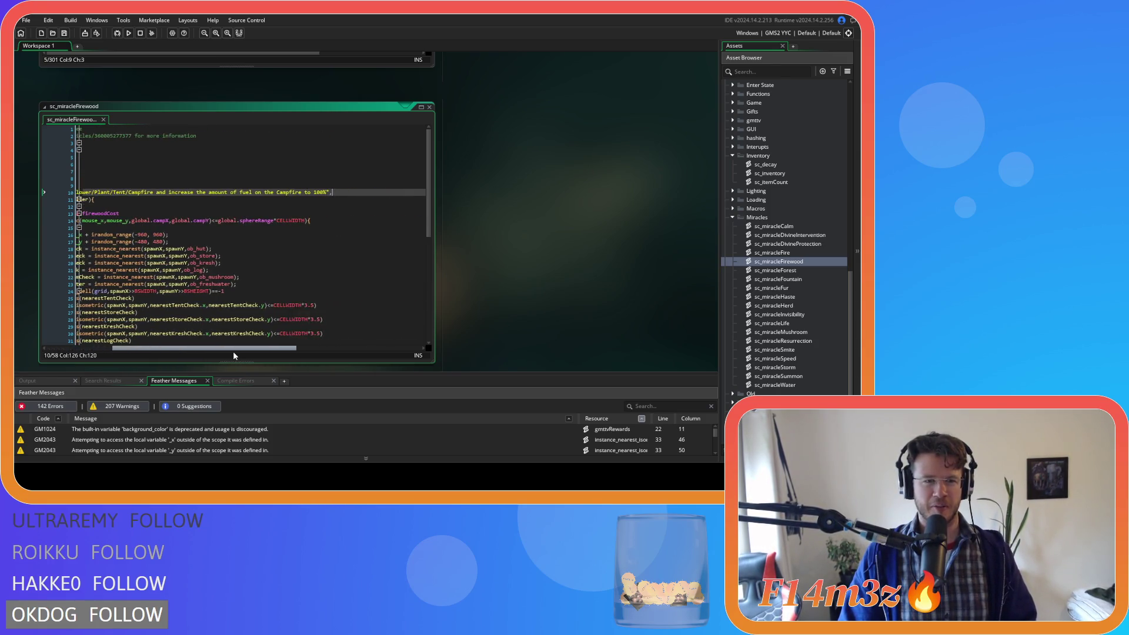
click(223, 214)
click(209, 183)
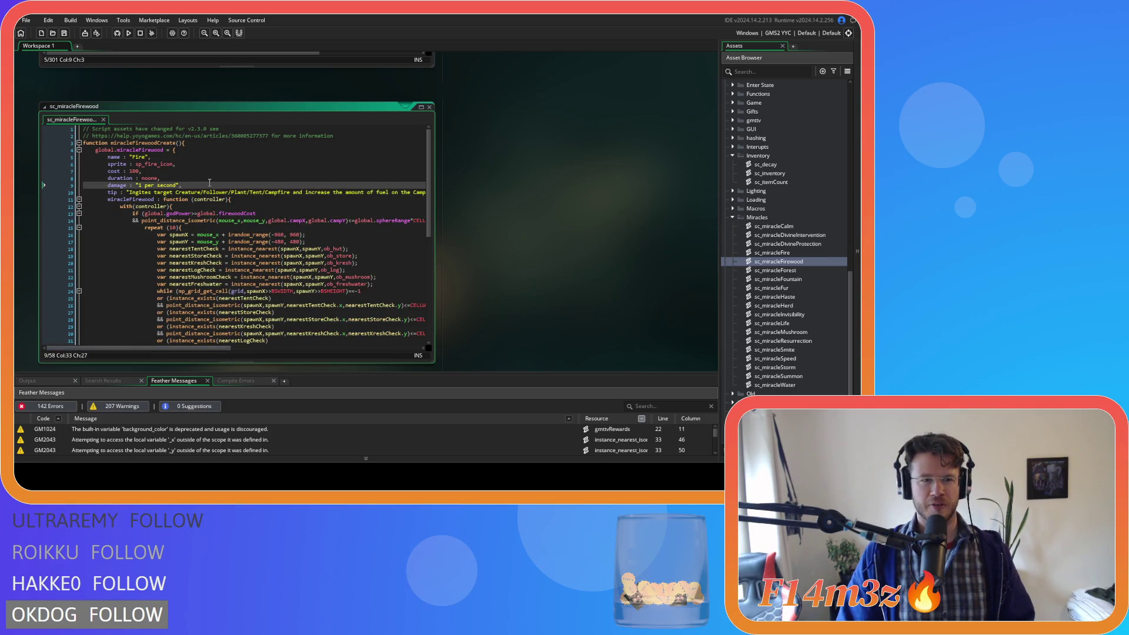
- Change the Firewood struct's sprite name from sp_fire_icon to a firewood variant
click(197, 171)
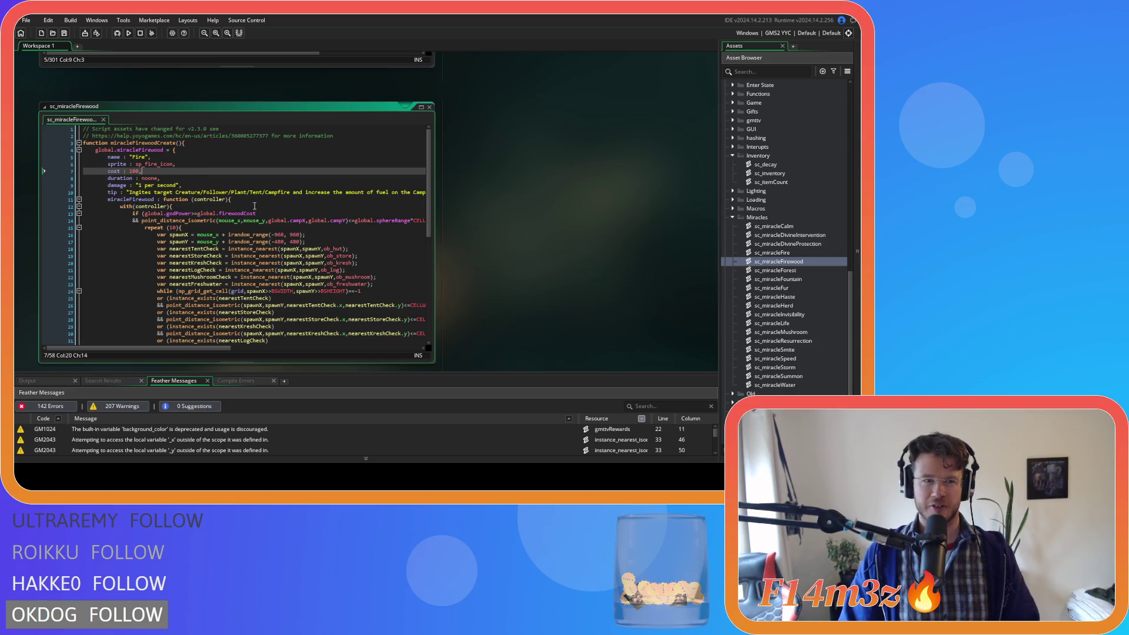
click(223, 186)
drag(145, 164, 157, 164)
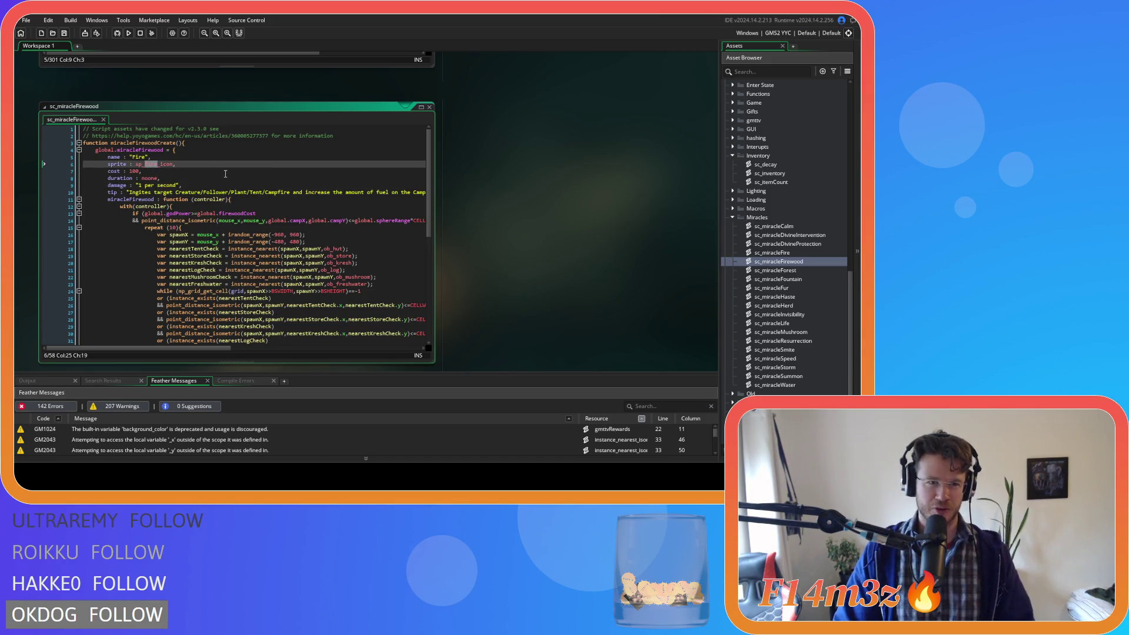
text(firewood)
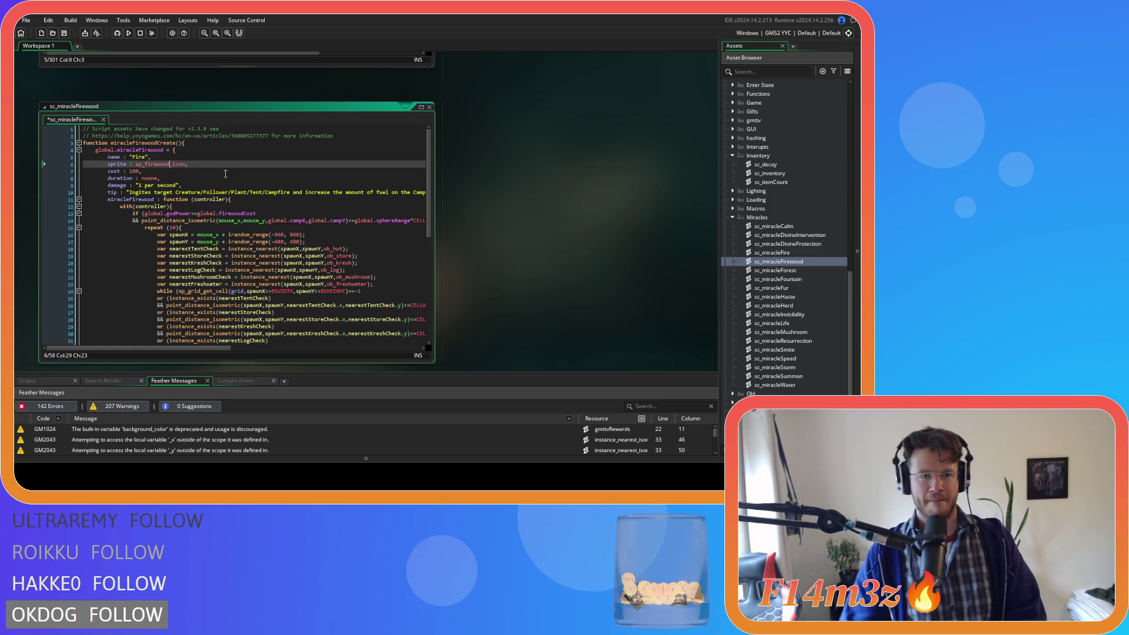
click(225, 175)
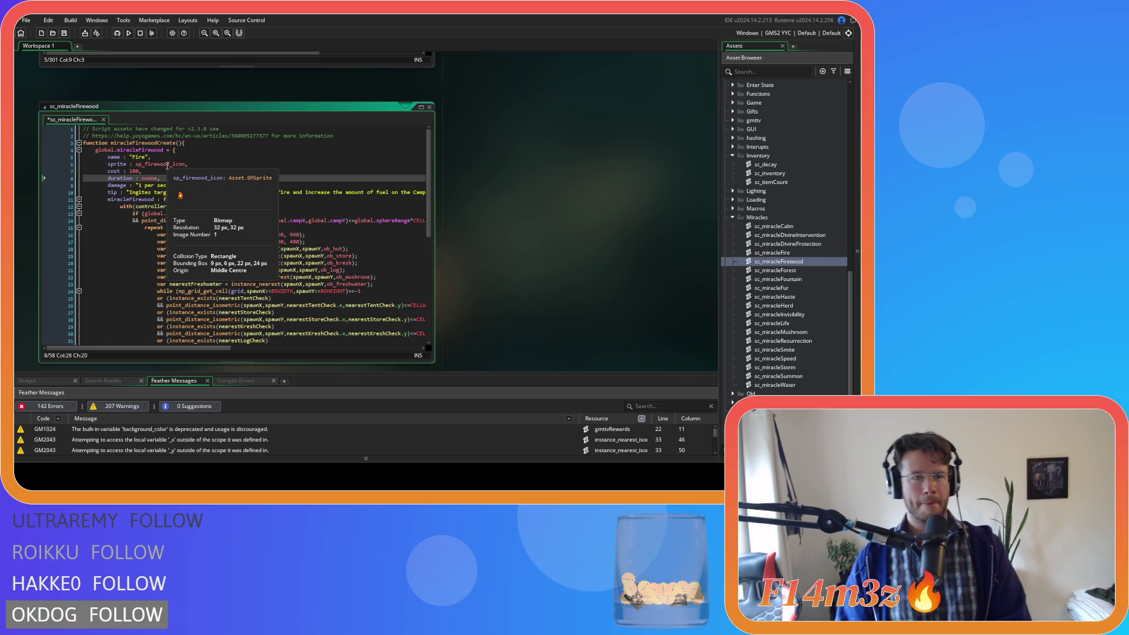
drag(170, 164, 147, 165)
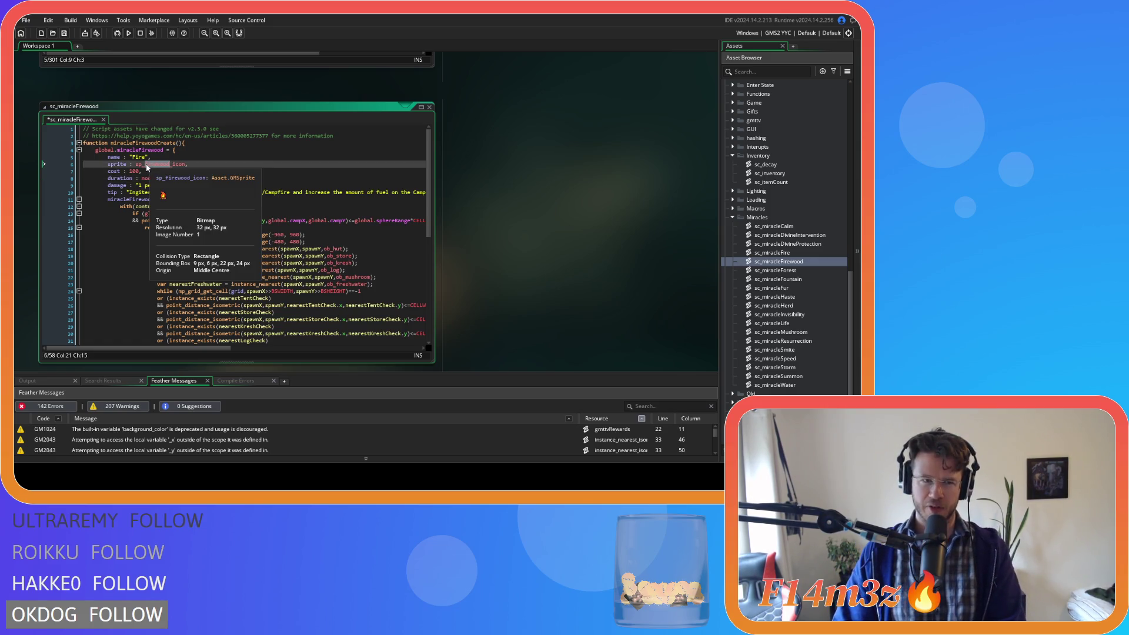
text(log)
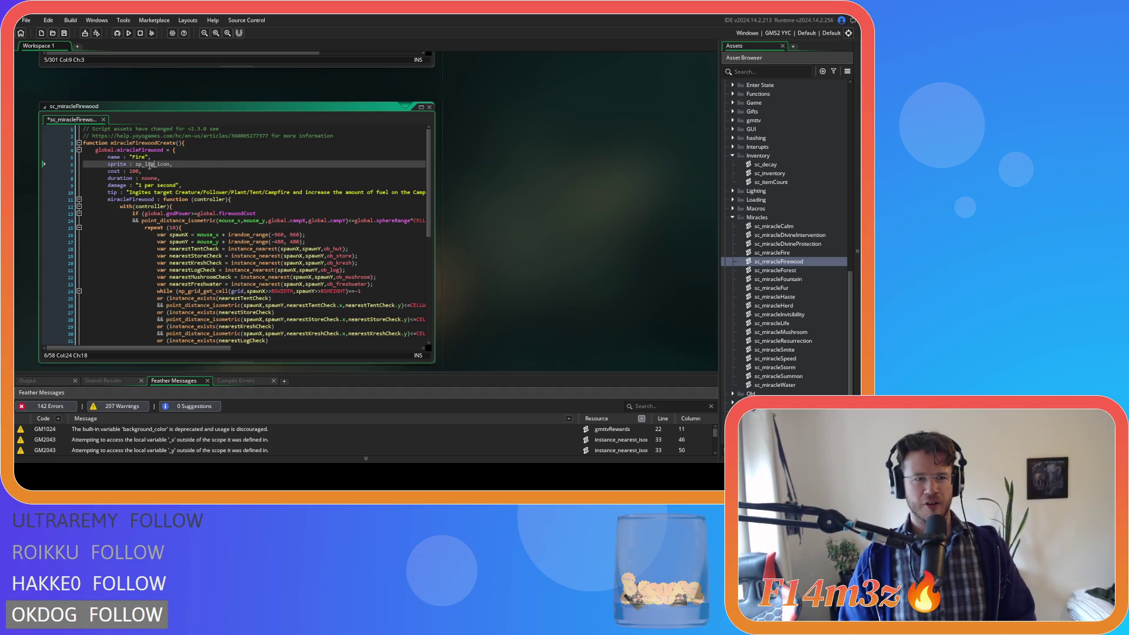
key(BackSpace)
key(BackSpace)
key(BackSpace)
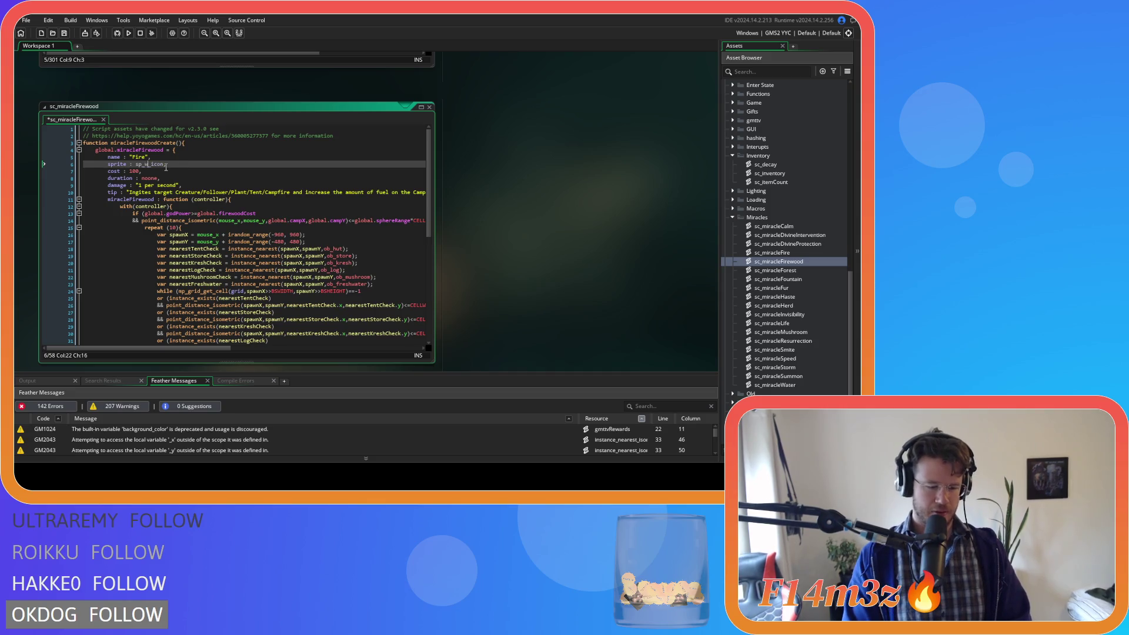
text(wood)
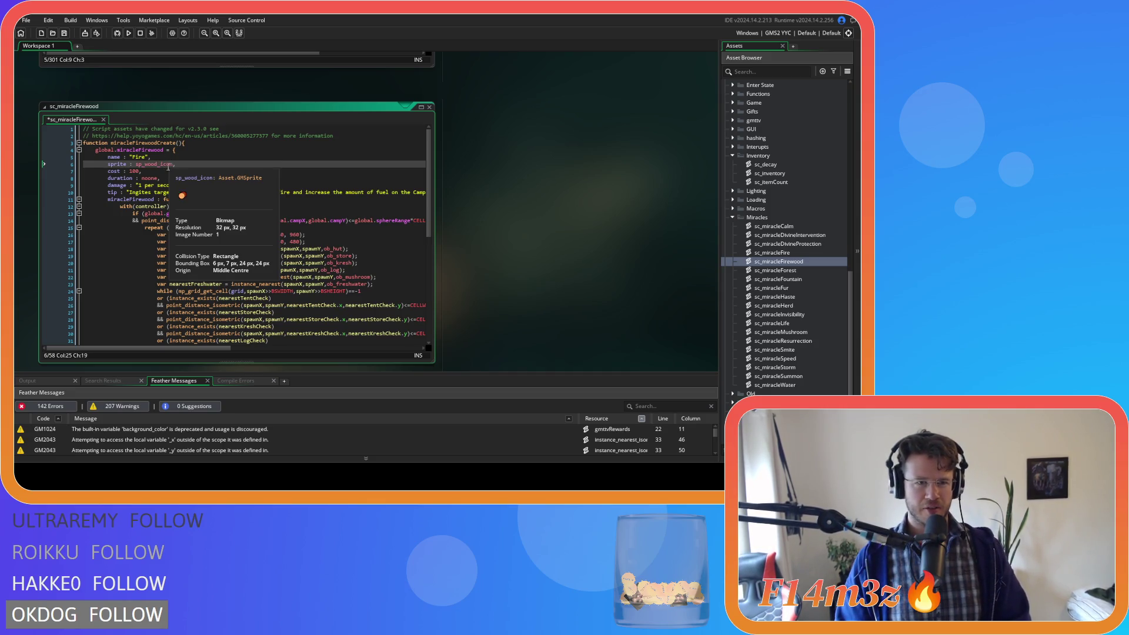
key(BackSpace)
key(BackSpace)
key(BackSpace)
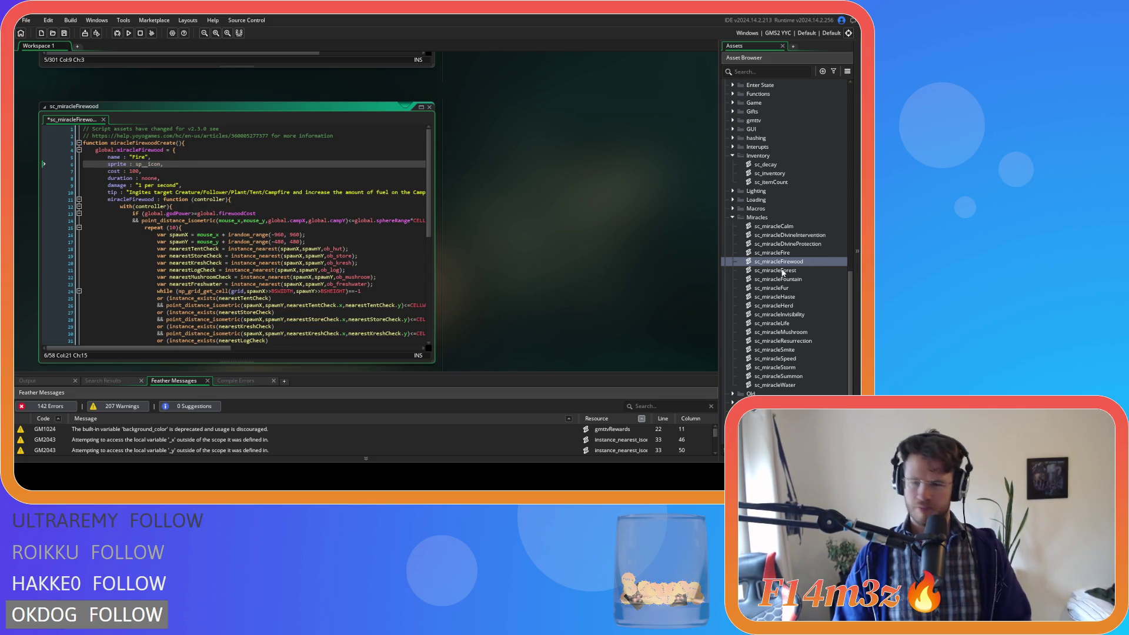
scroll(783, 272, down, 3)
text(fire_wood)
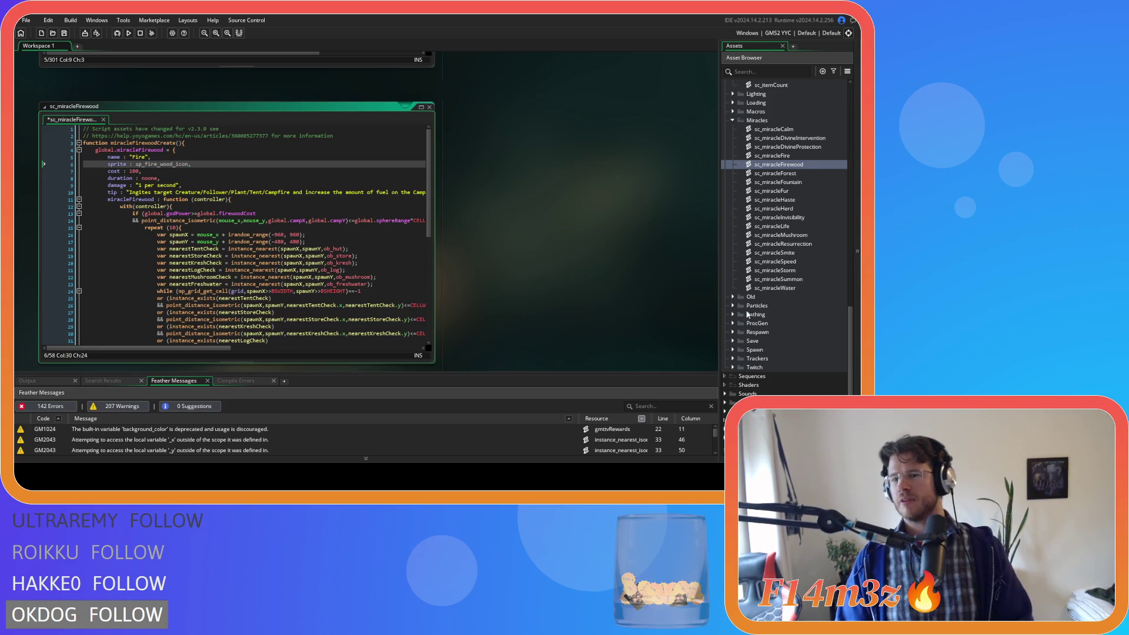
- Check the Miracles icon sprites, set the sprite to sp_firewoodmiracle_icon, and save
click(725, 404)
scroll(771, 382, down, 4)
scroll(772, 382, down, 1)
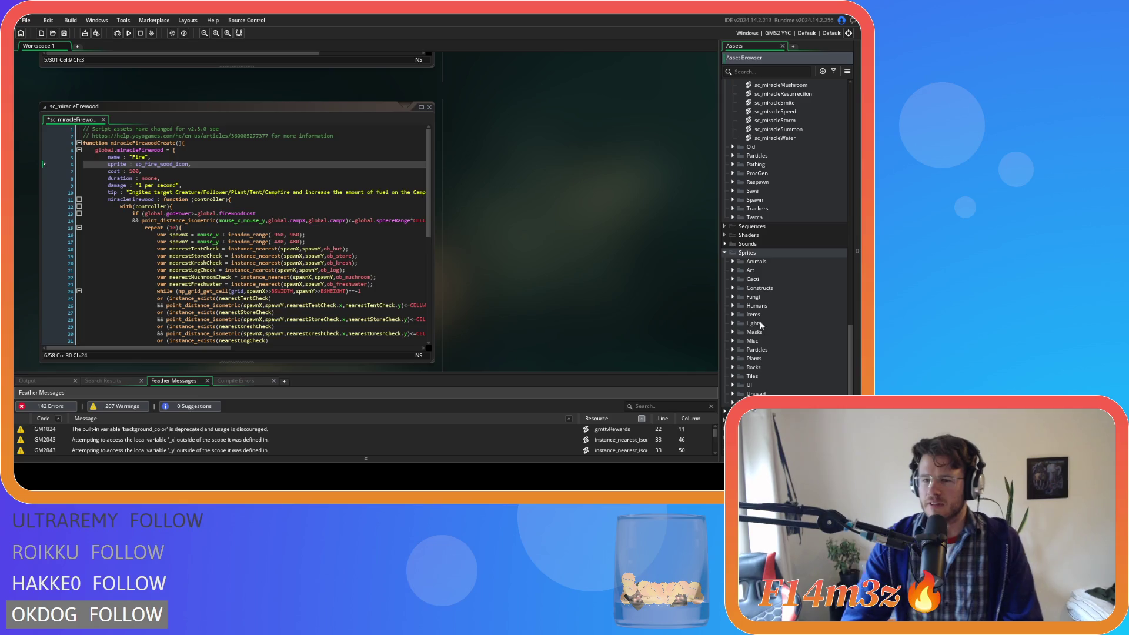
click(736, 385)
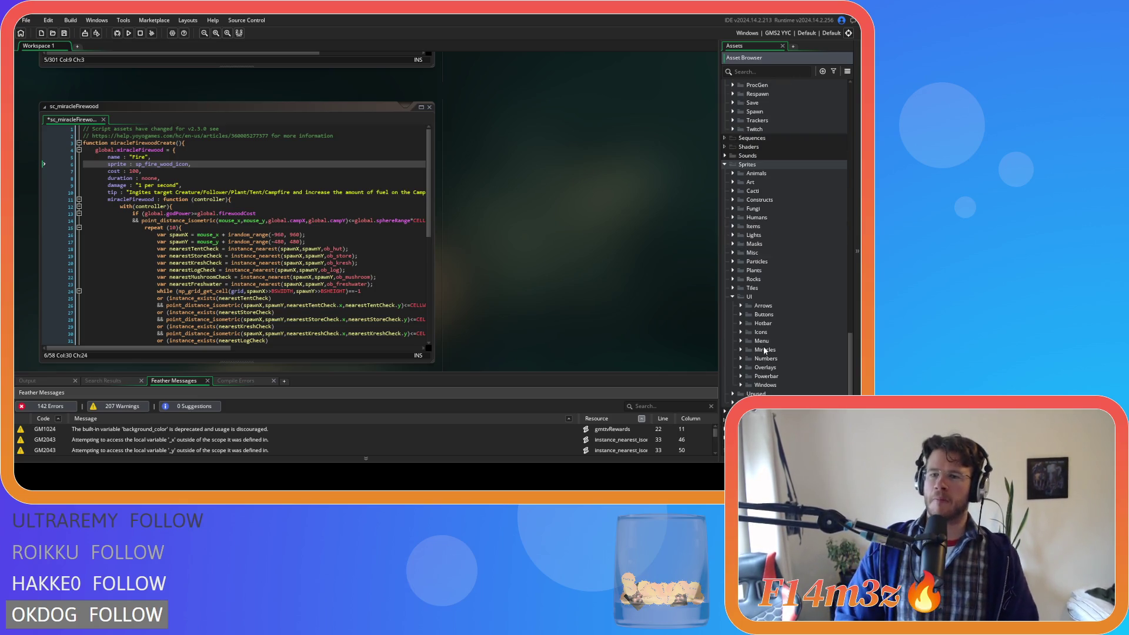
click(742, 322)
click(749, 331)
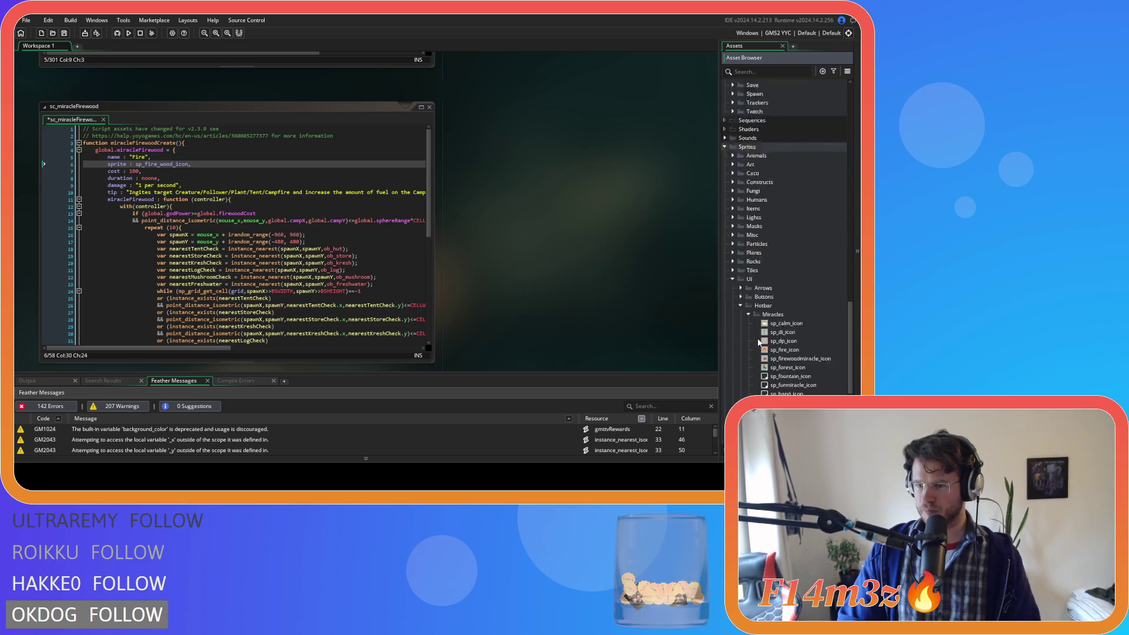
click(821, 292)
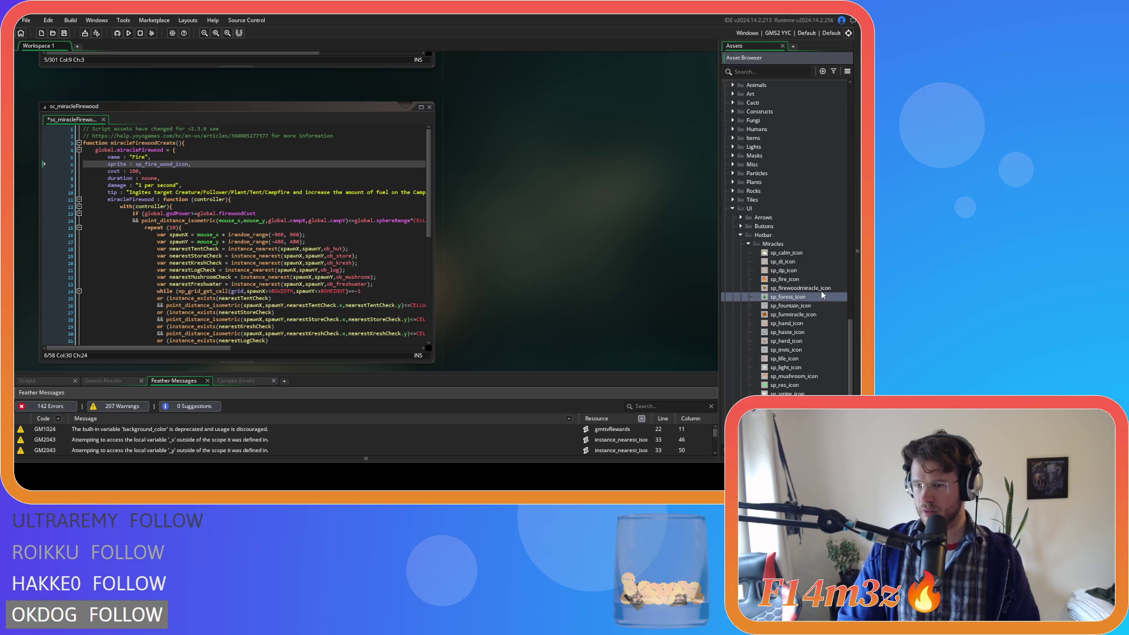
click(821, 290)
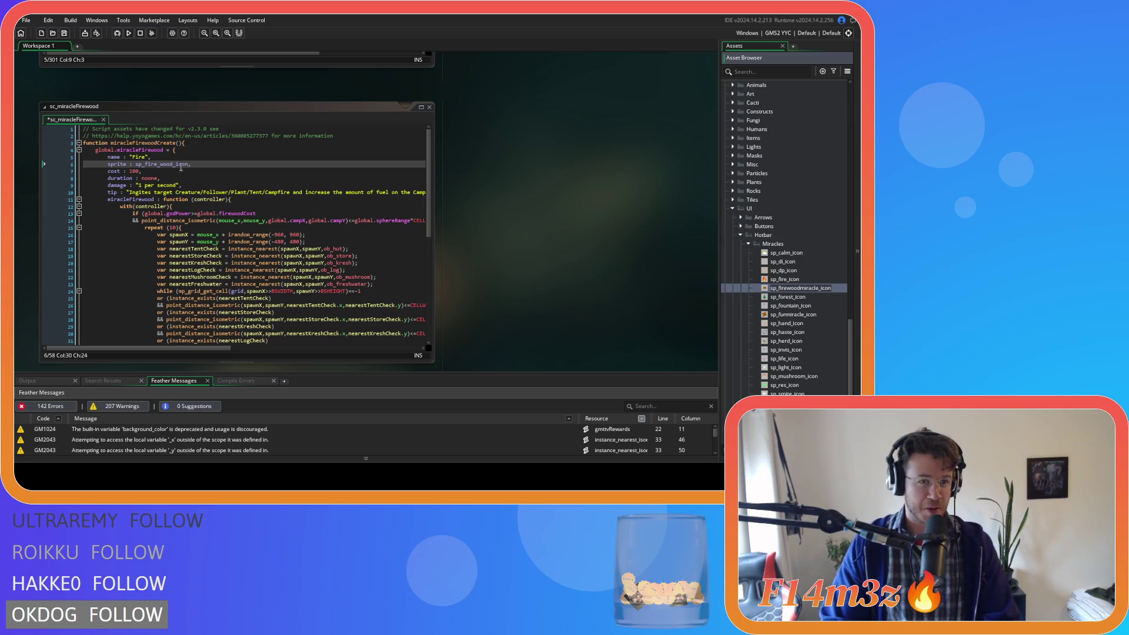
click(162, 164)
key(BackSpace)
key(Right)
text(miracle)
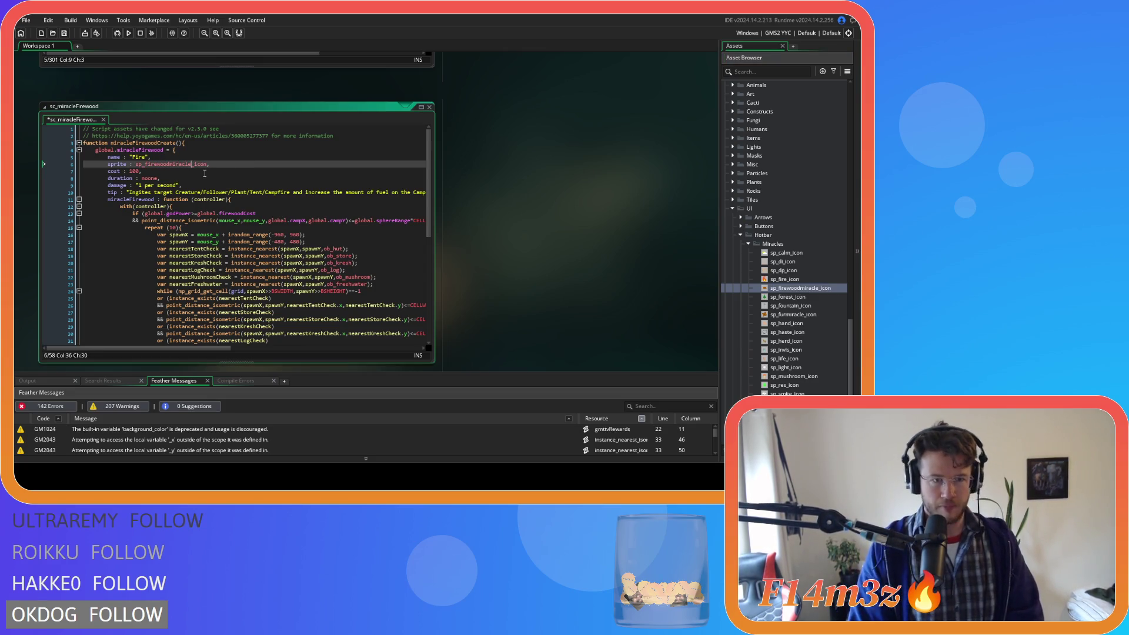
key(ctrl+s)
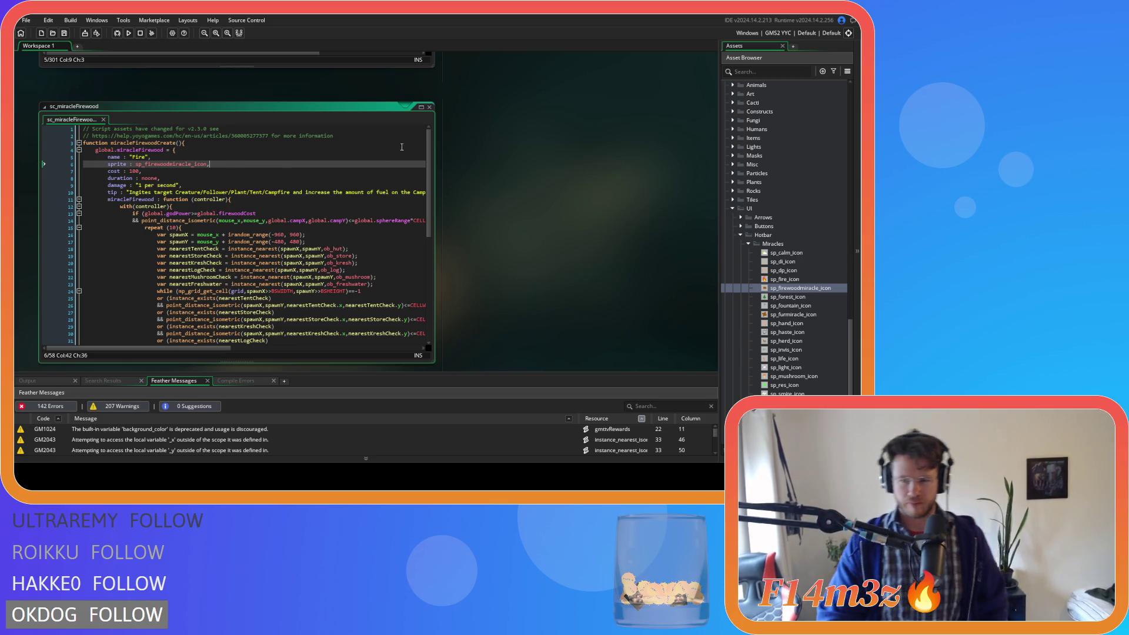
- Change the Firewood cost from 100 to 250 and open the sc_powerCosts script
click(749, 243)
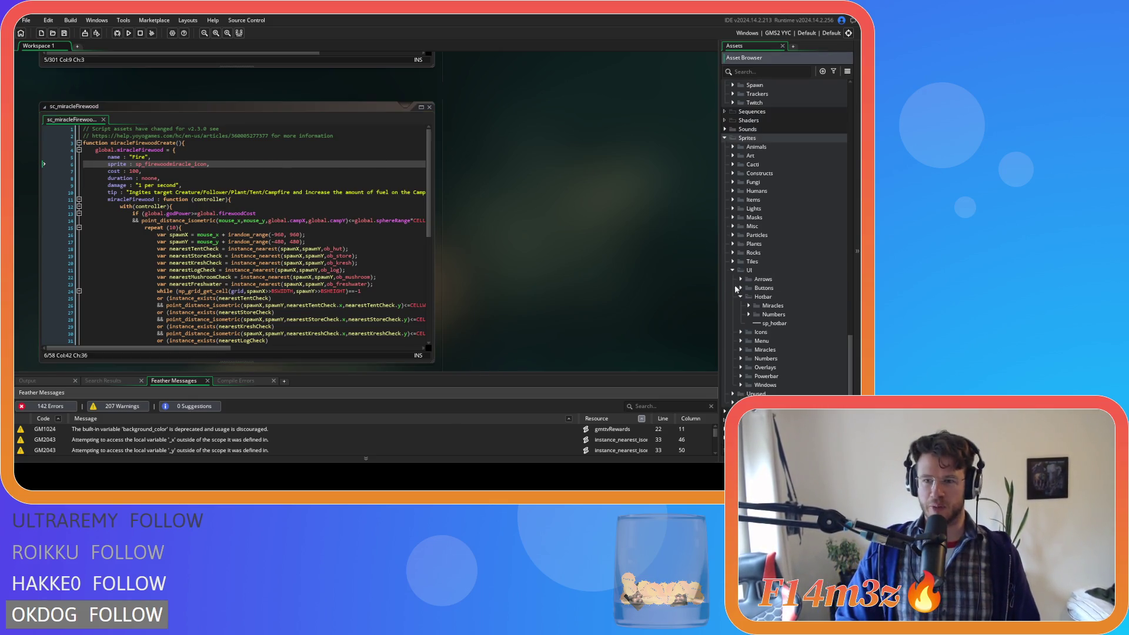
scroll(738, 299, up, 10)
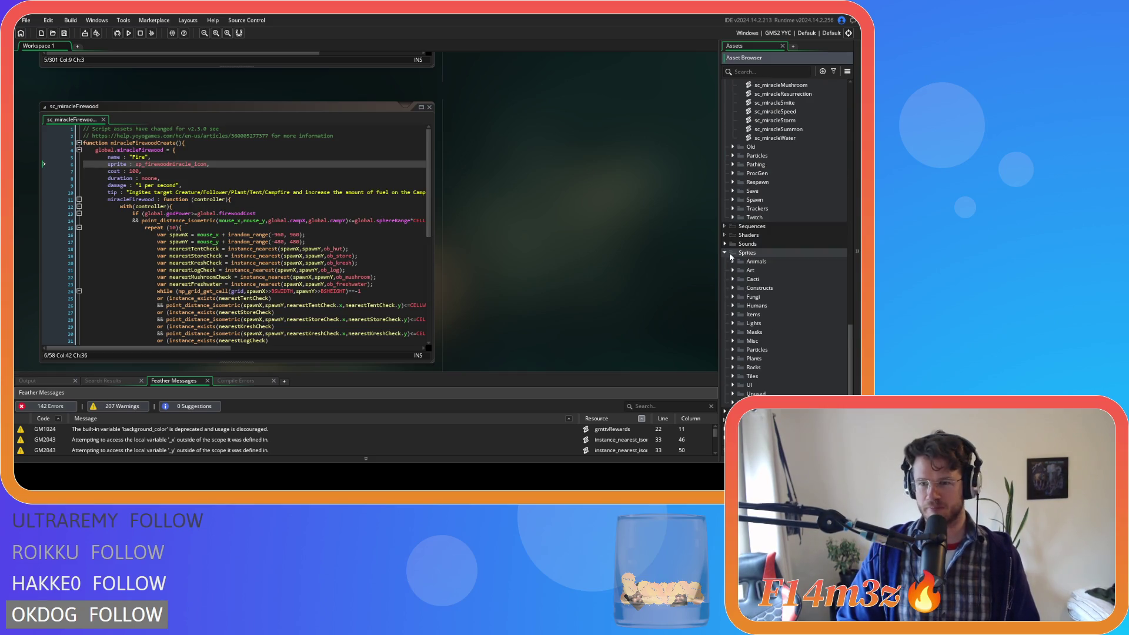
click(188, 173)
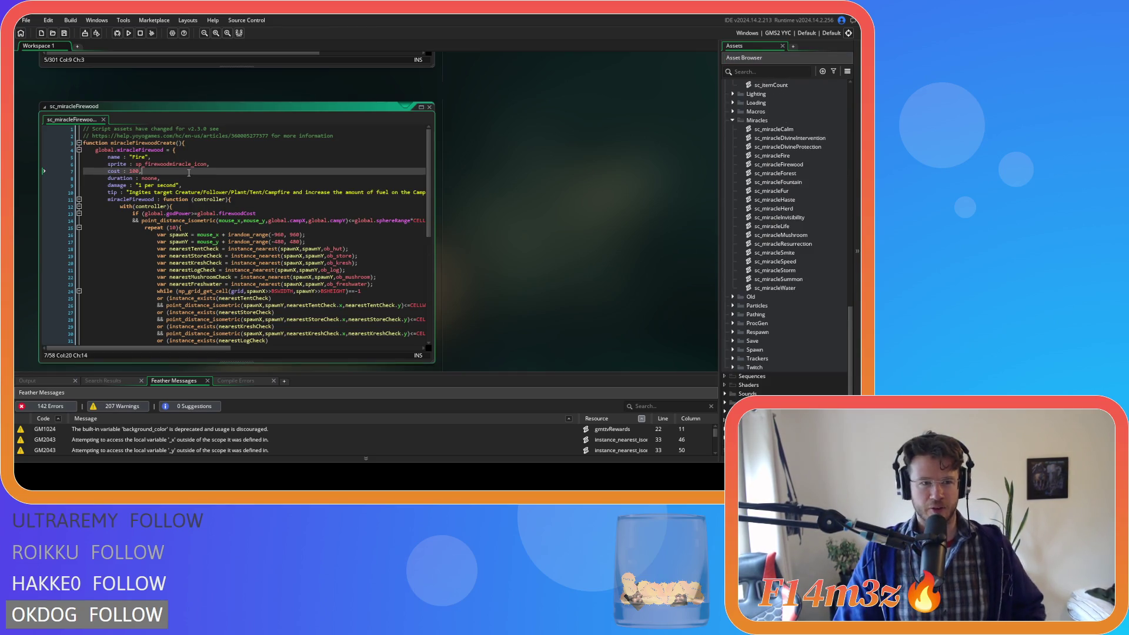
click(214, 180)
scroll(217, 183, down, 2)
scroll(216, 183, up, 2)
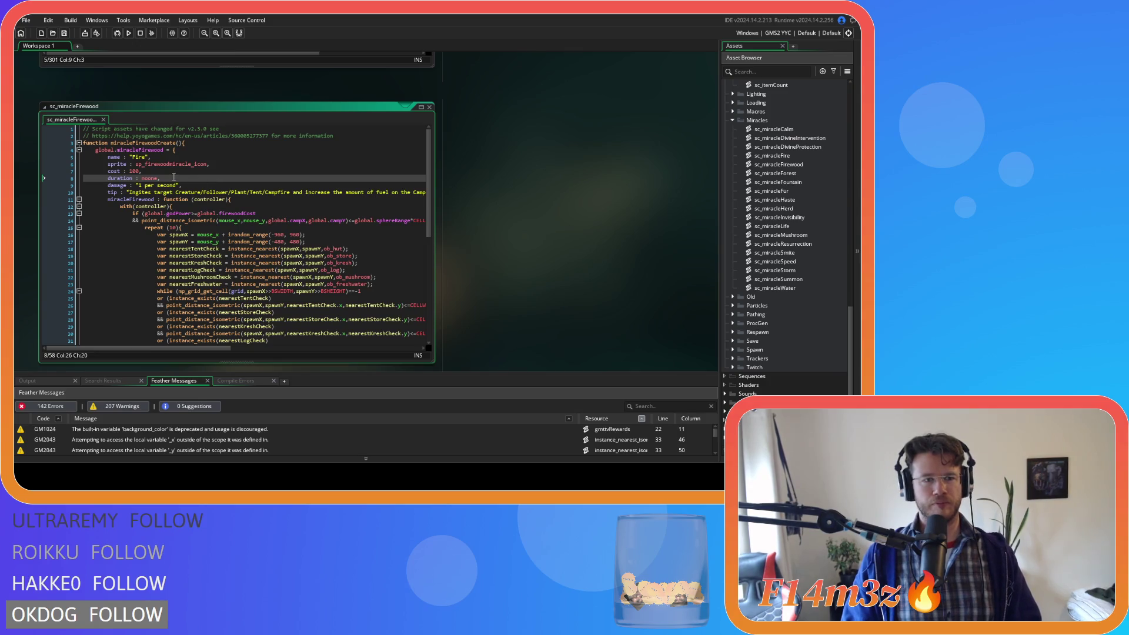
double_click(134, 171)
text(250)
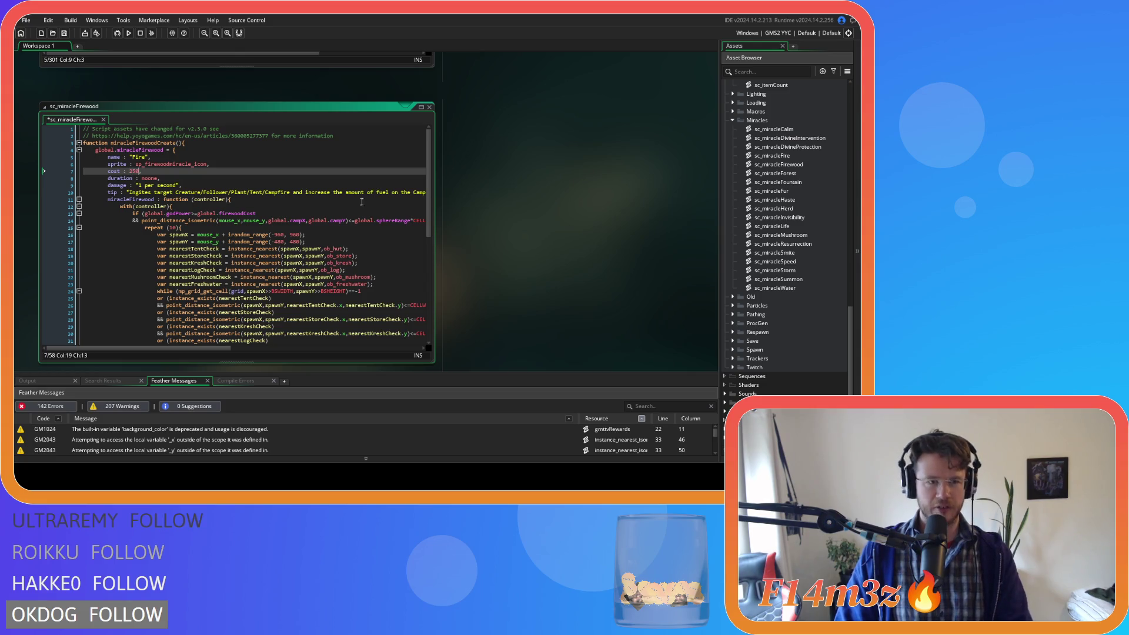
scroll(792, 196, up, 3)
scroll(793, 238, up, 5)
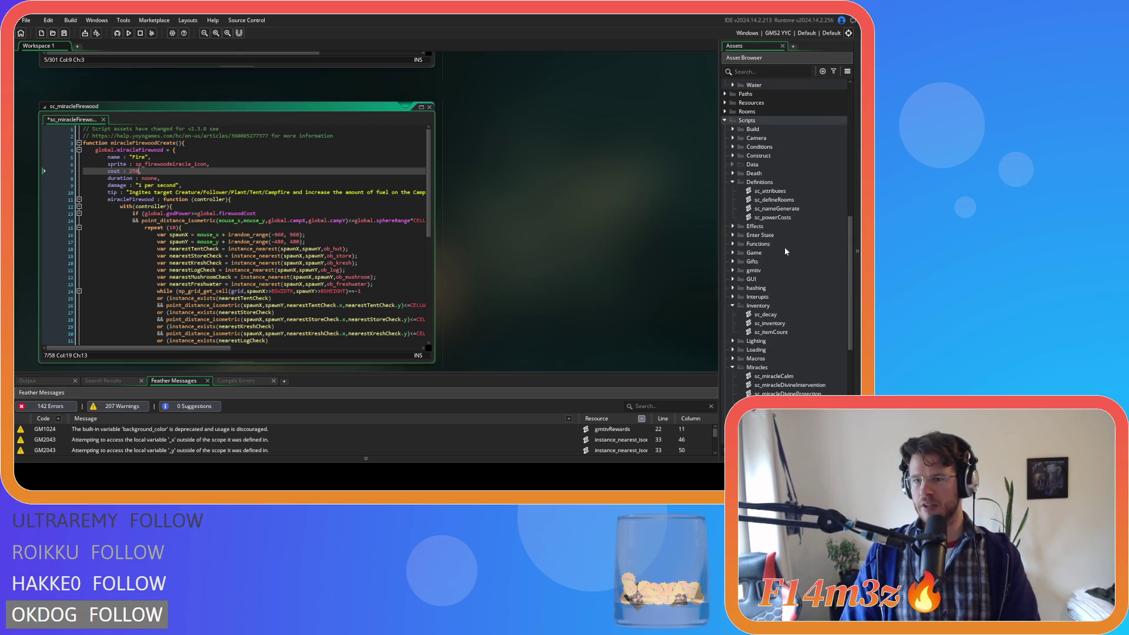
double_click(772, 217)
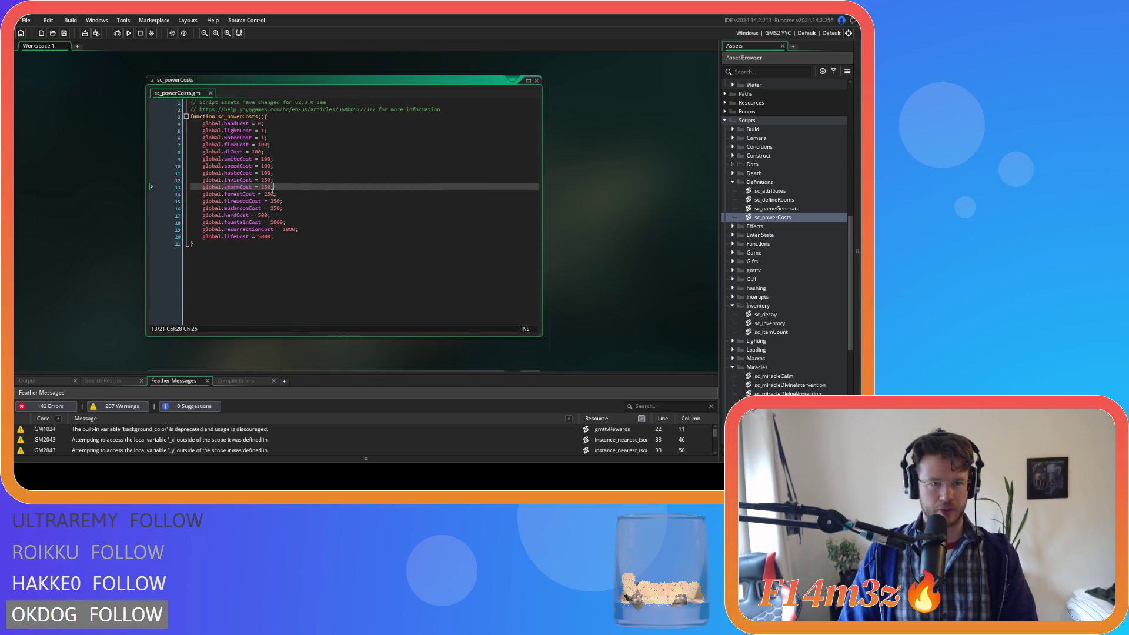
- Delete the global.diCost, global.fireCost and global.firewoodCost lines, then return to sc_miracleFirewood
drag(278, 151, 125, 150)
key(BackSpace)
key(BackSpace)
scroll(72, 179, up, 2)
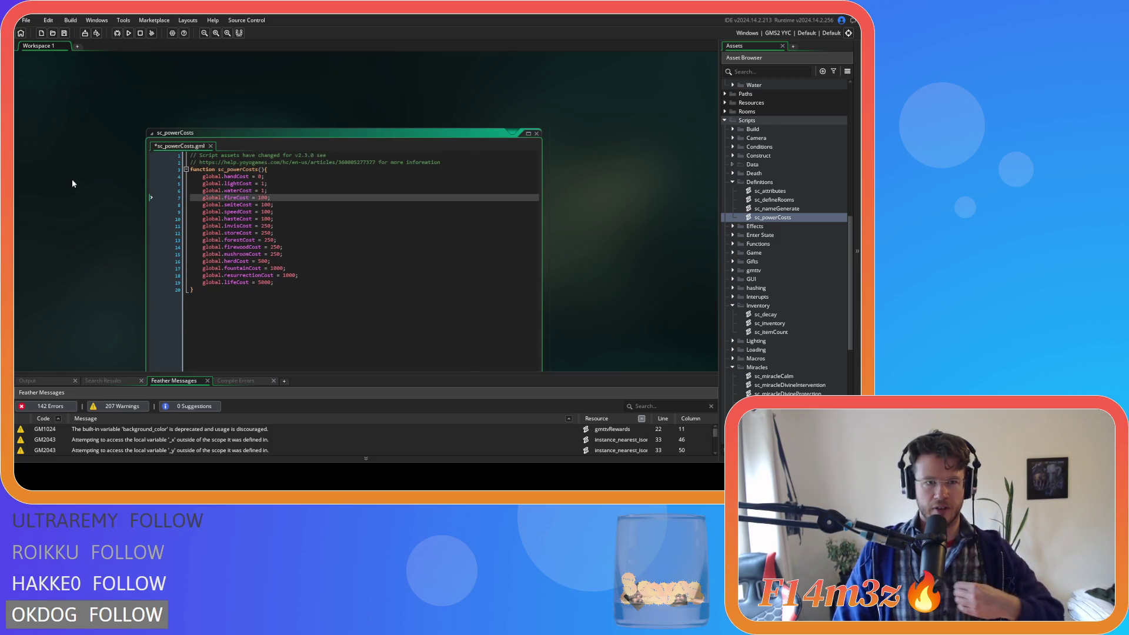
drag(267, 198, 139, 193)
key(BackSpace)
key(BackSpace)
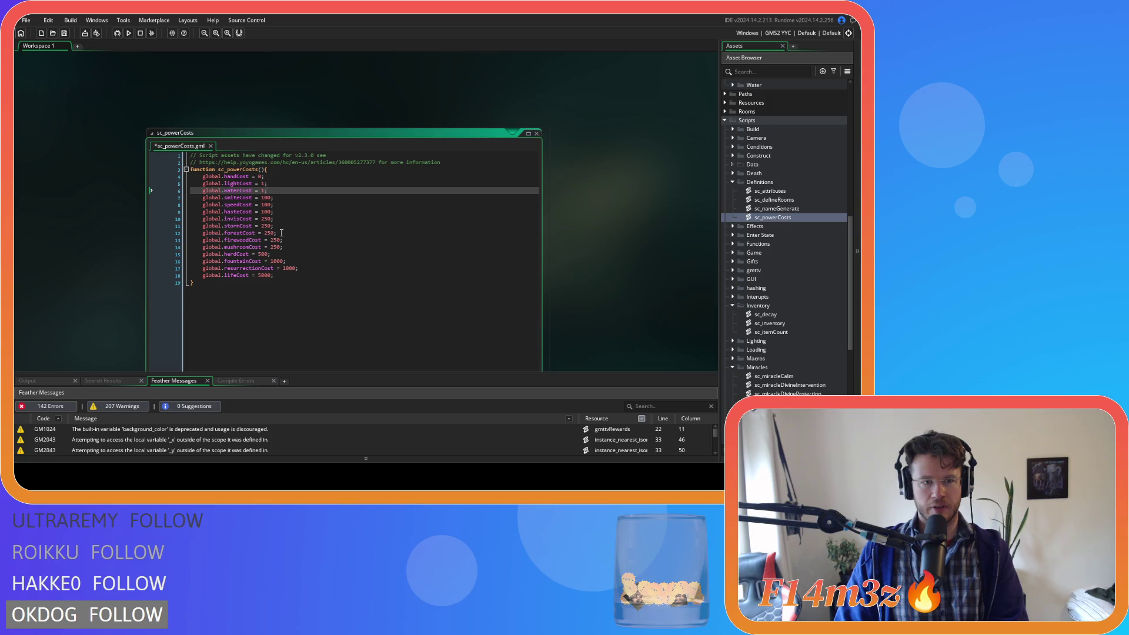
drag(284, 240, 105, 239)
key(BackSpace)
key(BackSpace)
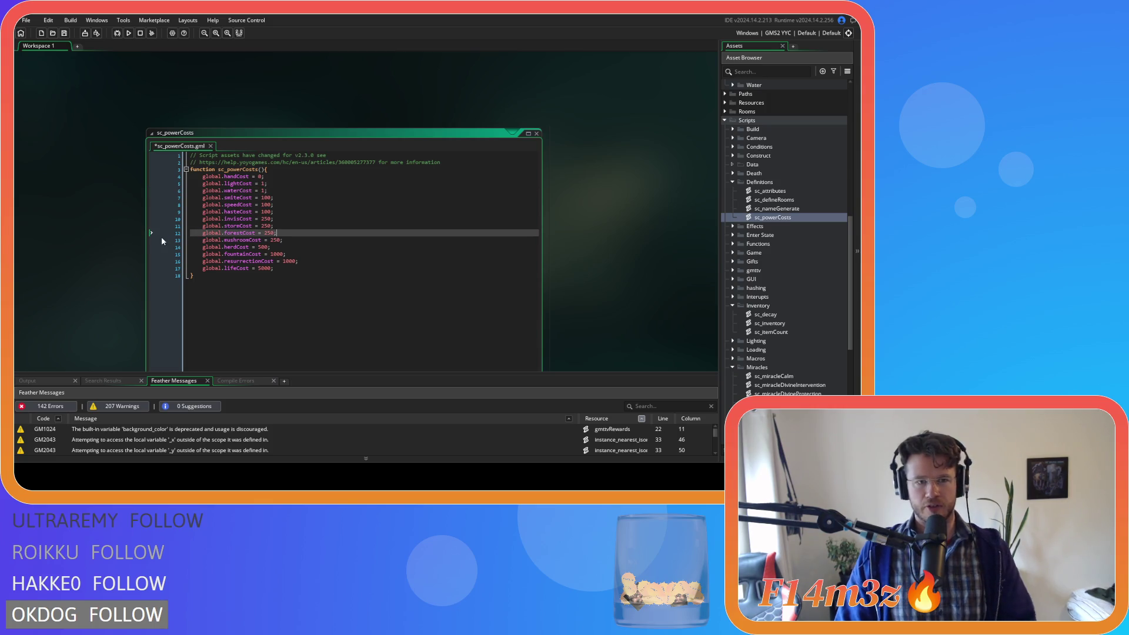
scroll(43, 202, up, 5)
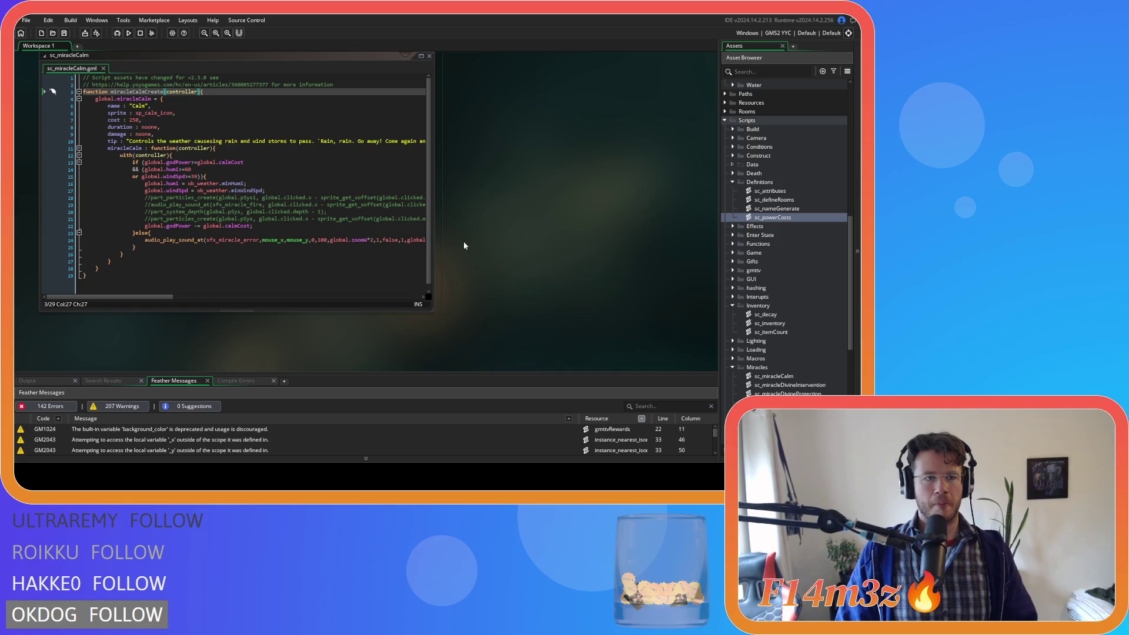
click(157, 119)
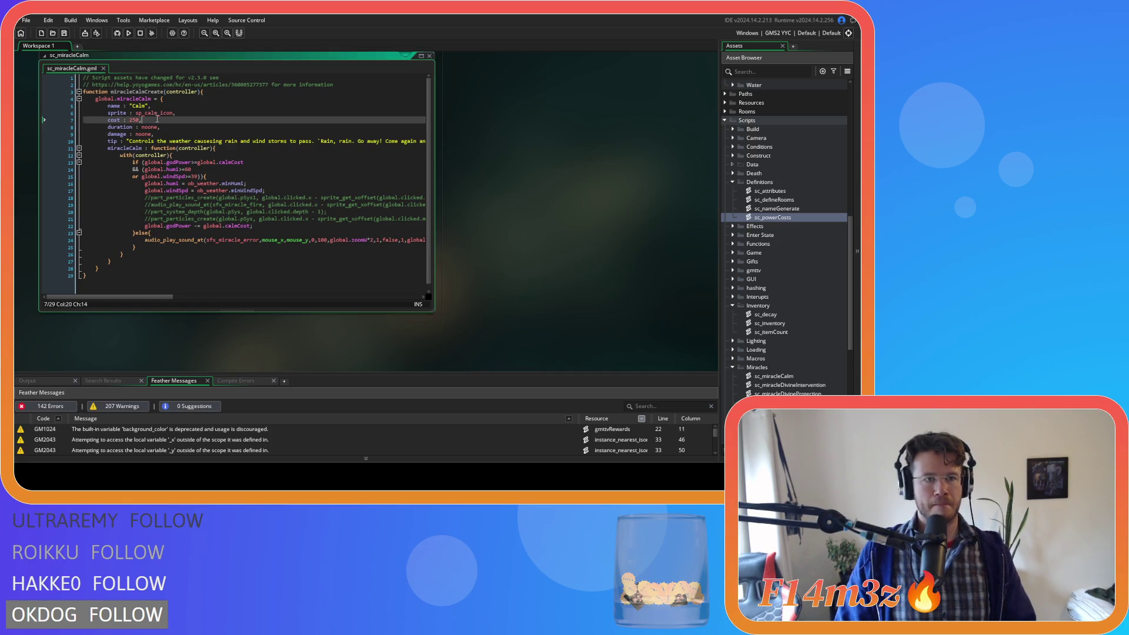
scroll(525, 205, up, 3)
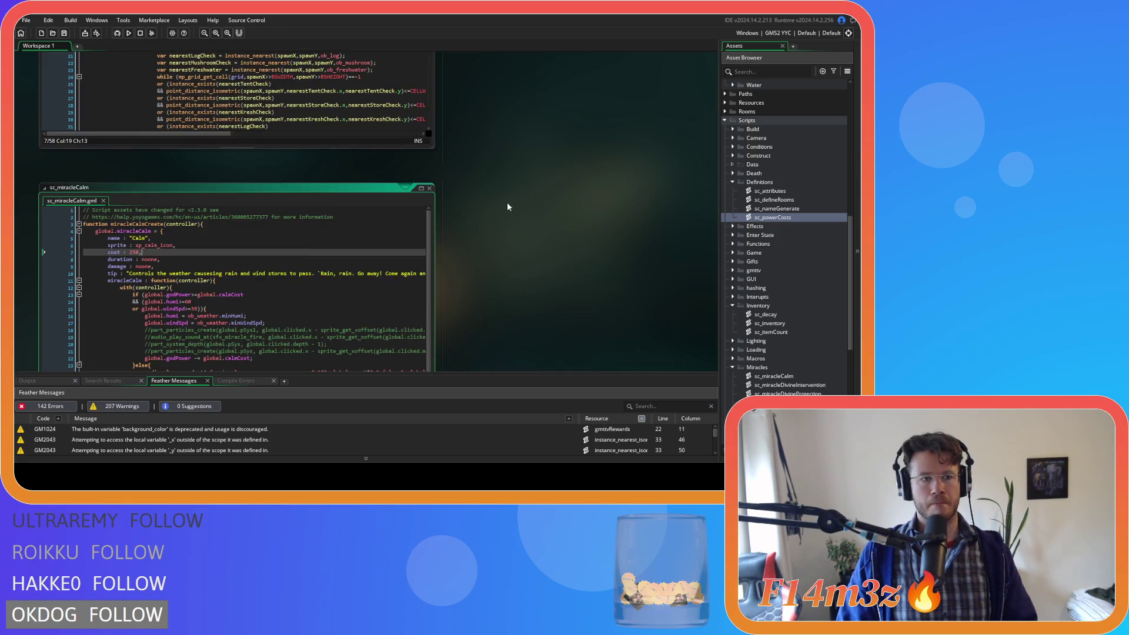
scroll(505, 203, up, 3)
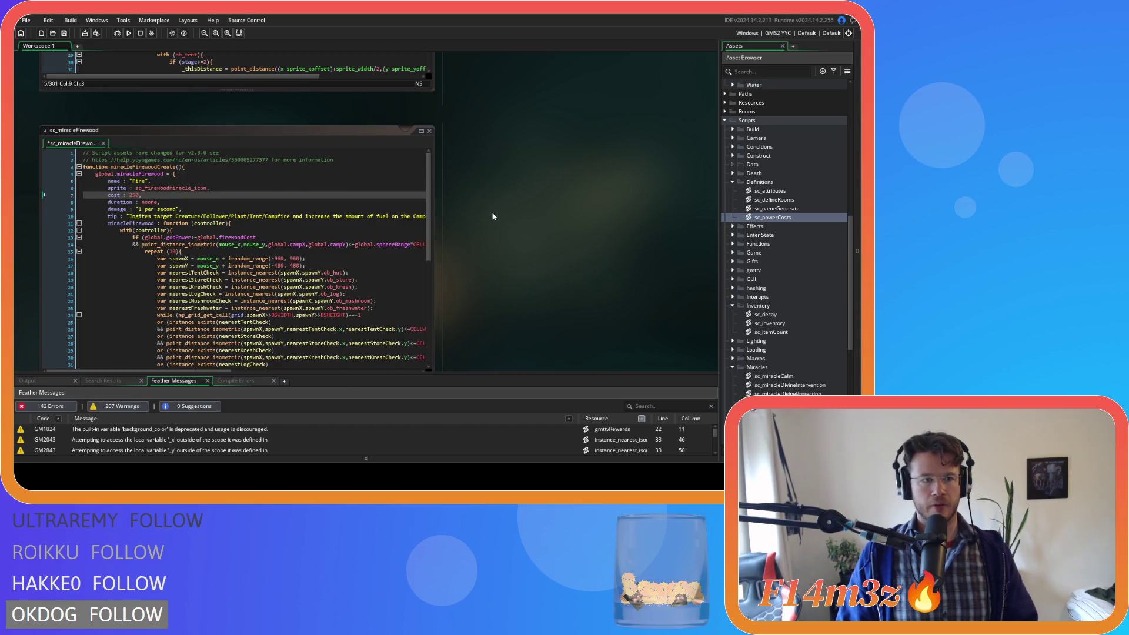
click(200, 158)
- Replace the Firewood damage value "1 per second" with noone and save
click(163, 123)
click(181, 130)
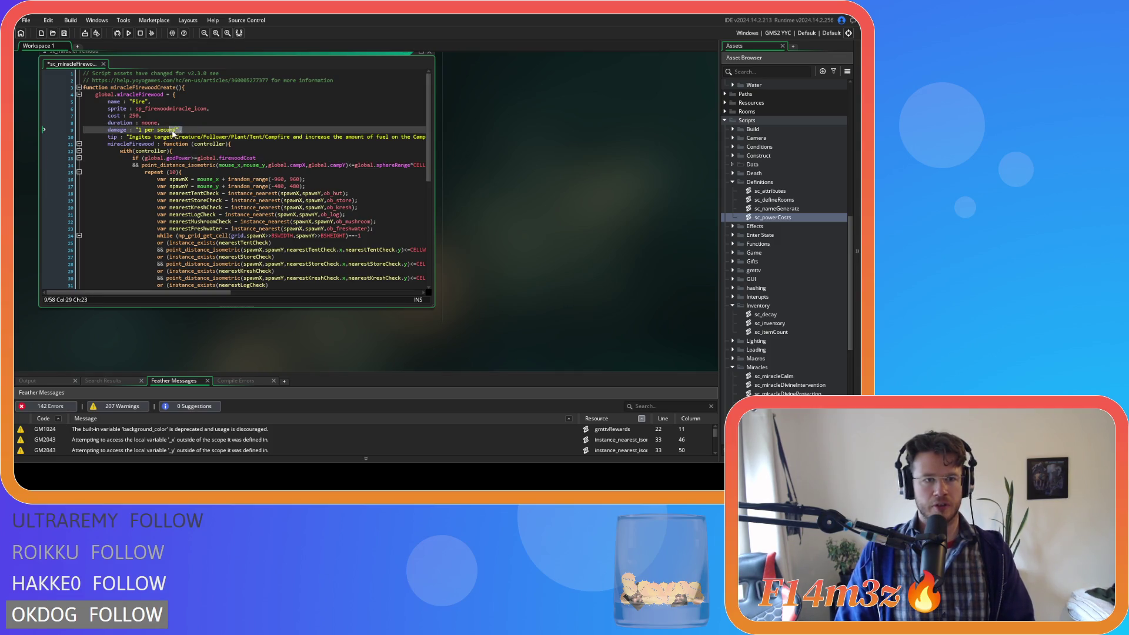
drag(180, 129, 137, 134)
text(noone)
click(272, 144)
key(ctrl+s)
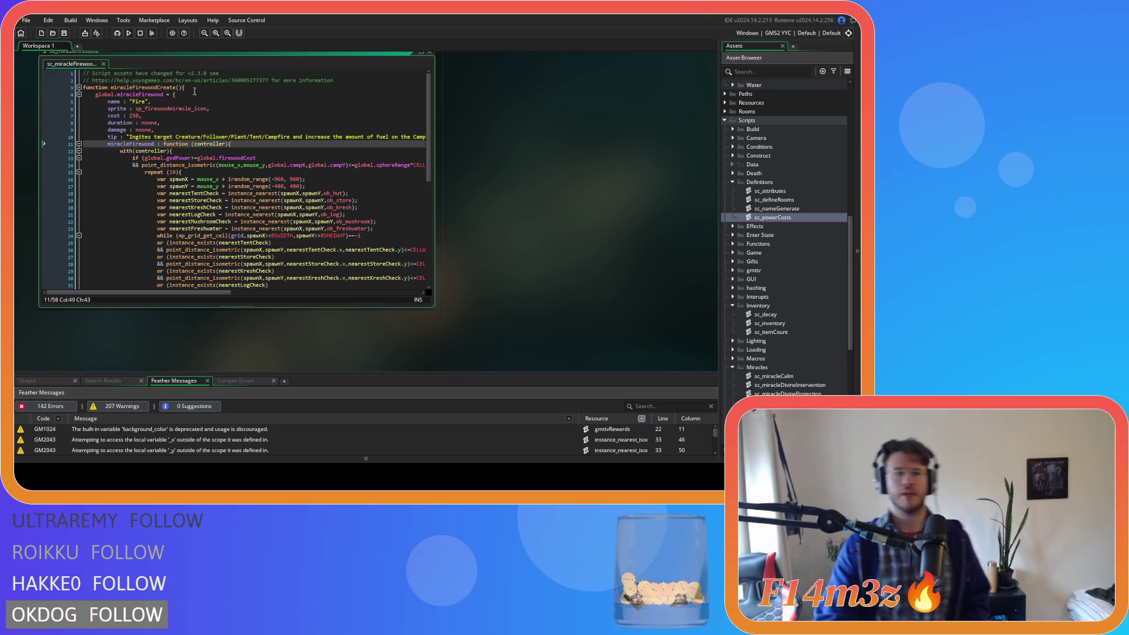
- Rewrite the tip as "Litters the ground with 10 peices of Firewood." and save
drag(127, 137, 421, 137)
key(BackSpace)
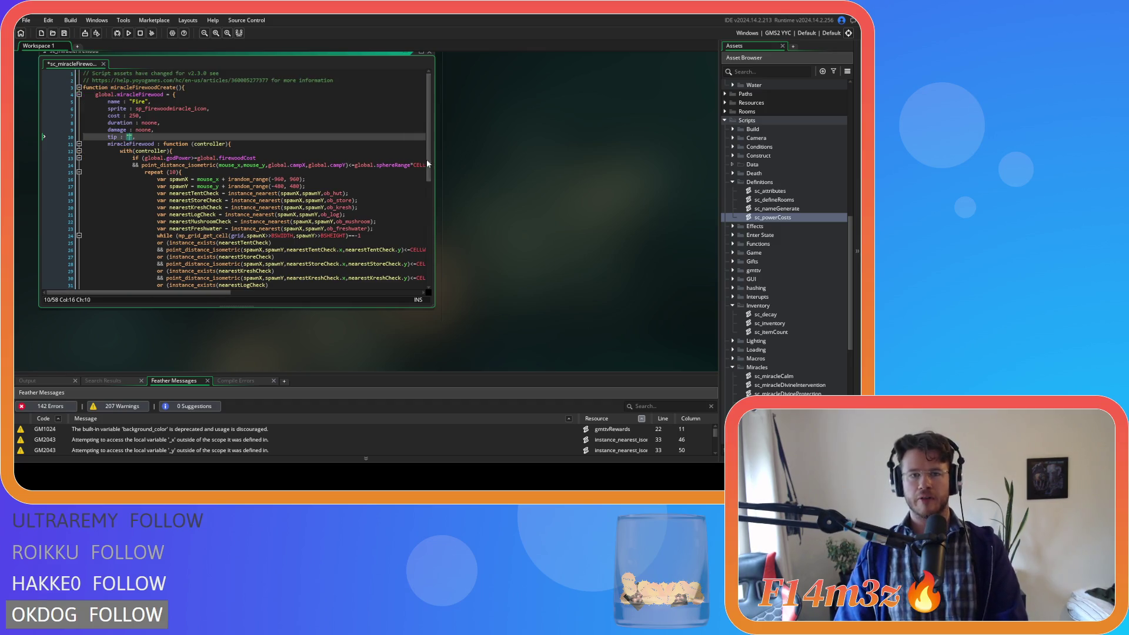
text(Litters the)
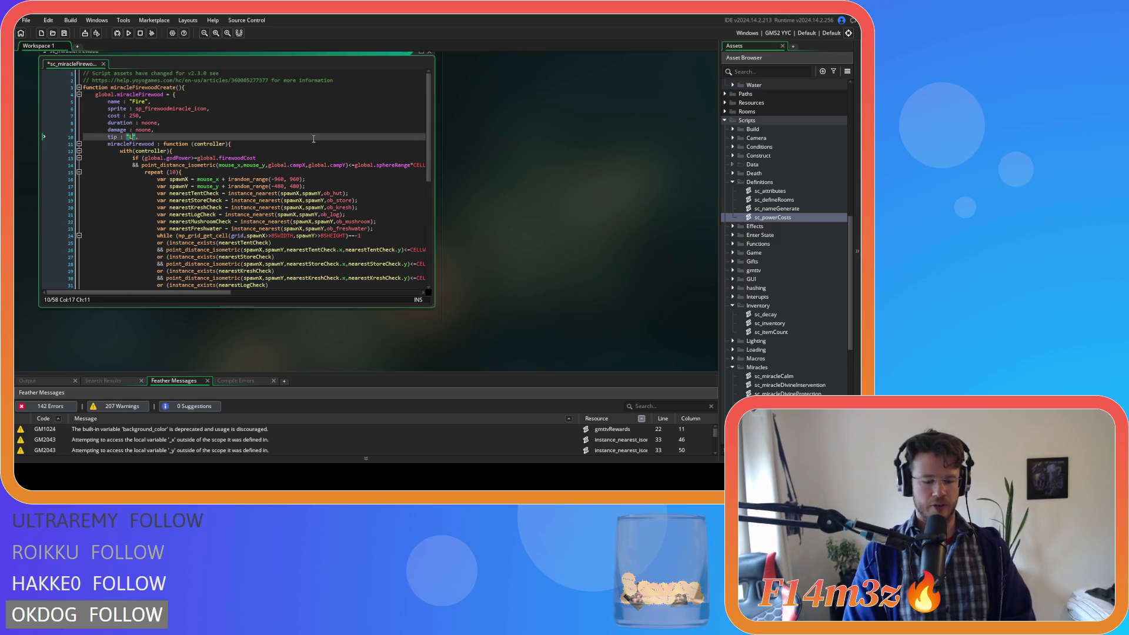
text( ground with )
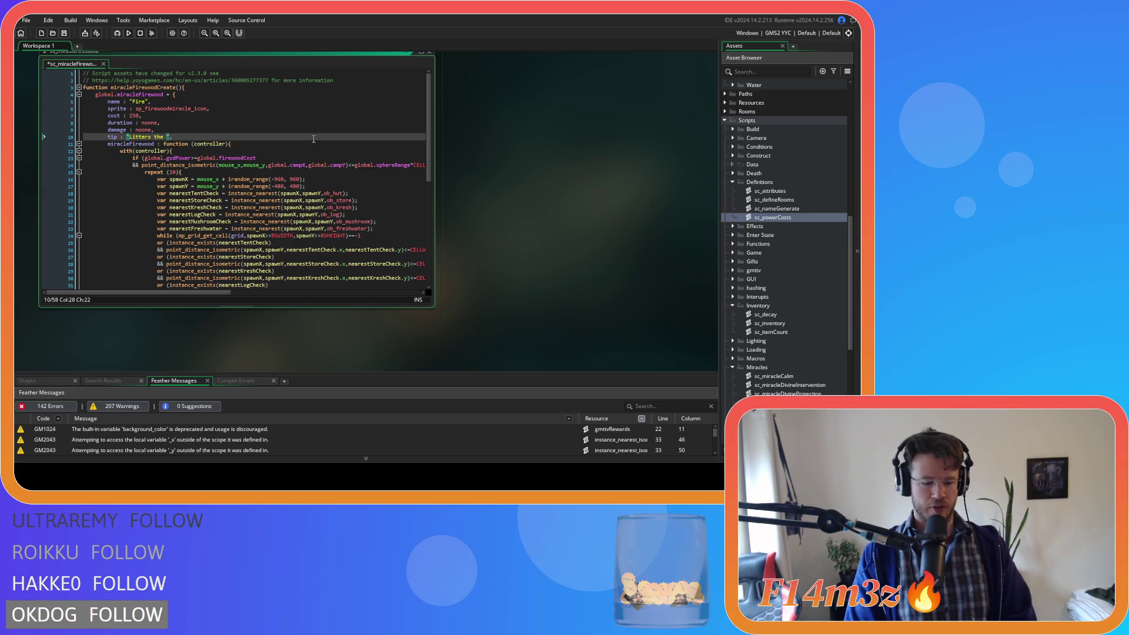
text(firewood)
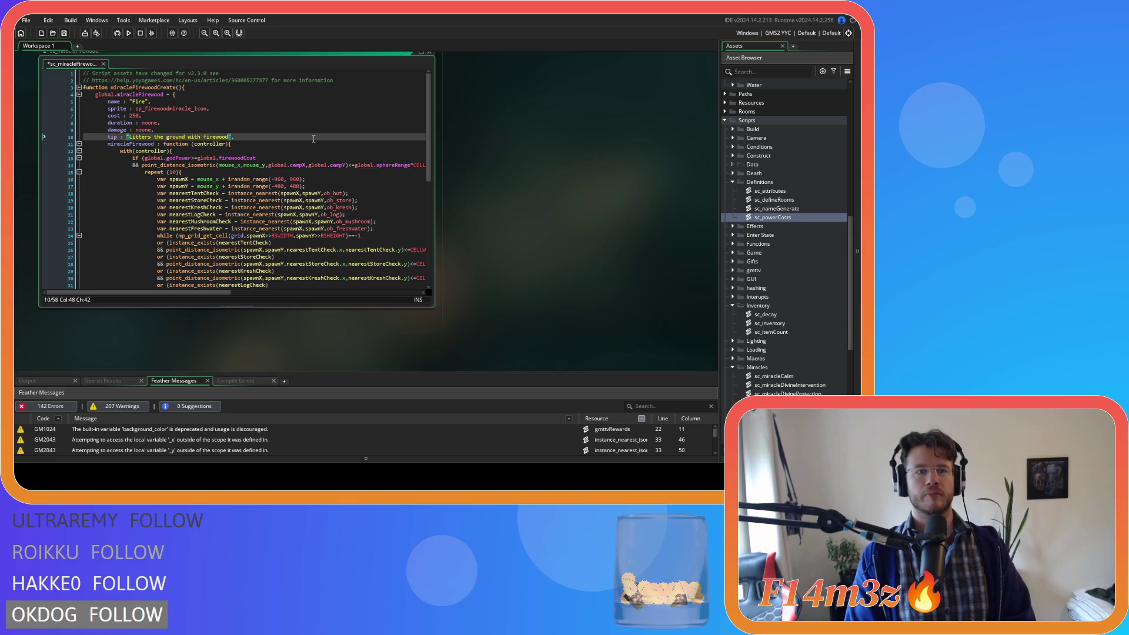
key(Delete)
text(F)
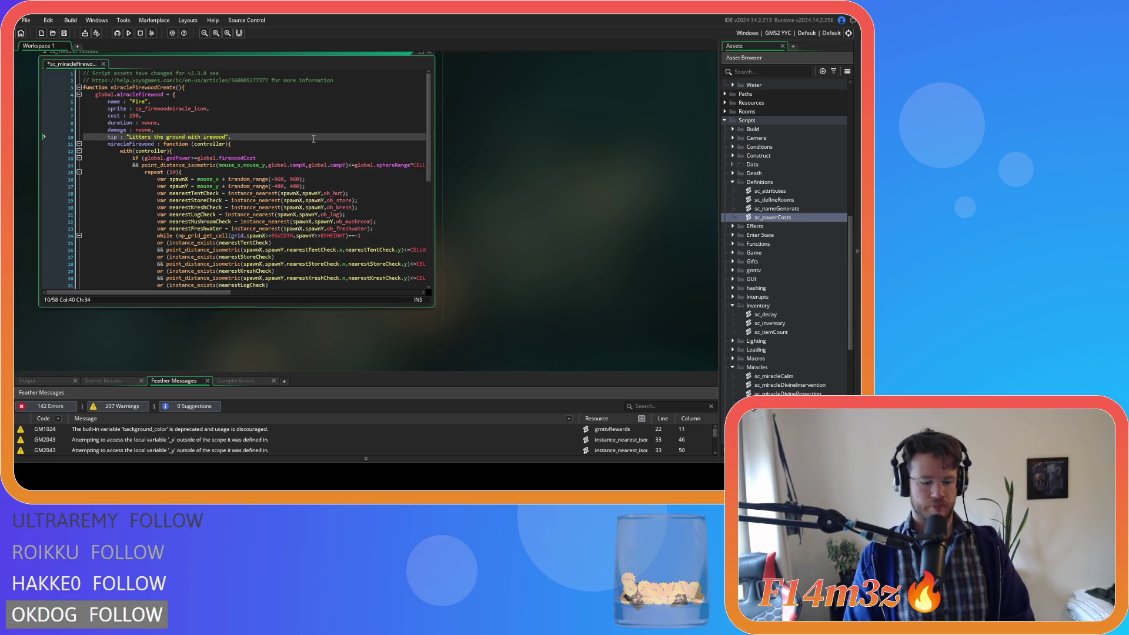
text(.)
key(ctrl+Left)
key(ctrl+Left)
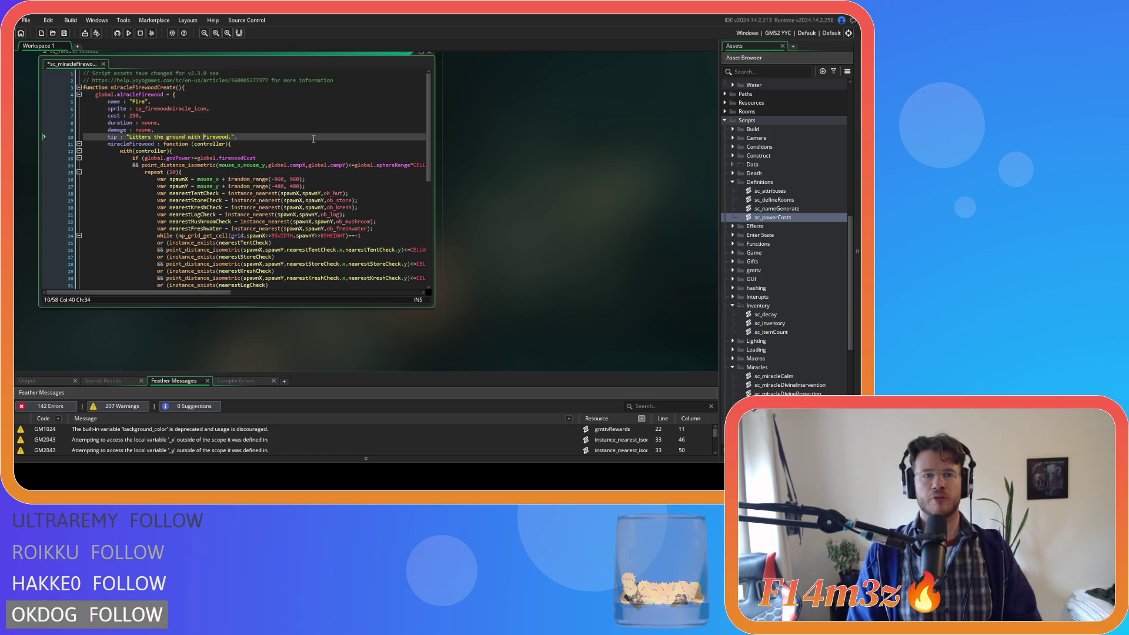
text(10 peices of)
click(301, 136)
key(ctrl+s)
click(295, 156)
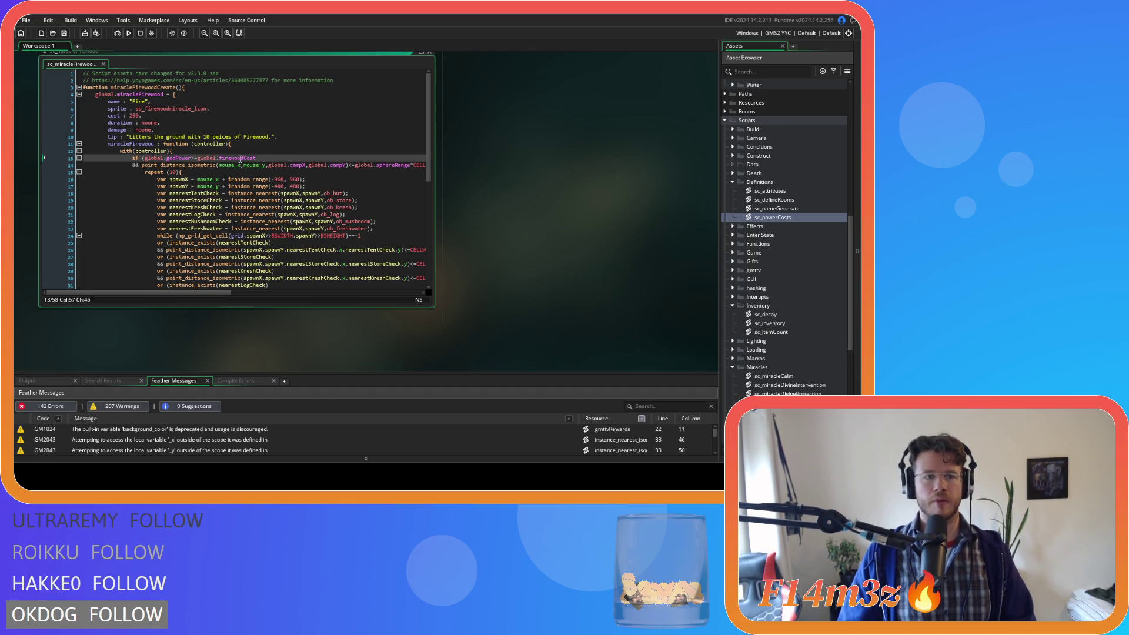
- Replace global.firewoodCost with cost in the god-power check and deduction, then save
key(Up)
key(Up)
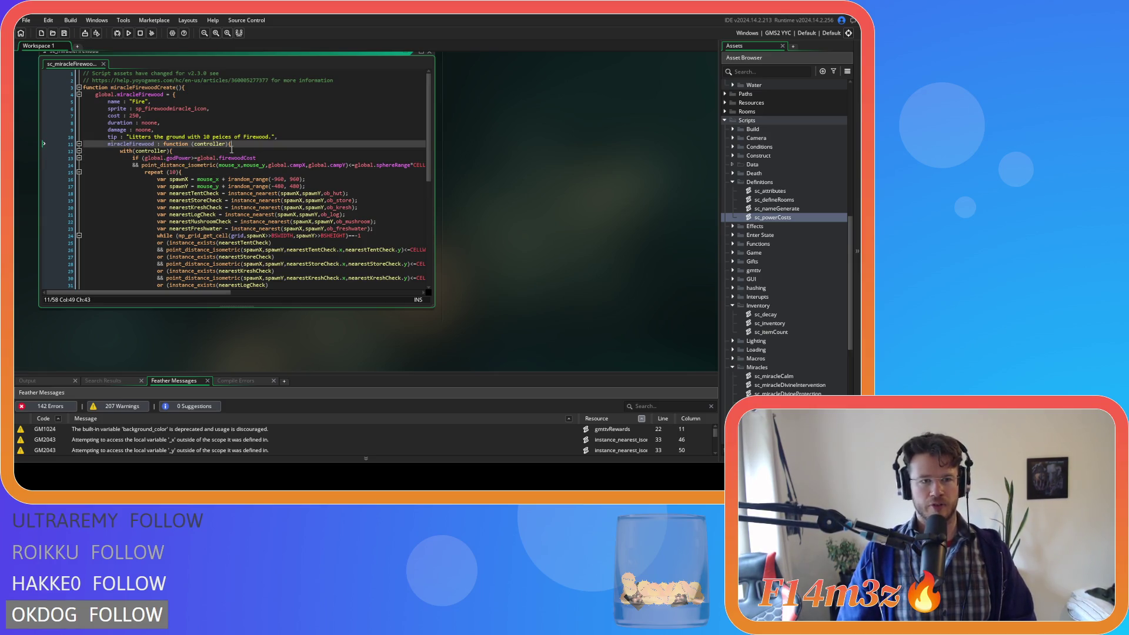
scroll(256, 146, down, 3)
scroll(255, 145, up, 3)
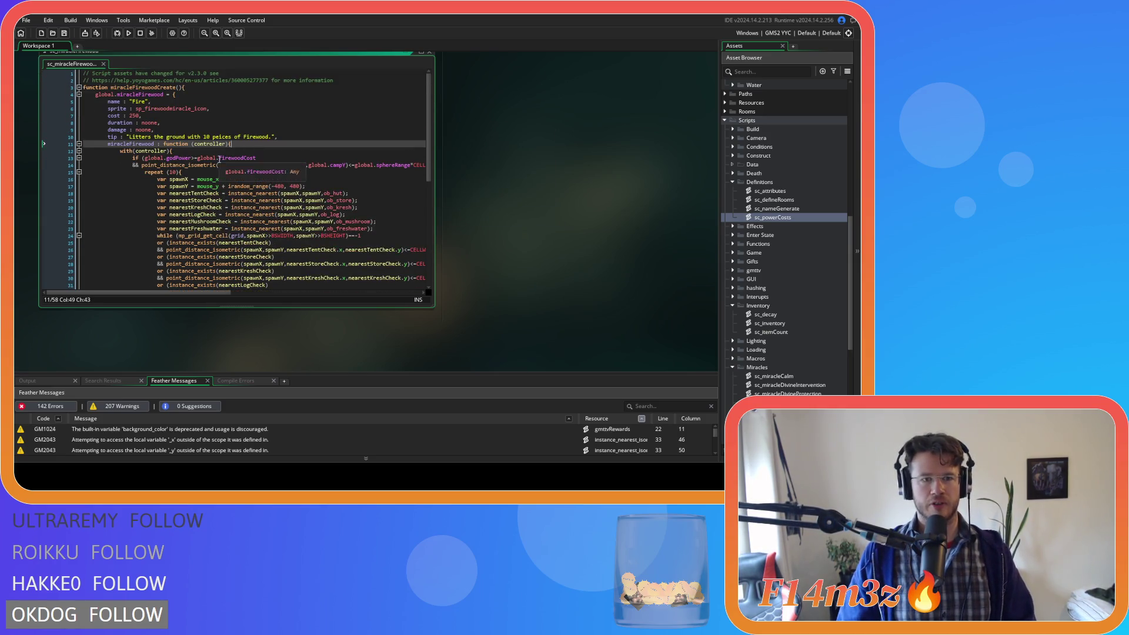
drag(198, 158, 264, 158)
text(cost)
scroll(173, 239, down, 5)
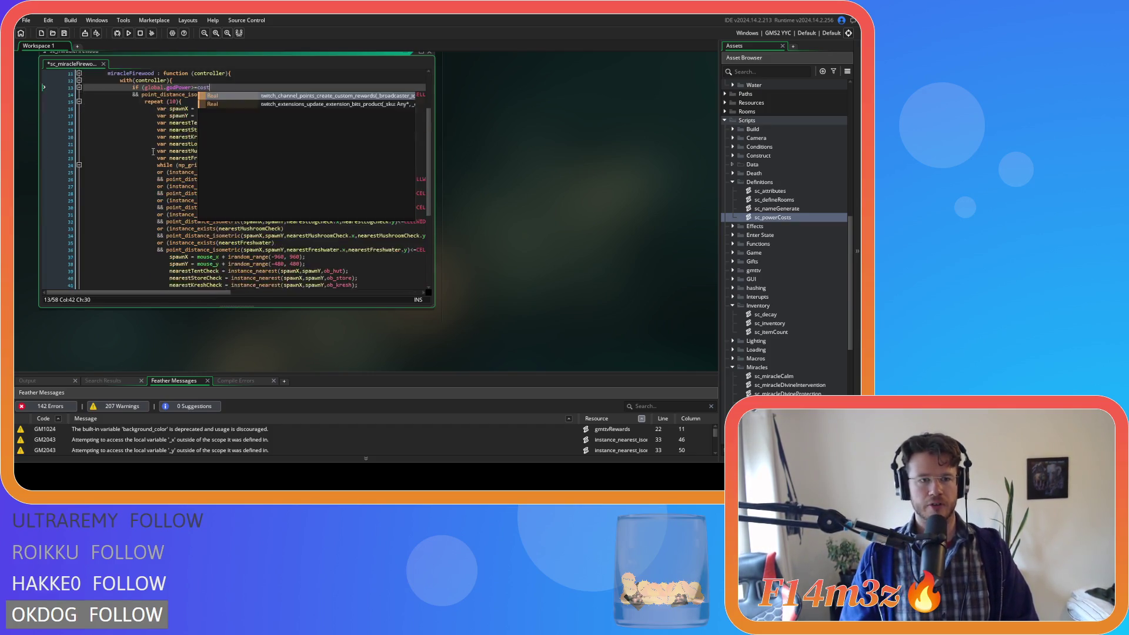
scroll(234, 243, down, 5)
drag(203, 201, 262, 203)
text(cost)
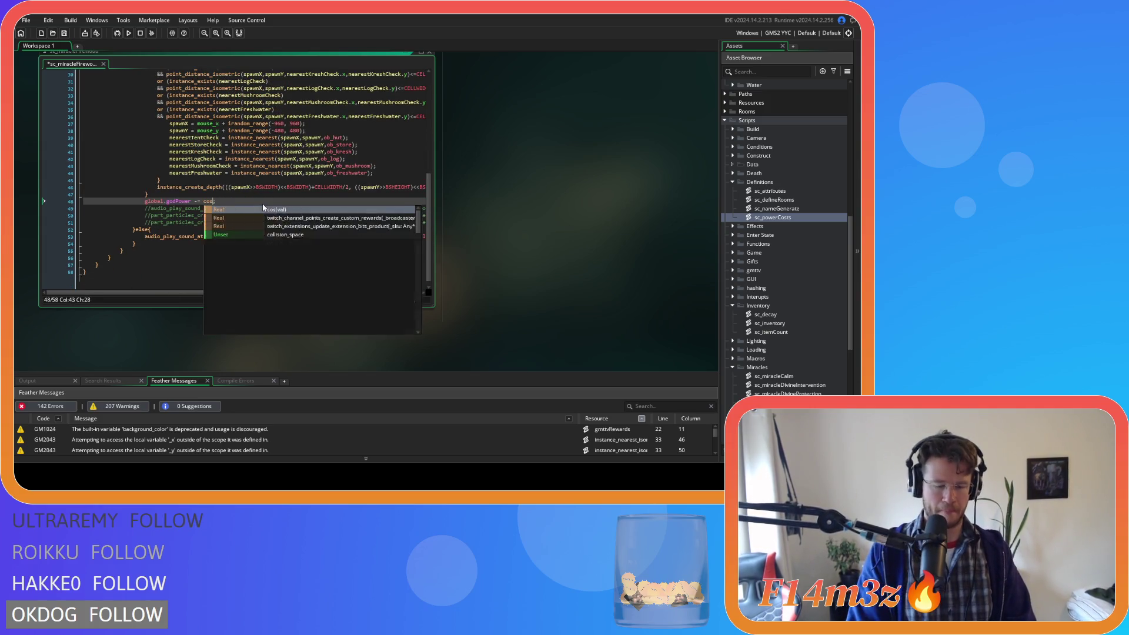
click(271, 195)
key(ctrl+s)
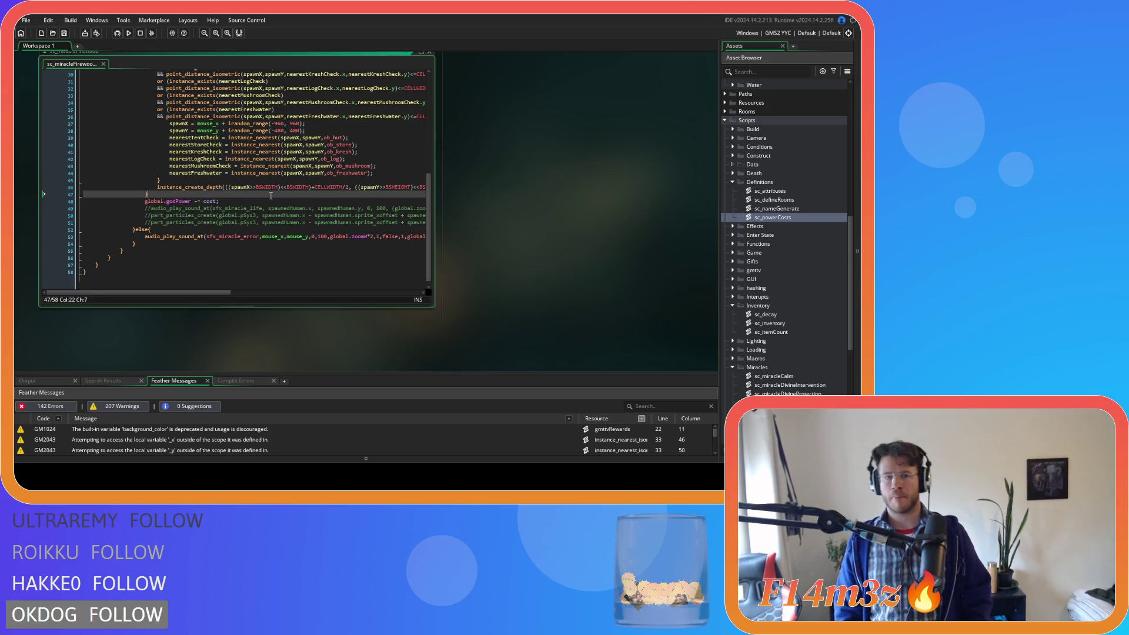
scroll(253, 166, up, 10)
click(283, 136)
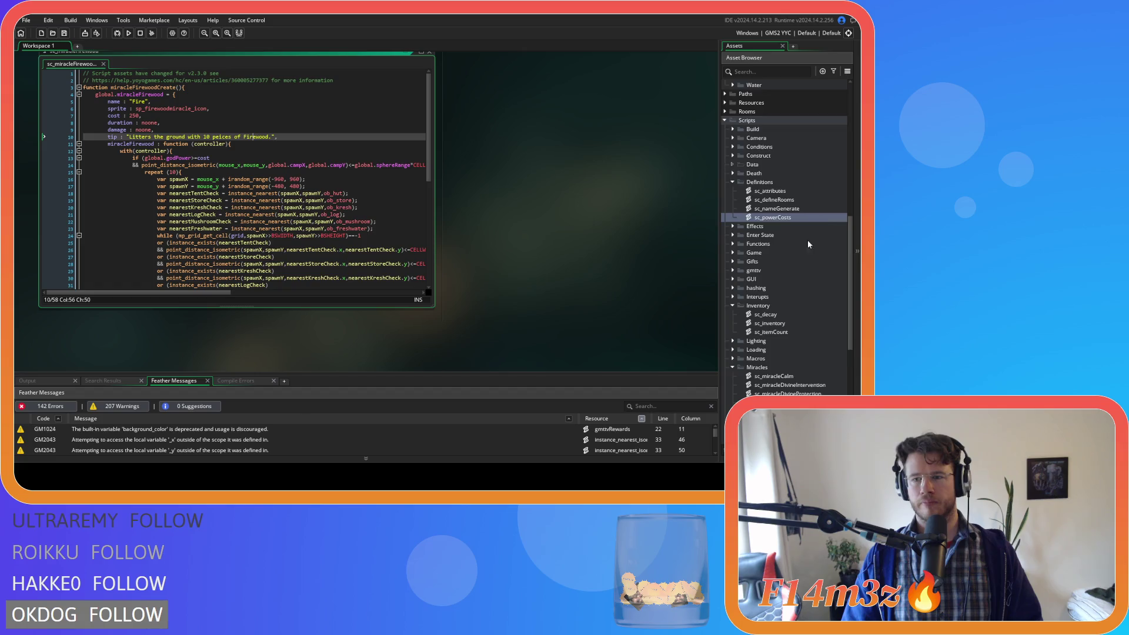
scroll(800, 258, down, 5)
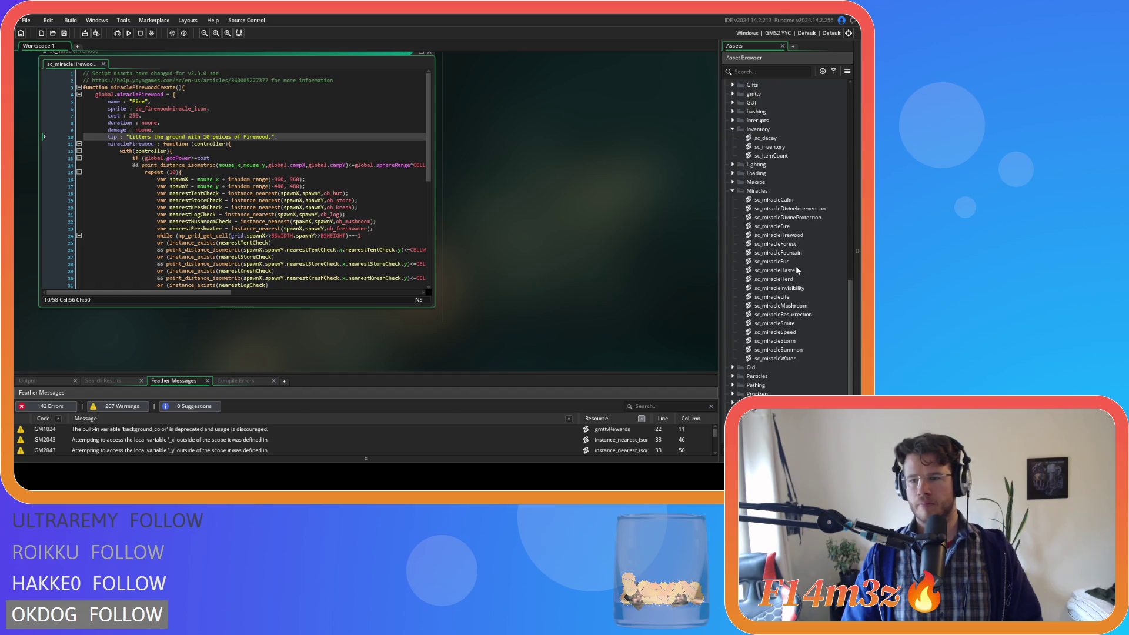
- In sc_miracleFire, change global.fireCost in the power check on line 13 to cost
double_click(800, 226)
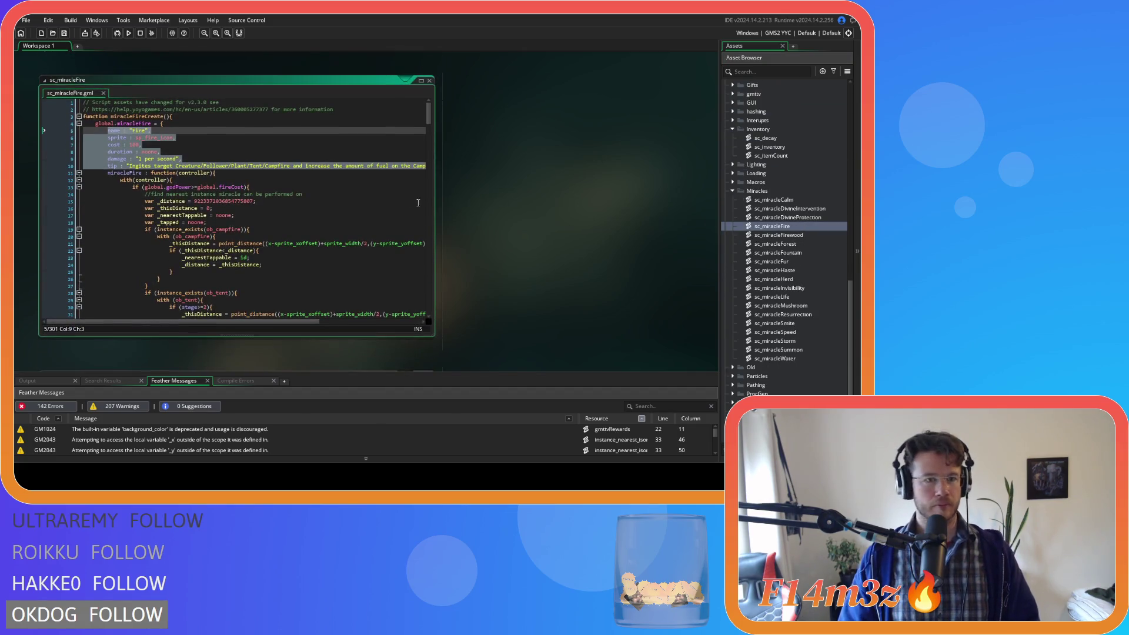
double_click(229, 186)
drag(229, 187, 199, 187)
text(cost)
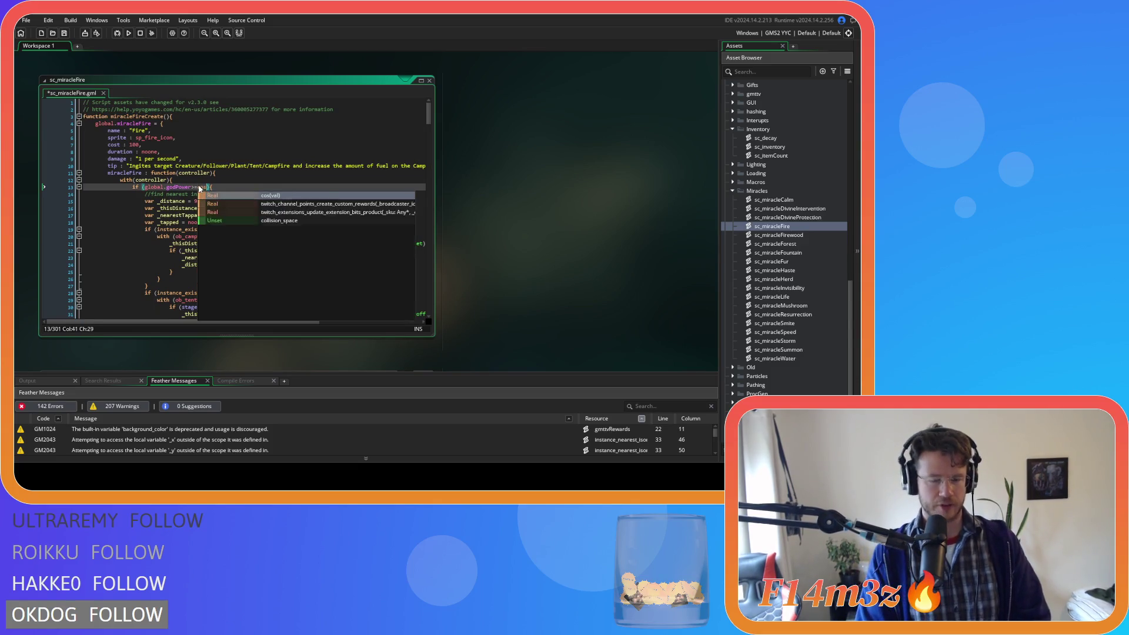
click(273, 158)
scroll(272, 158, down, 20)
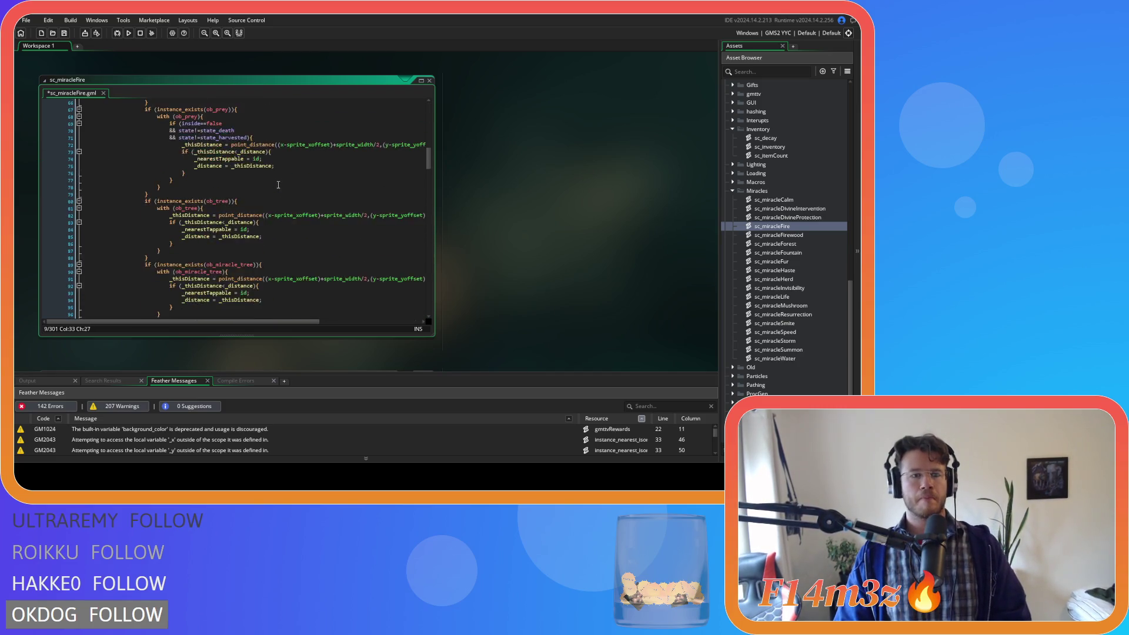
scroll(283, 184, down, 20)
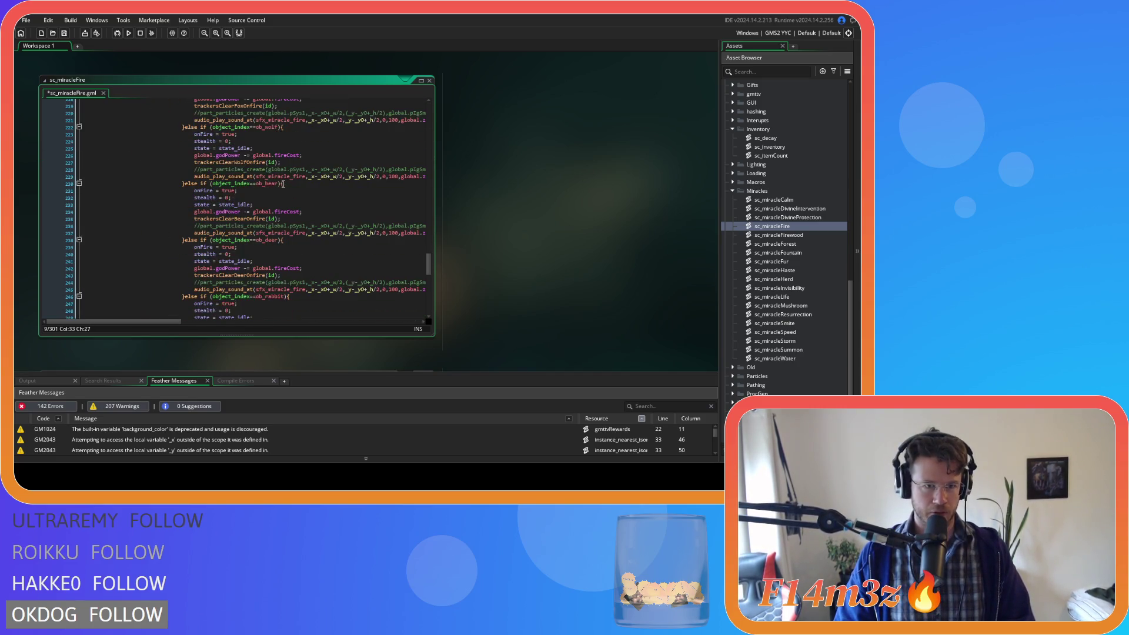
scroll(325, 231, down, 6)
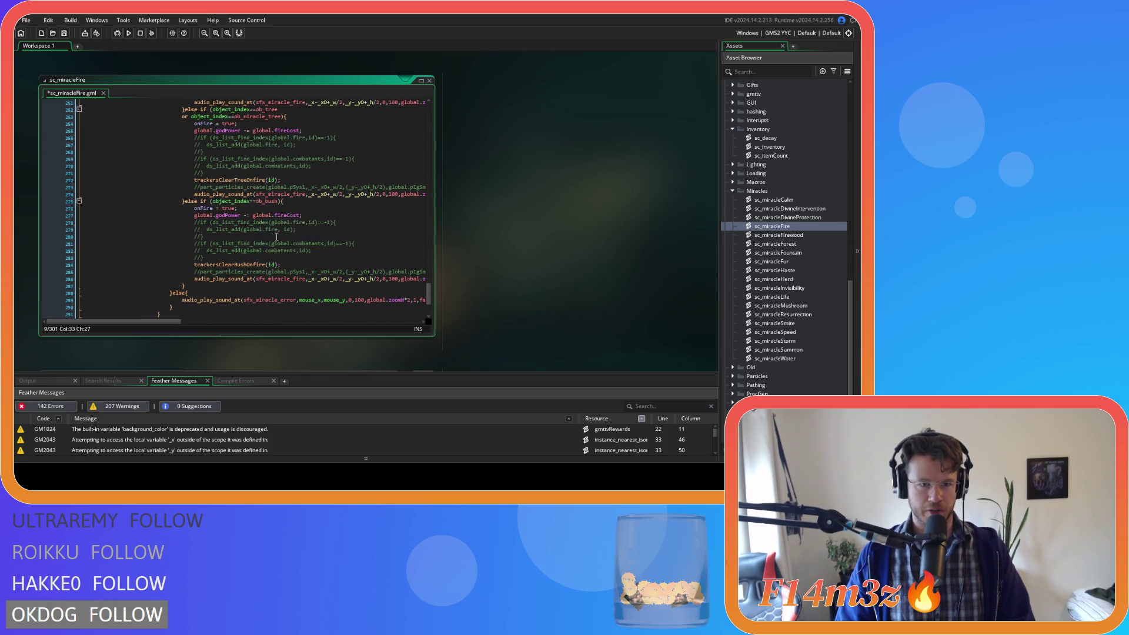
click(254, 216)
drag(294, 220, 301, 216)
- Replace all remaining global.fireCost with cost, save, close, and reopen sc_miracleFirewood
key(ctrl+f)
click(284, 114)
text(cost)
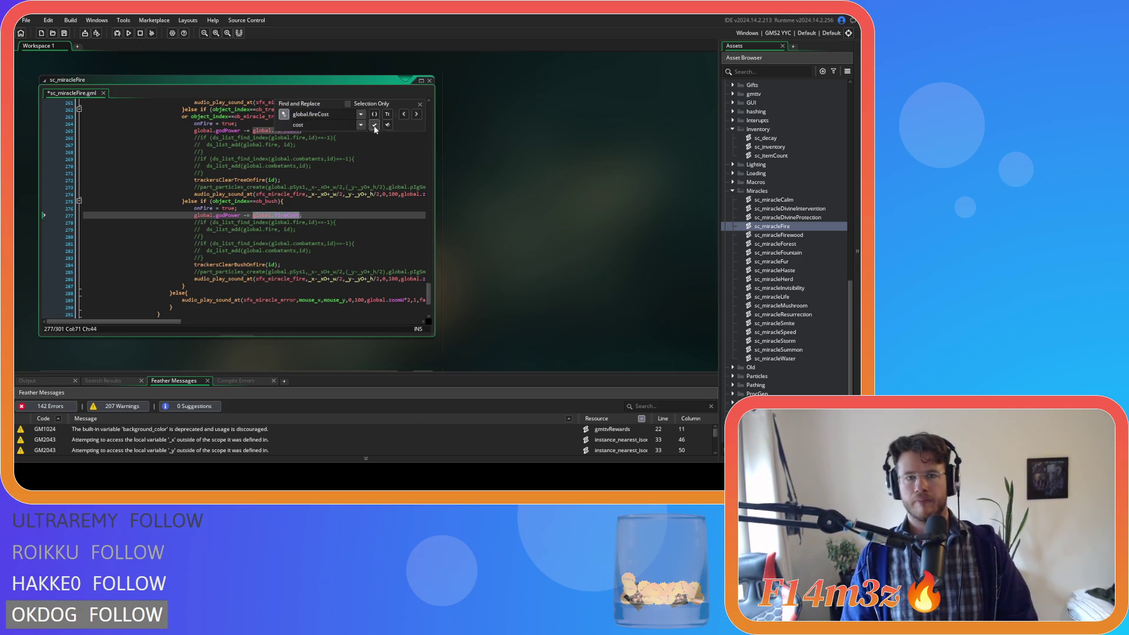
click(387, 125)
click(420, 104)
click(361, 187)
key(ctrl+s)
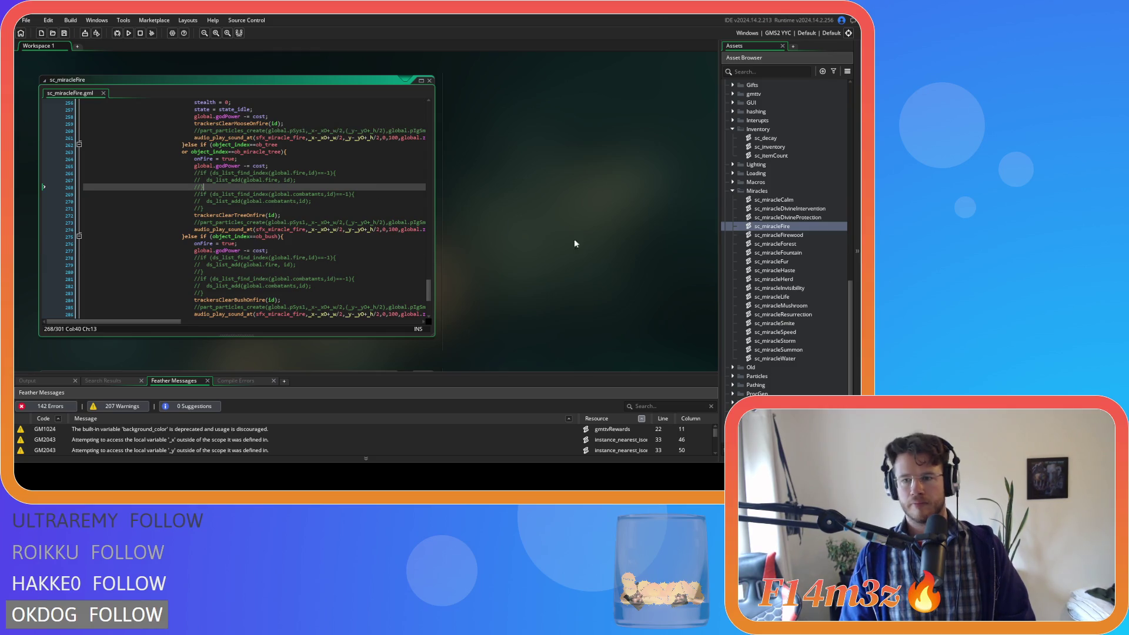
click(430, 81)
double_click(779, 235)
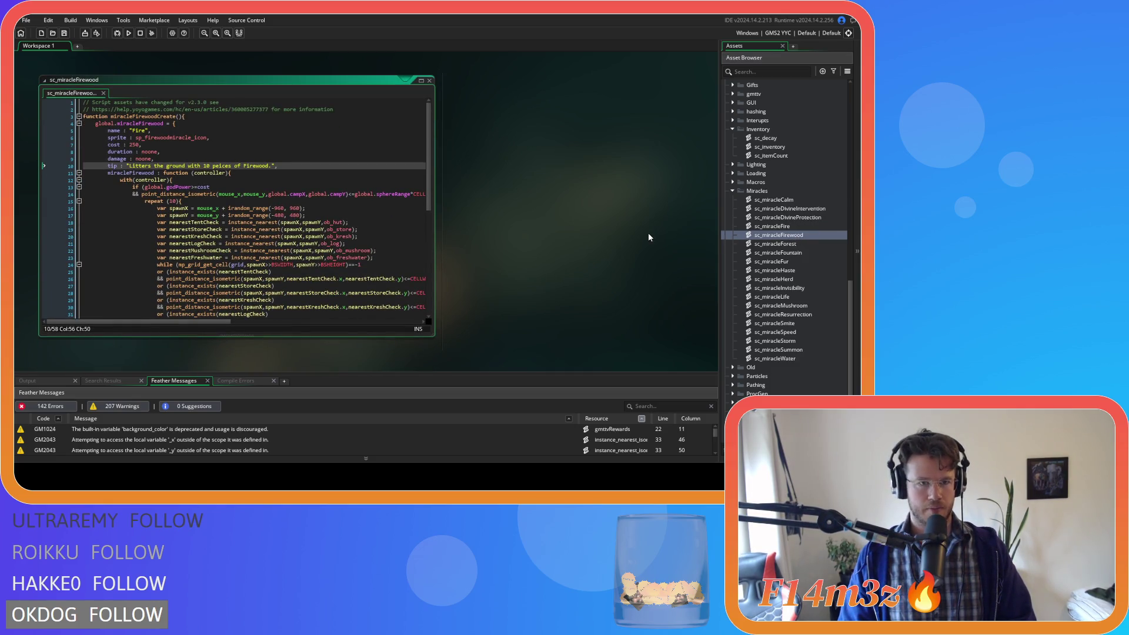
- Review the Firewood struct's declaration, name, cost and damage entries, then open sc_miracleForest
scroll(358, 163, down, 3)
scroll(358, 163, up, 3)
click(318, 157)
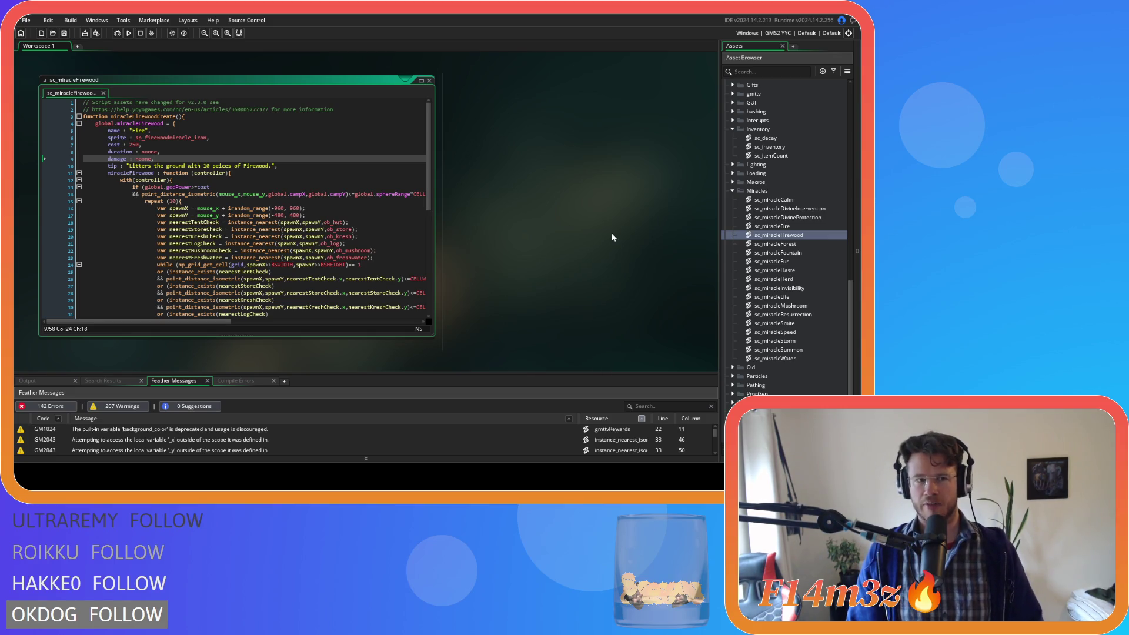
click(329, 208)
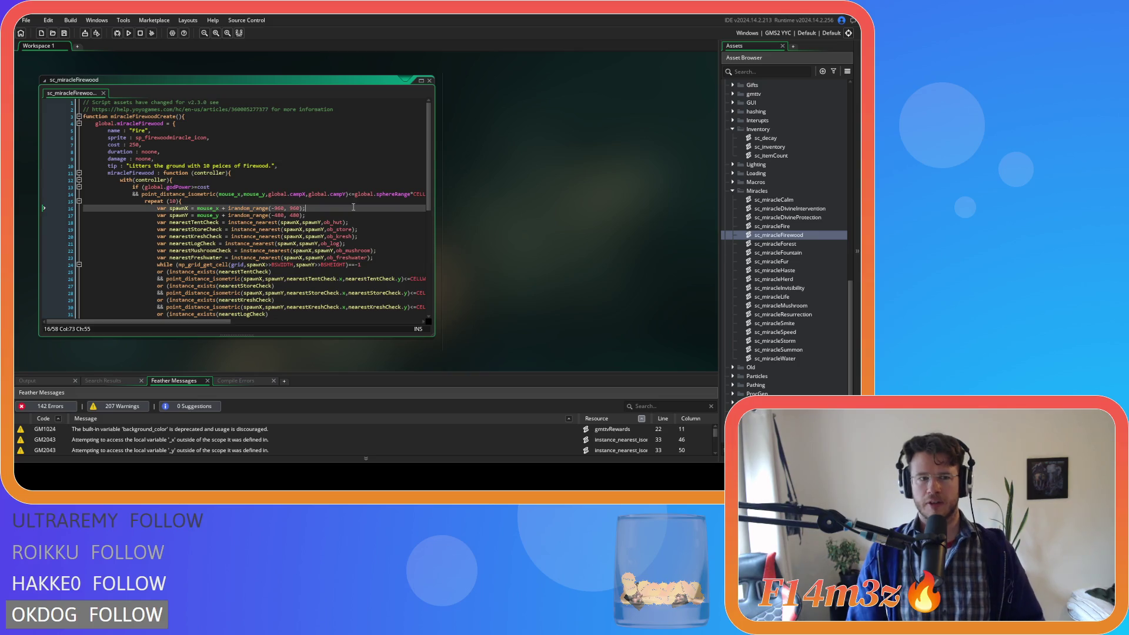
click(287, 148)
click(224, 124)
click(229, 129)
click(209, 124)
click(235, 145)
scroll(423, 147, down, 5)
scroll(265, 176, up, 5)
click(231, 157)
click(262, 116)
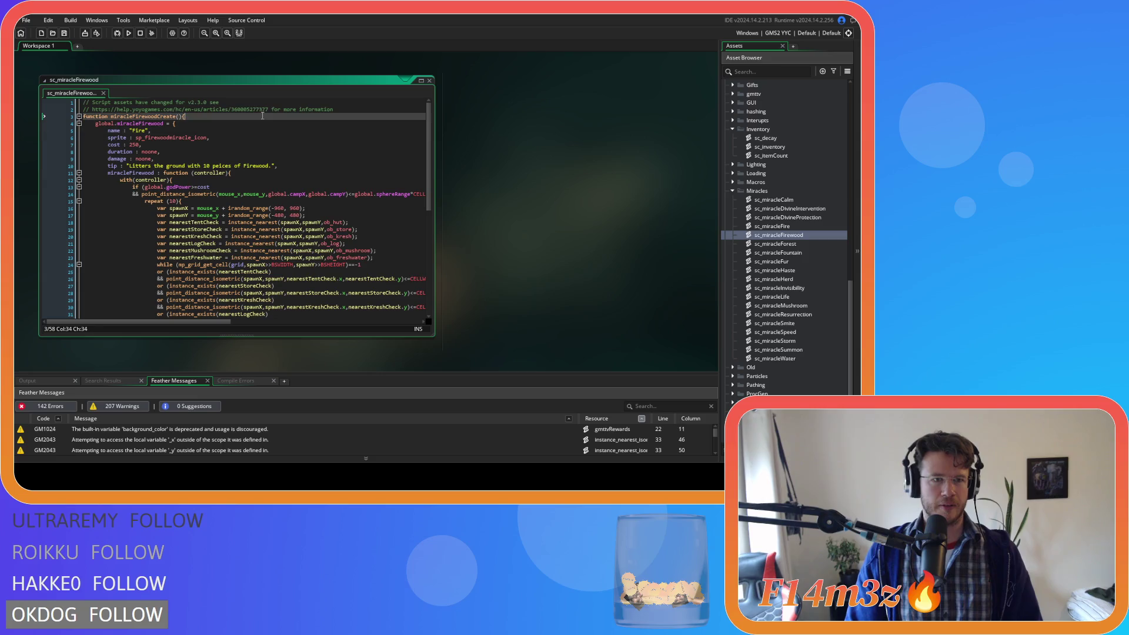
double_click(828, 244)
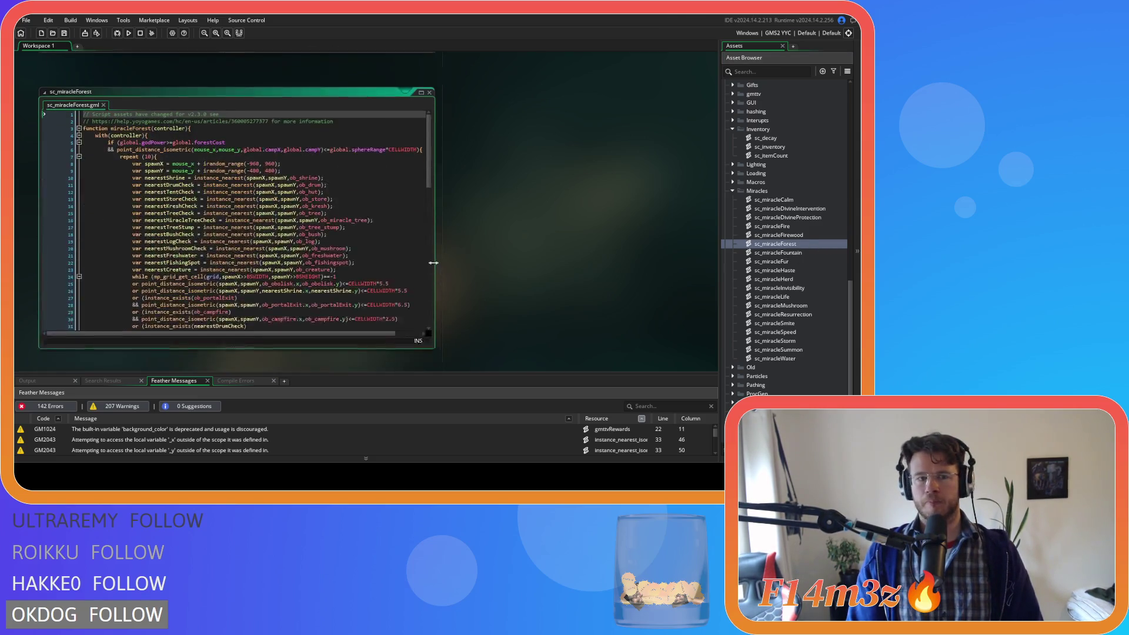
- Copy the Firewood Create function and struct lines 3-10 and Tab-indent the Forest code twice
scroll(529, 230, up, 5)
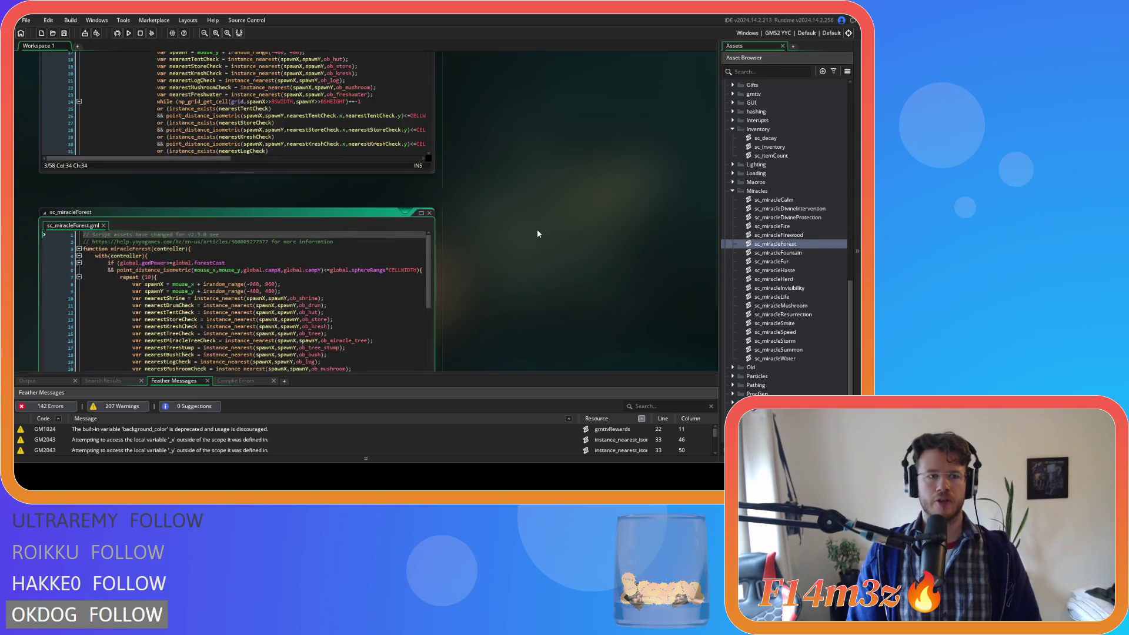
click(45, 113)
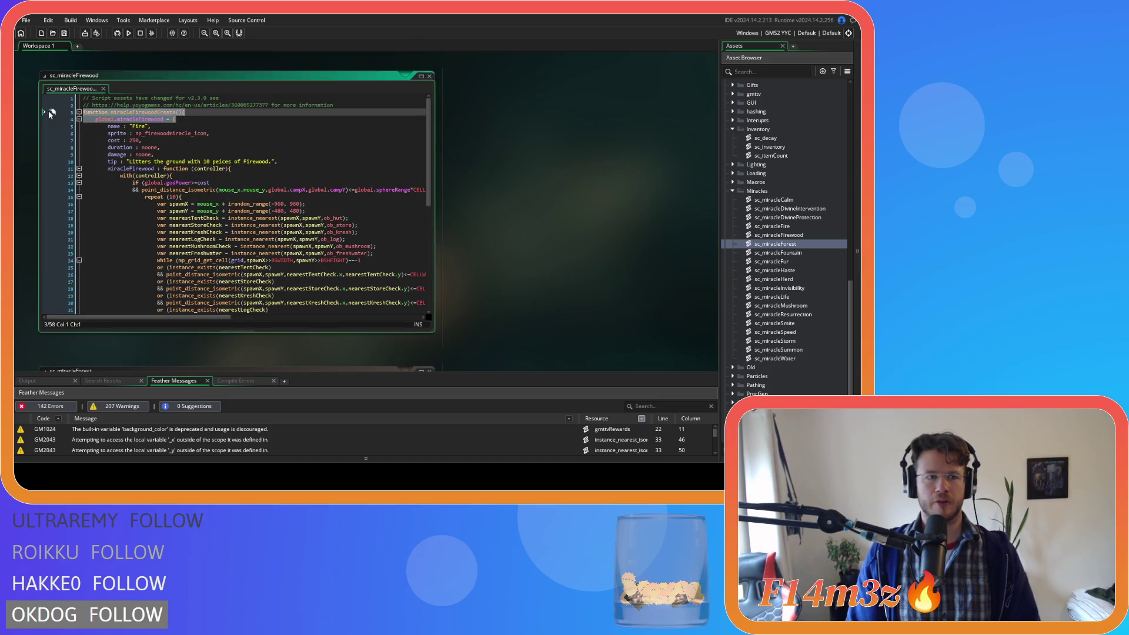
drag(278, 161, 80, 112)
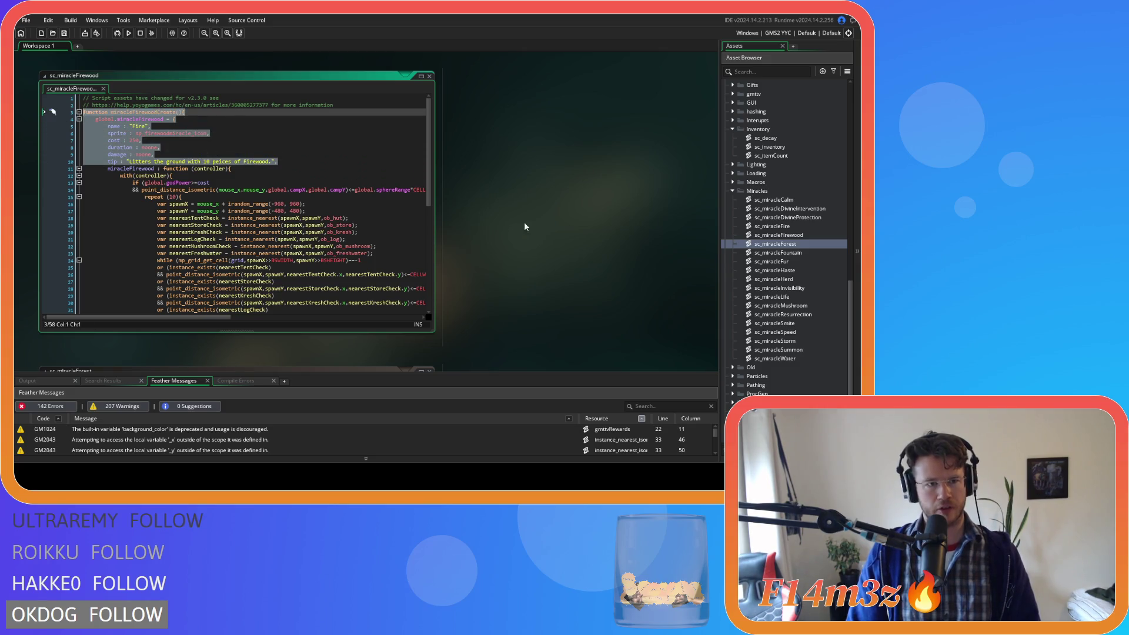
scroll(529, 233, down, 3)
mouse_move(82, 223)
mouse_down()
mouse_move(118, 230)
mouse_move(431, 418)
mouse_move(343, 391)
mouse_move(413, 340)
mouse_move(354, 370)
mouse_up()
key(Tab)
key(Tab)
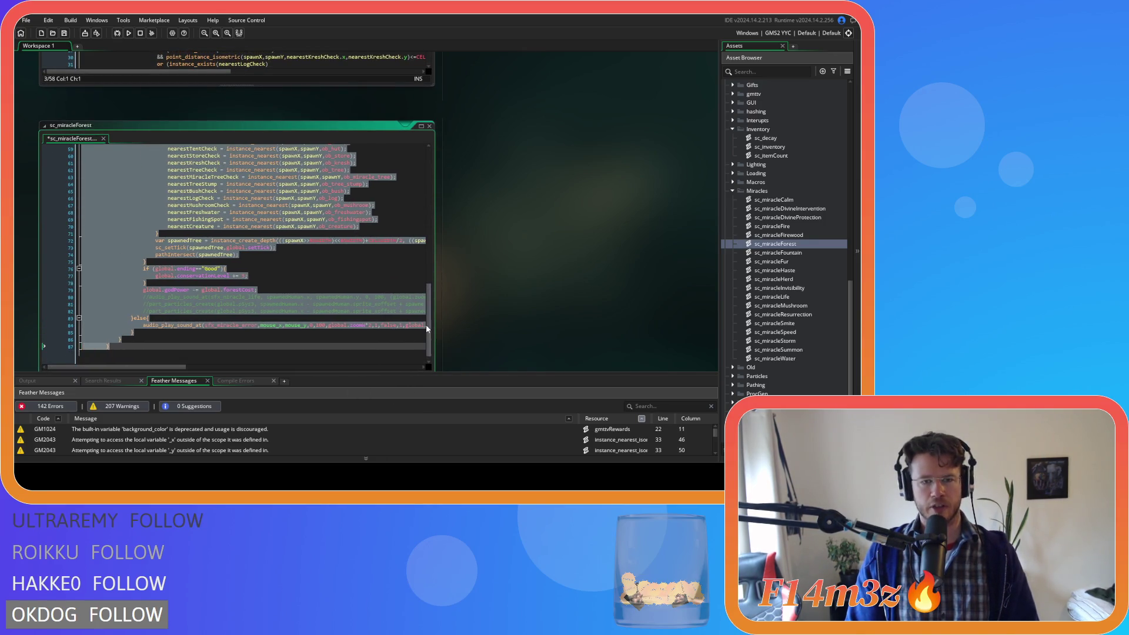
- Paste the header below the Forest comments and add a closing brace at the script end
drag(428, 322, 428, 147)
click(351, 155)
key(Return)
key(ctrl+v)
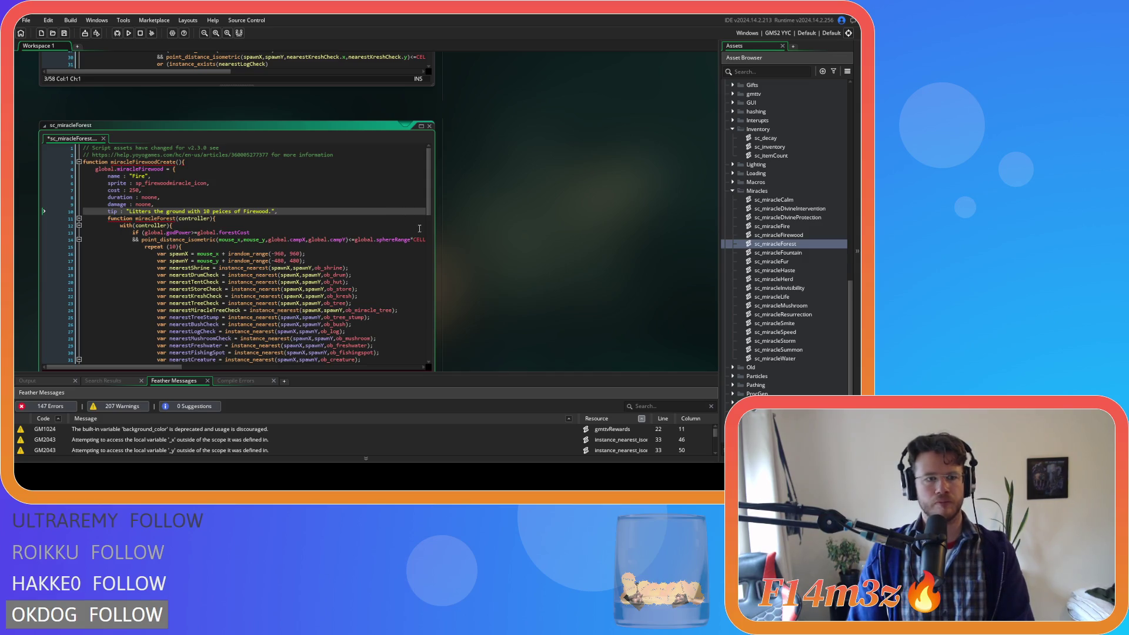
drag(428, 183, 426, 324)
click(176, 351)
key(Return)
text(})
key(Return)
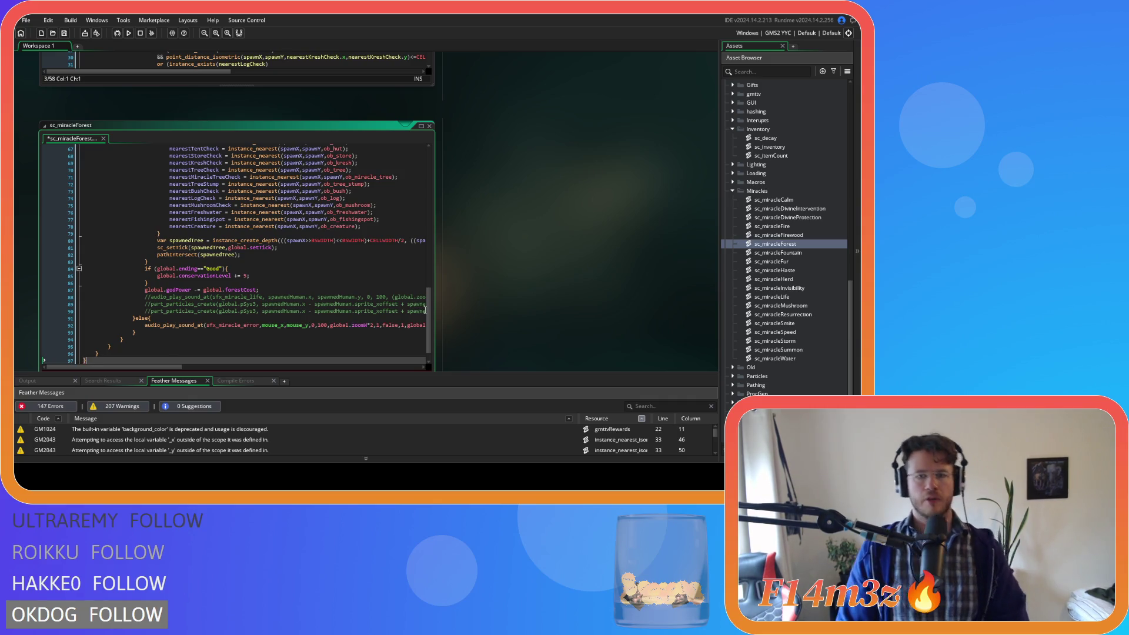
- Rename the function to miracleForestCreate and the struct to global.miracleForest
drag(429, 320, 429, 178)
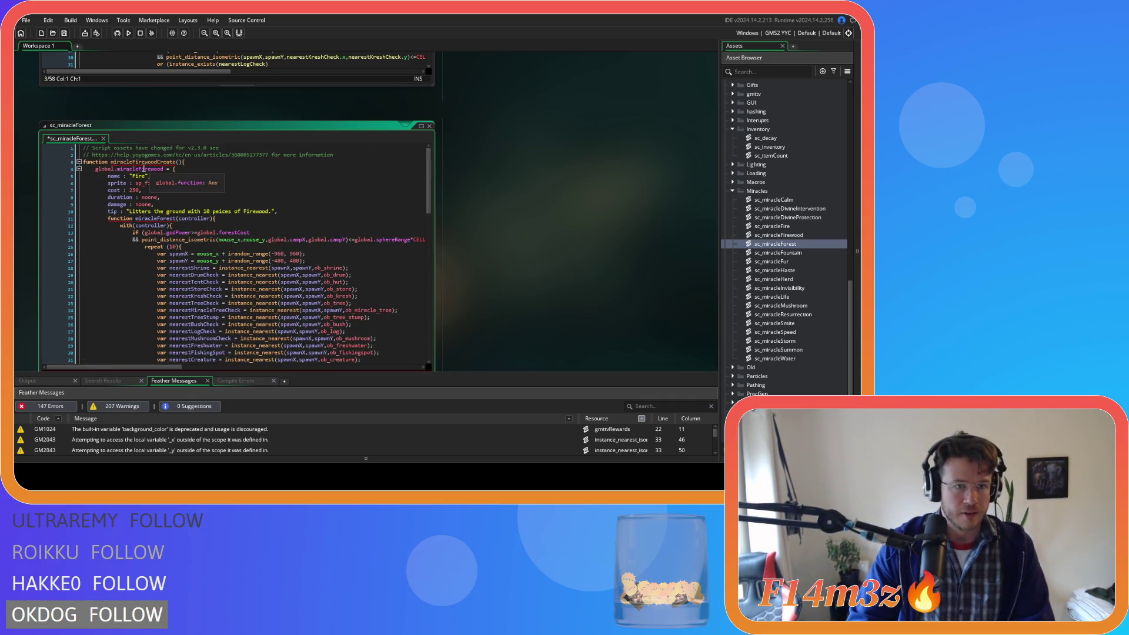
drag(135, 159, 159, 167)
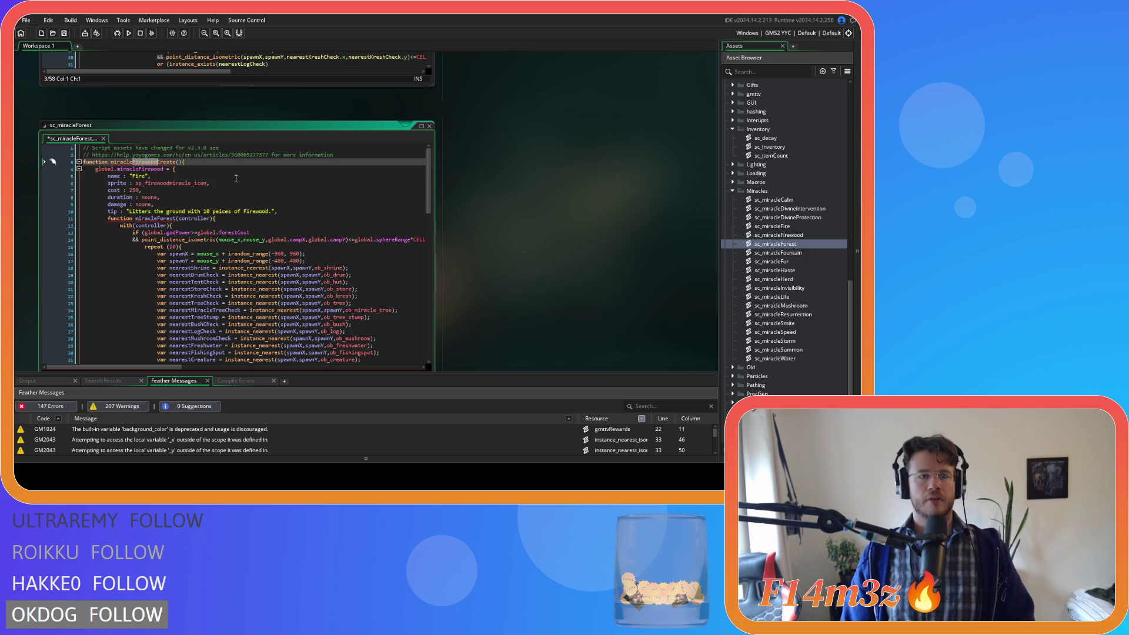
text(Forest)
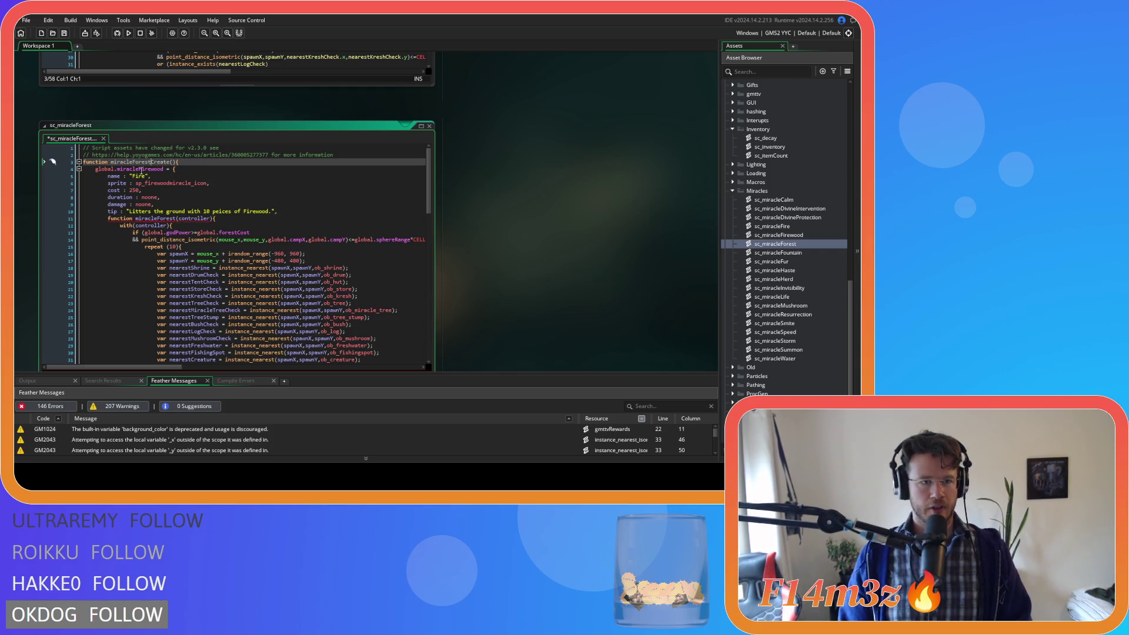
drag(141, 169, 164, 169)
key(BackSpace)
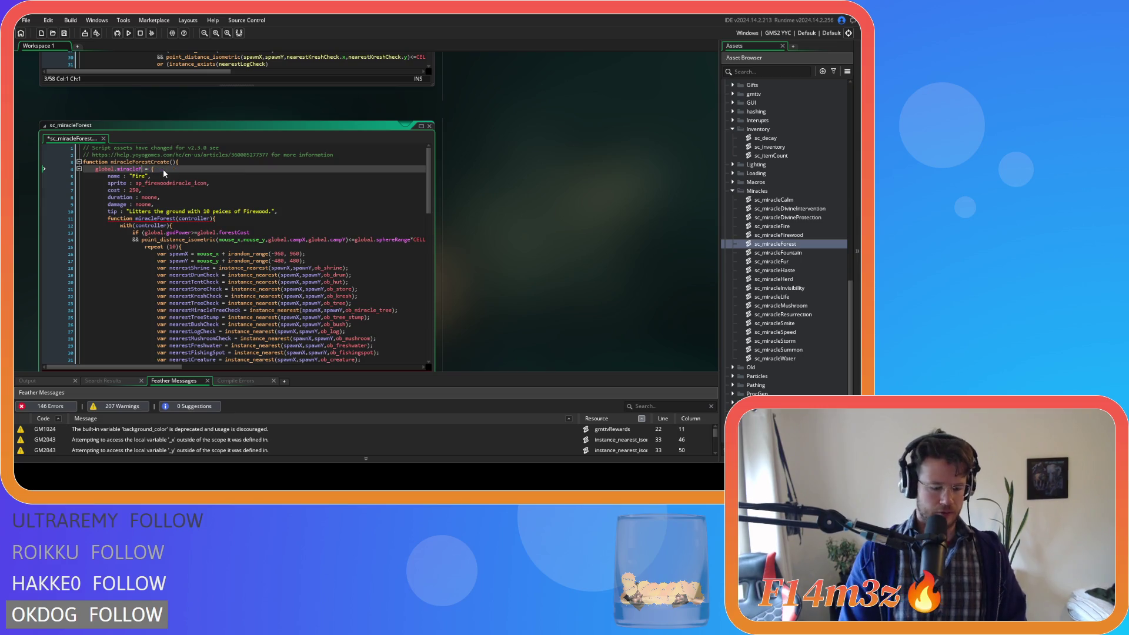
- Change line 11 to miracleForest : function(controller) and save
click(126, 219)
double_click(127, 218)
key(Delete)
key(Delete)
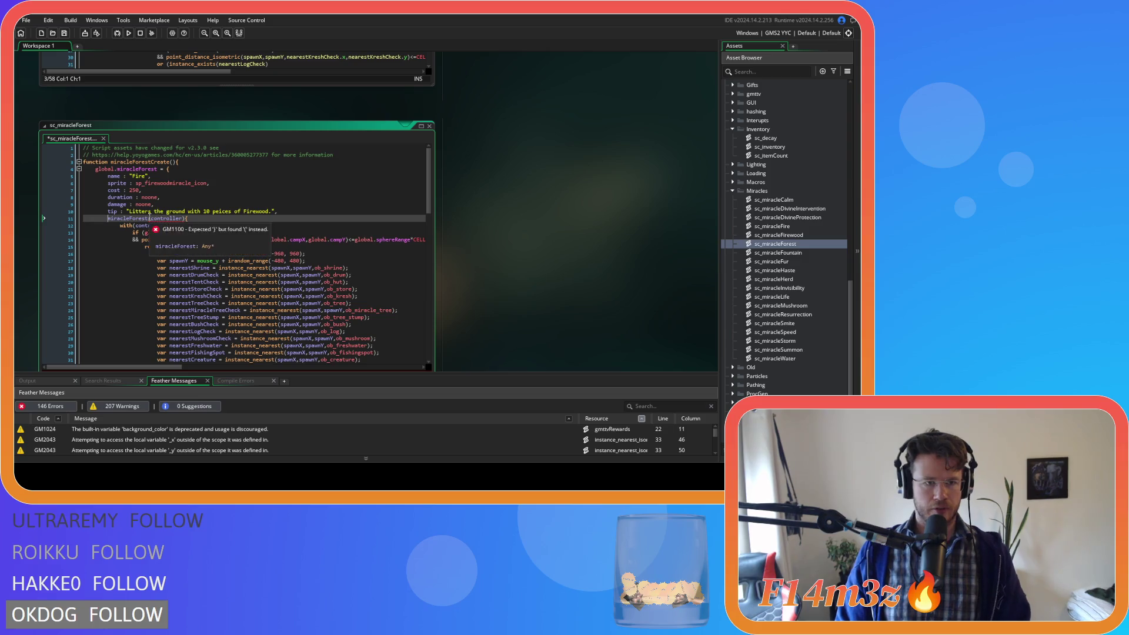
text(: function)
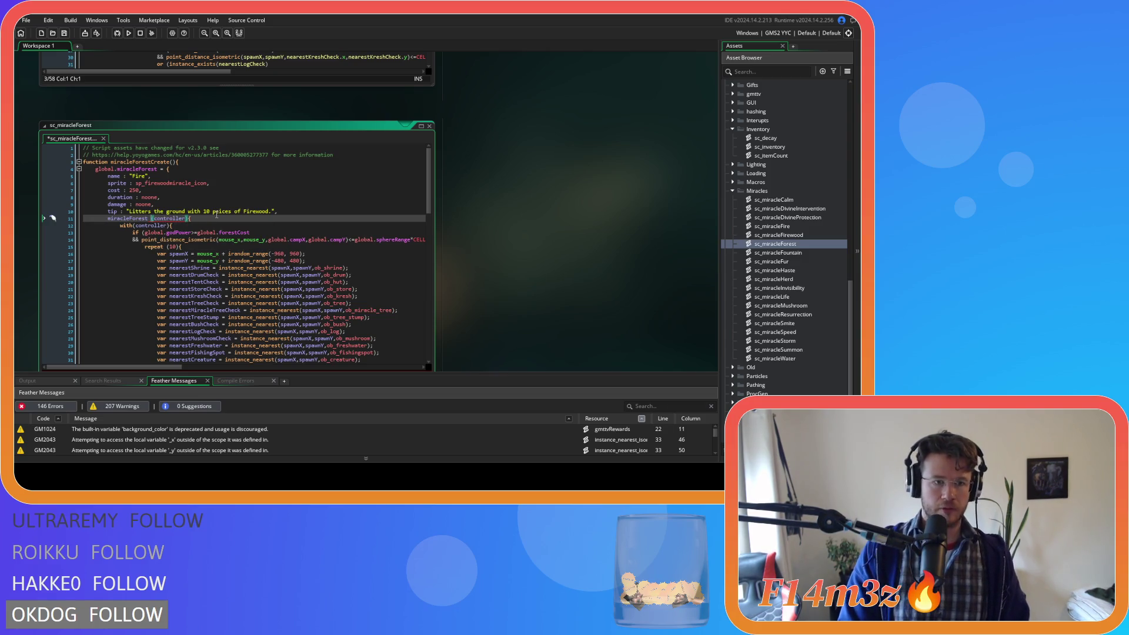
key(ctrl+s)
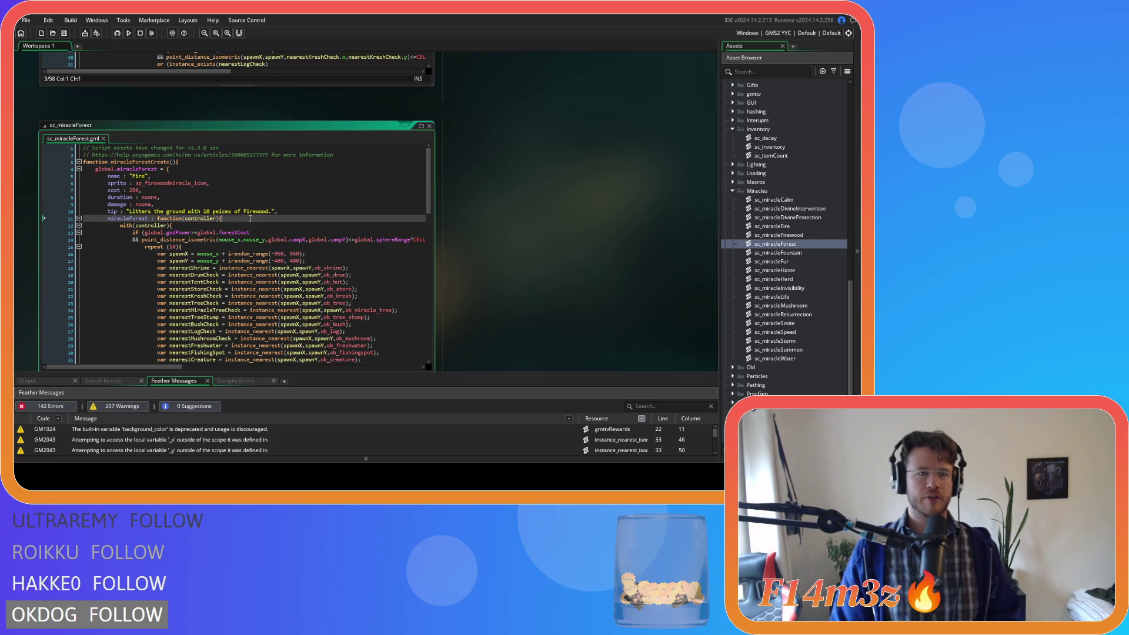
click(121, 220)
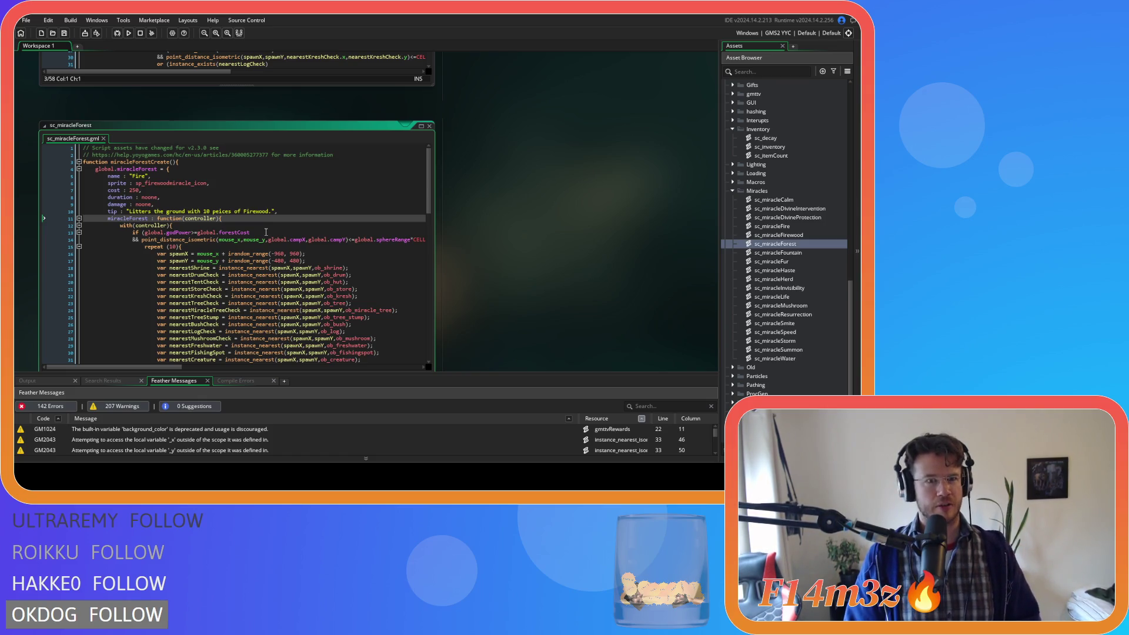
click(267, 226)
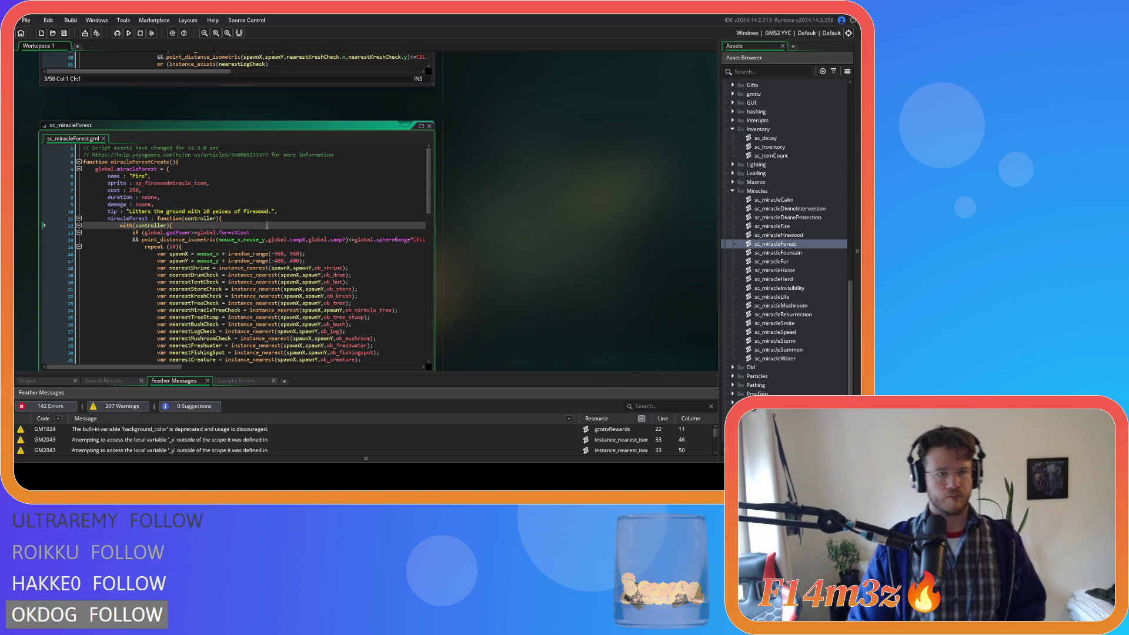
double_click(137, 176)
- Enter Forest and change the sprite name to sp_forest_icon
text(Forest)
mouse_move(155, 184)
drag(144, 184, 191, 186)
text(forest)
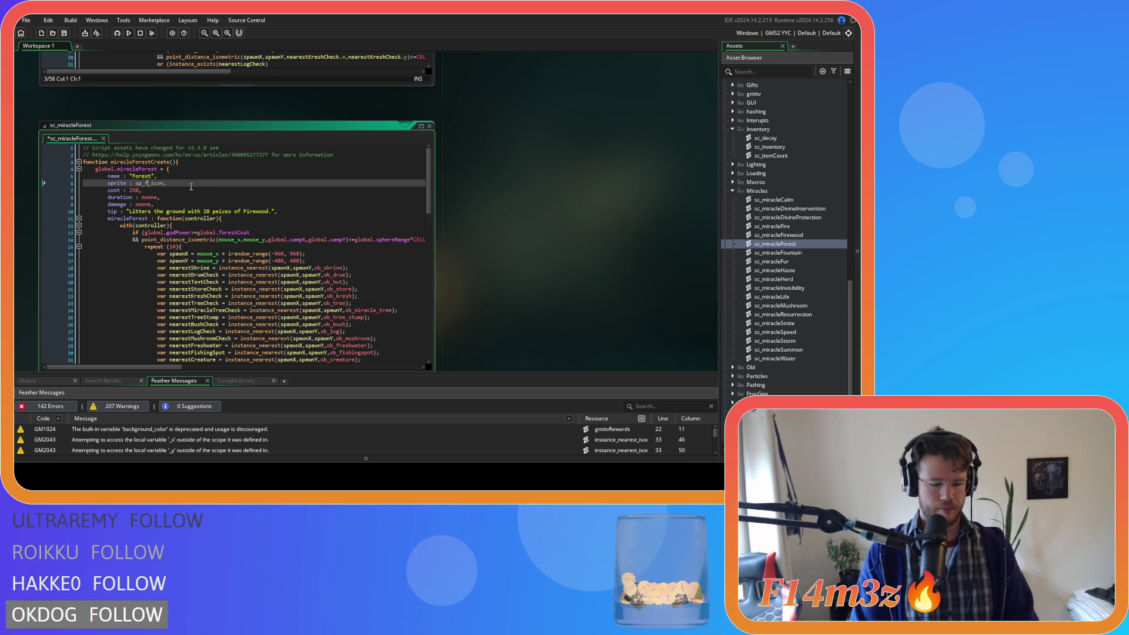
key(Down)
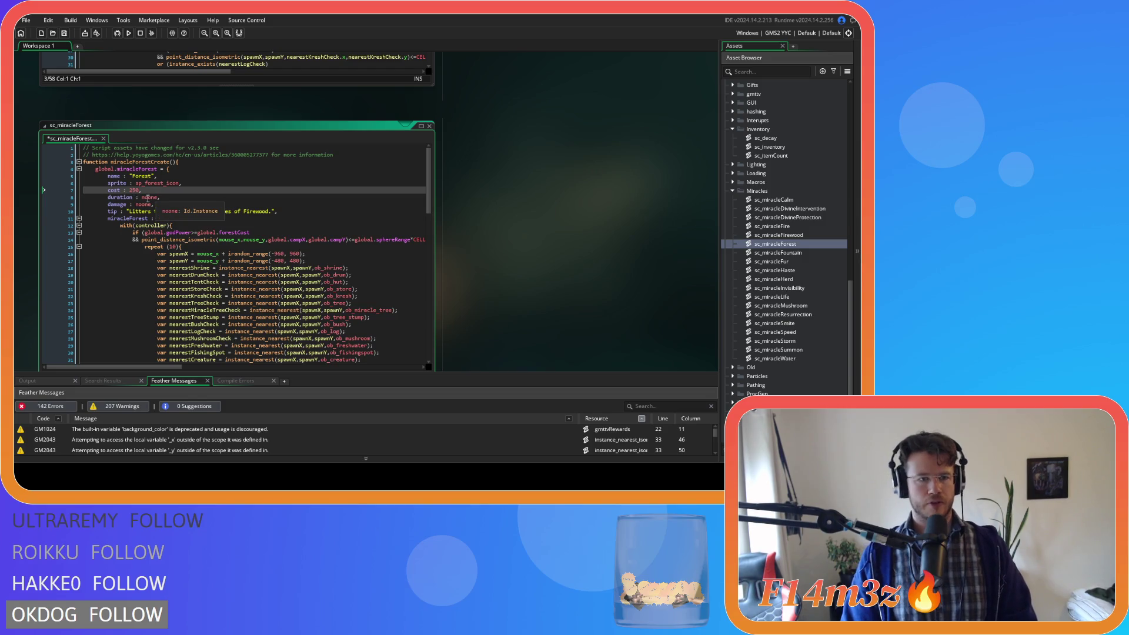
key(Down)
key(Down)
key(Down)
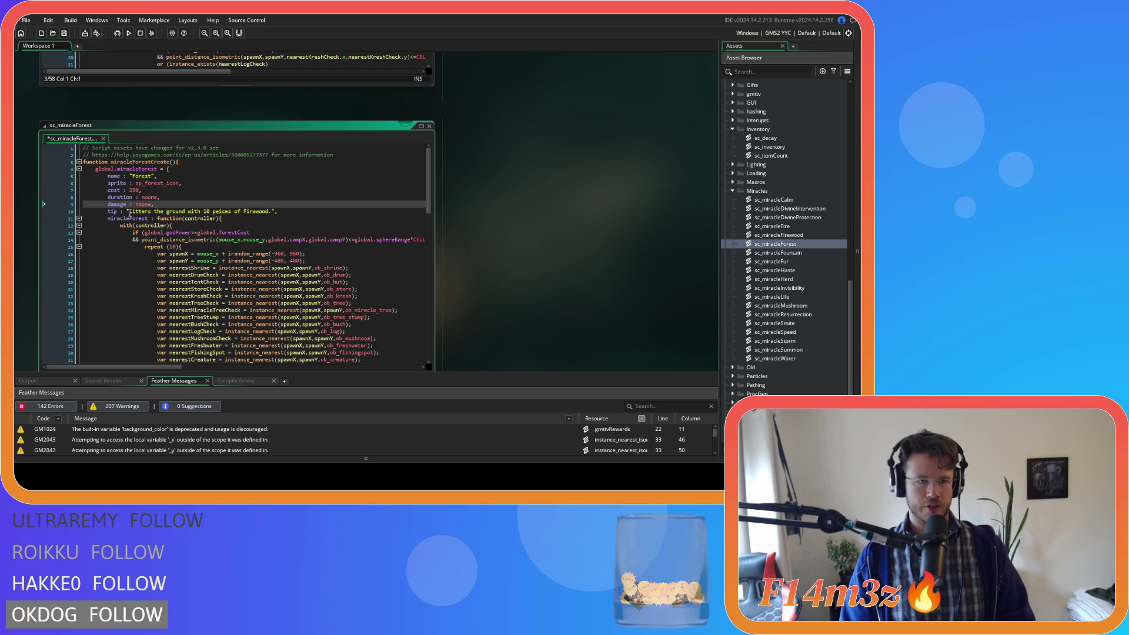
- Change the tip to 'Creates a forest of 10 Trees.' and save sc_miracleForest
drag(132, 213, 272, 213)
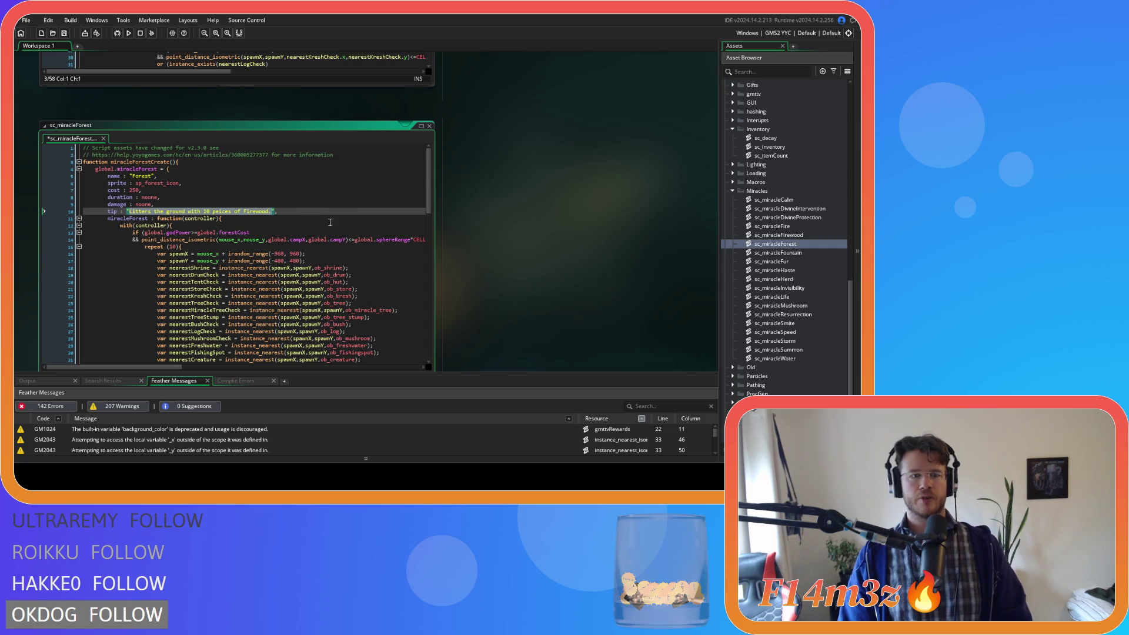
text(Pla)
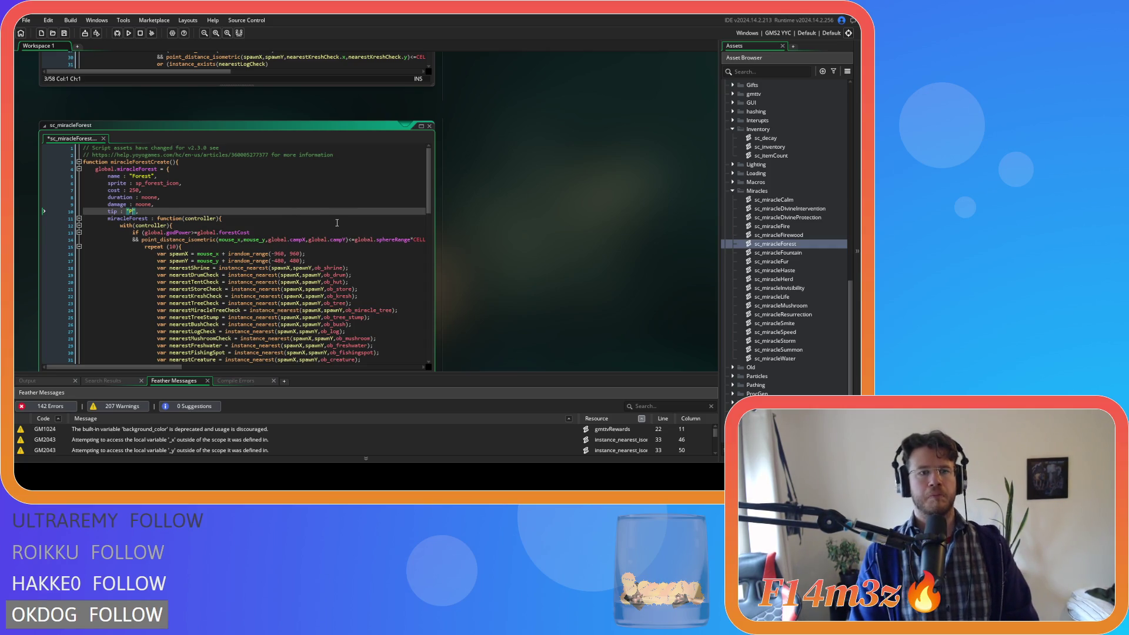
text(nts a fores)
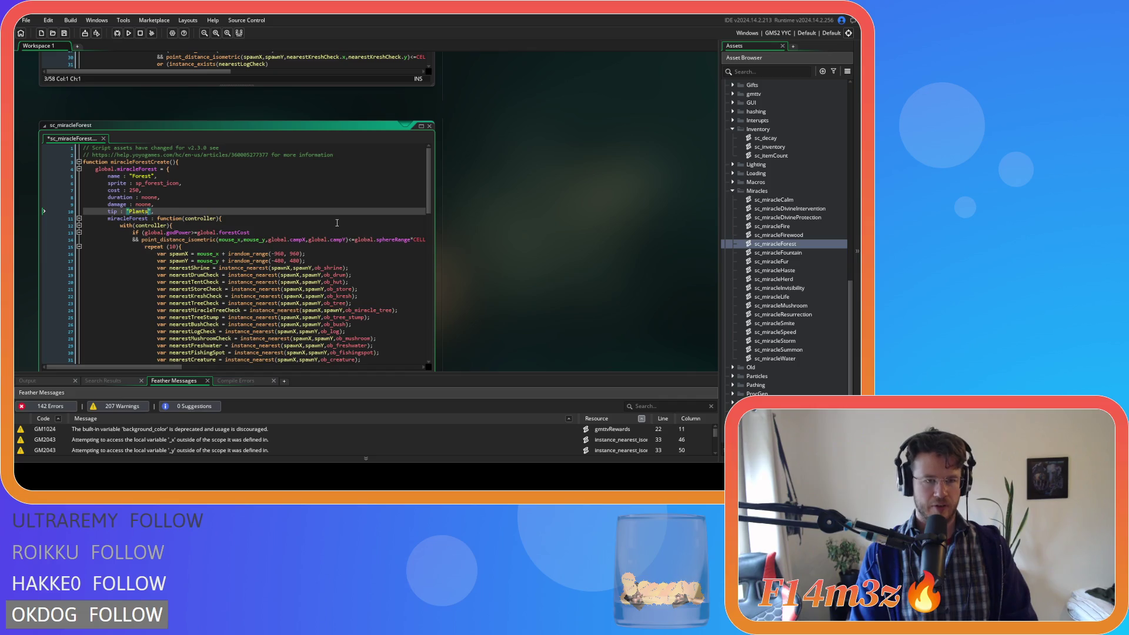
text(t of )
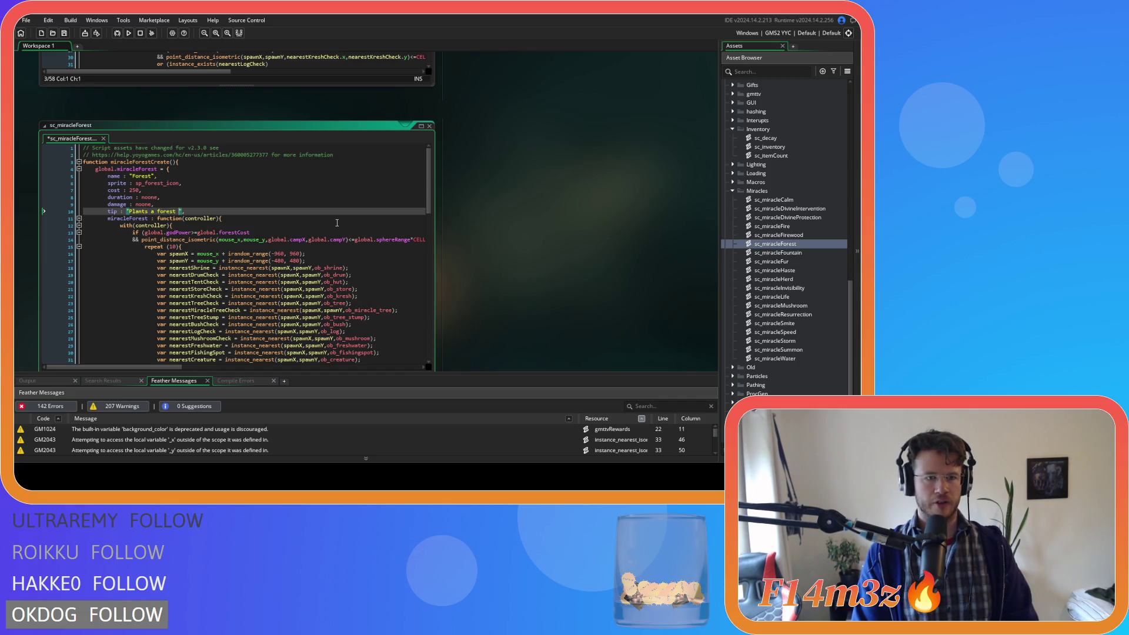
text(10 Trees)
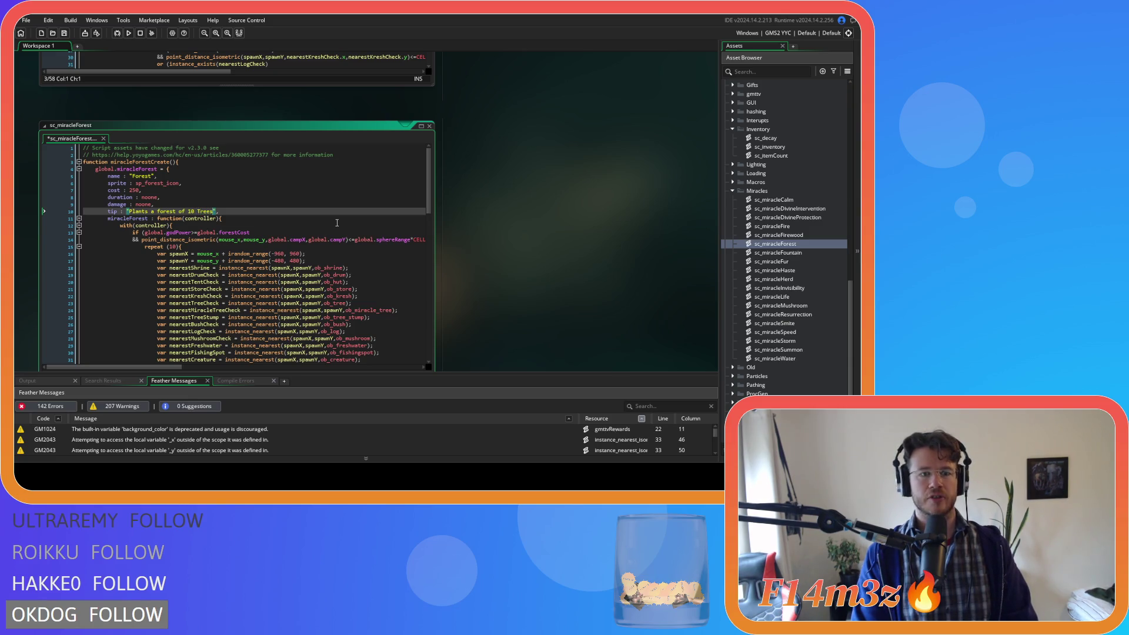
text(.)
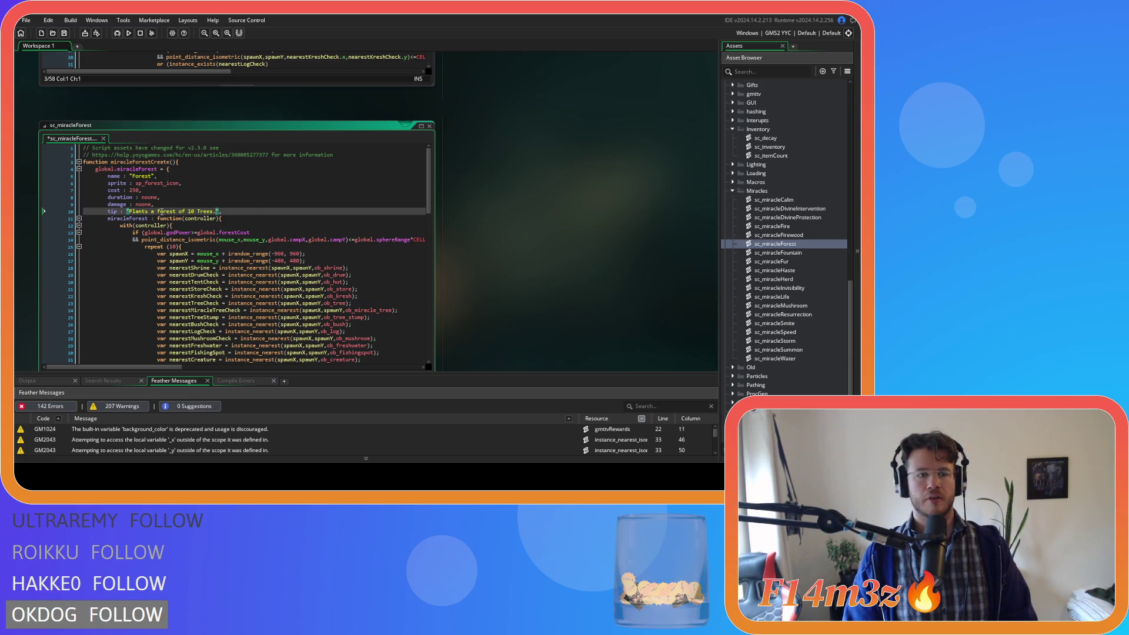
click(158, 211)
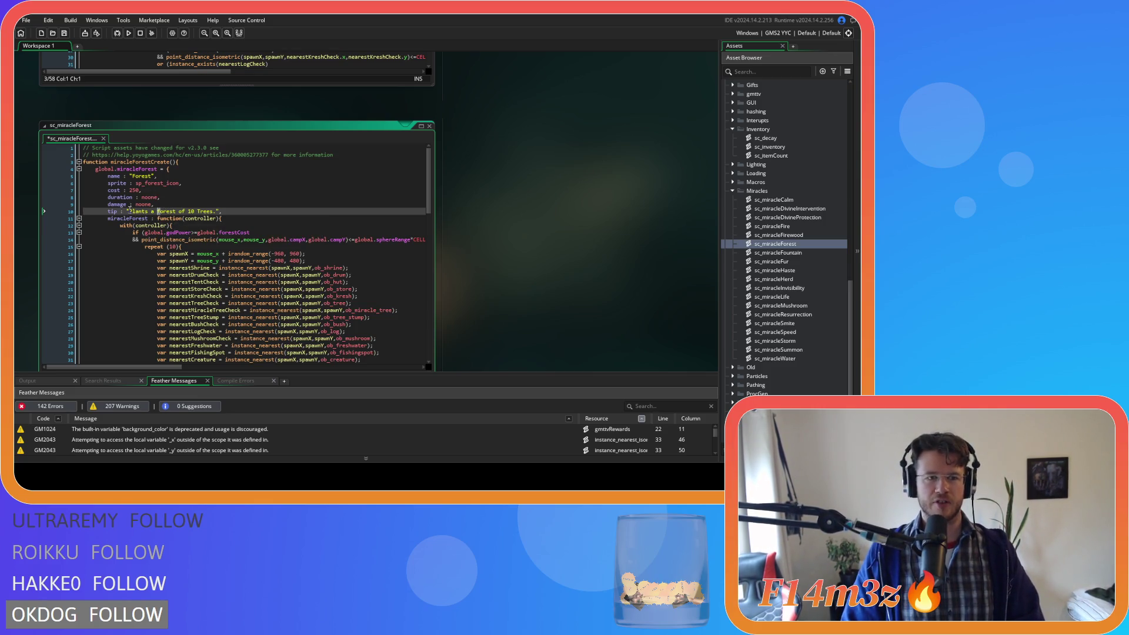
double_click(136, 212)
text(Creates)
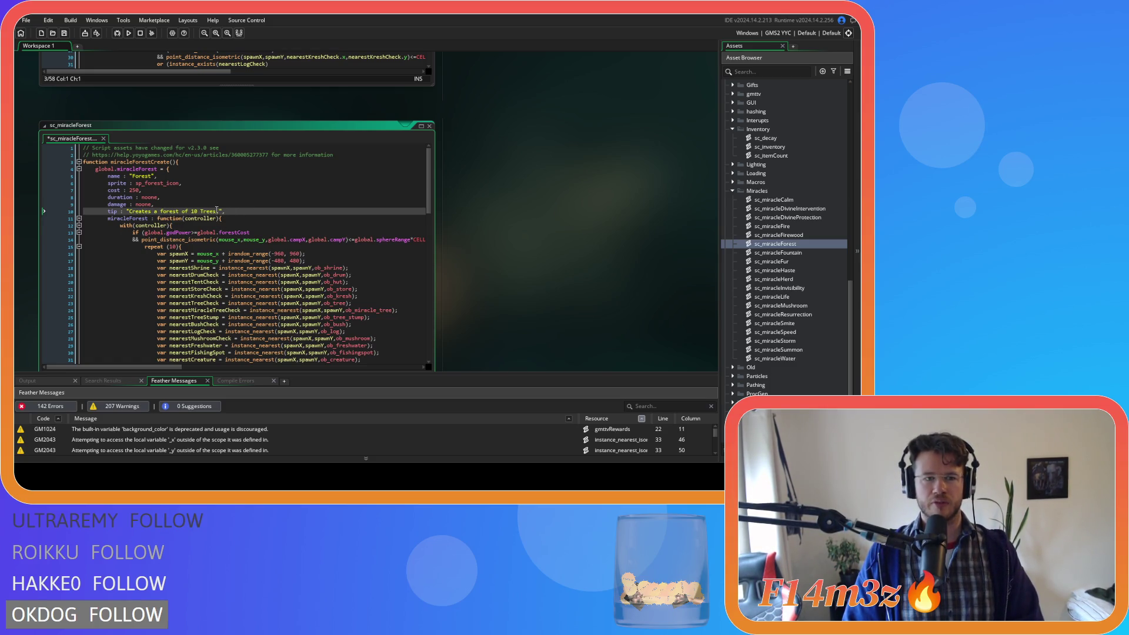
click(243, 213)
key(ctrl+s)
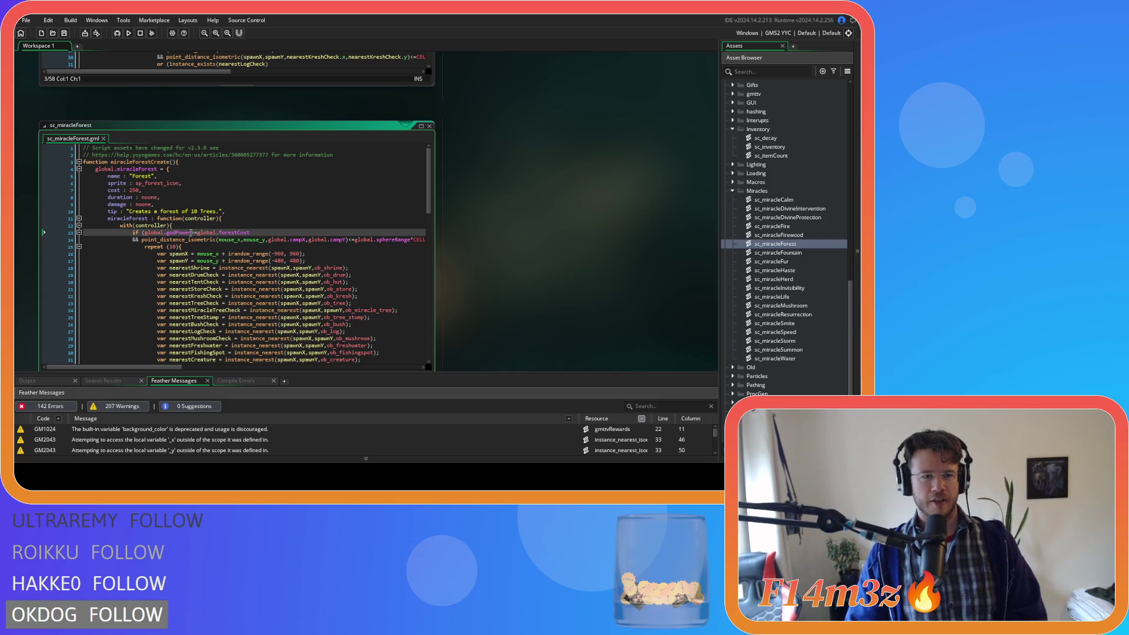
- Replace global.forestCost with cost in the god-power if check
drag(107, 218, 124, 219)
click(154, 226)
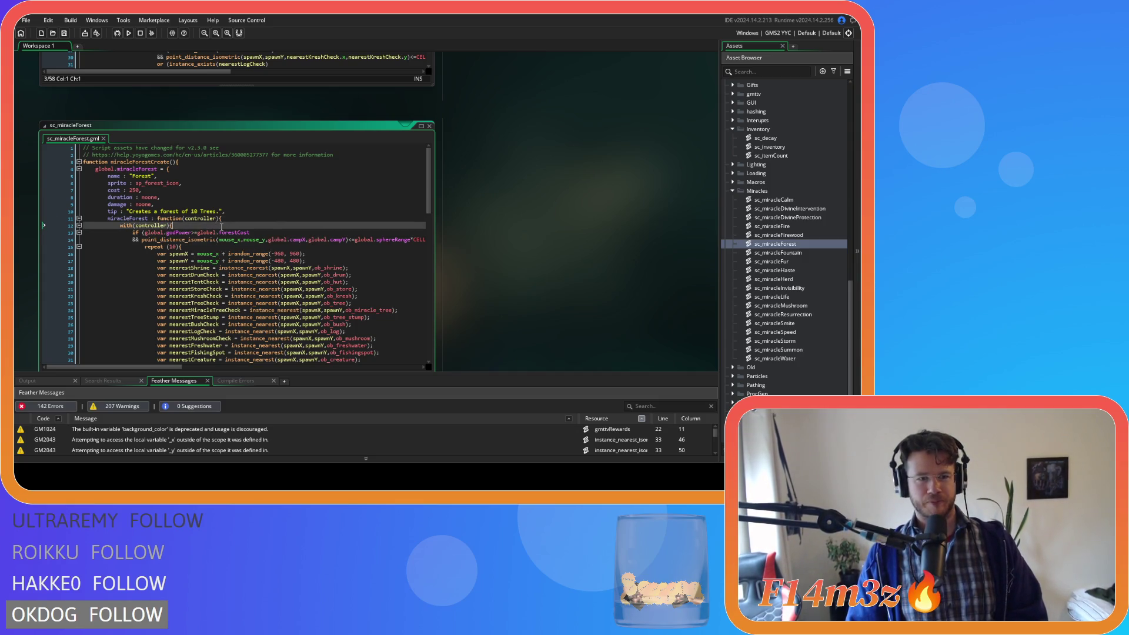
scroll(189, 238, down, 2)
drag(253, 198, 197, 198)
text(cost)
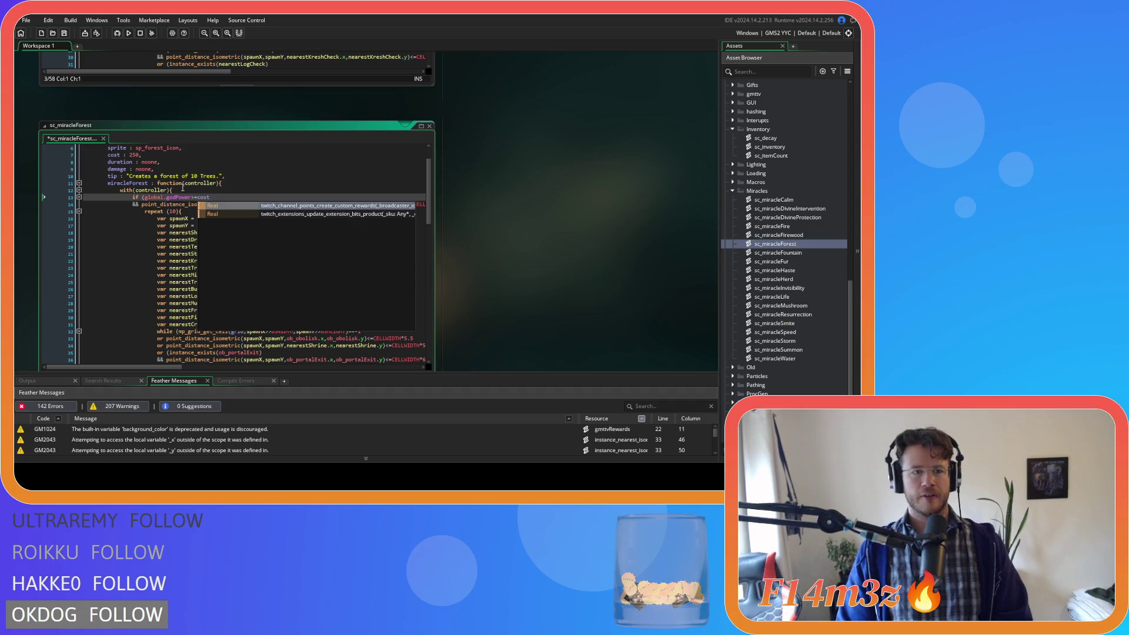
key(ctrl+z)
- Use cost instead of global.forestCost in the godPower deduction
scroll(232, 273, down, 15)
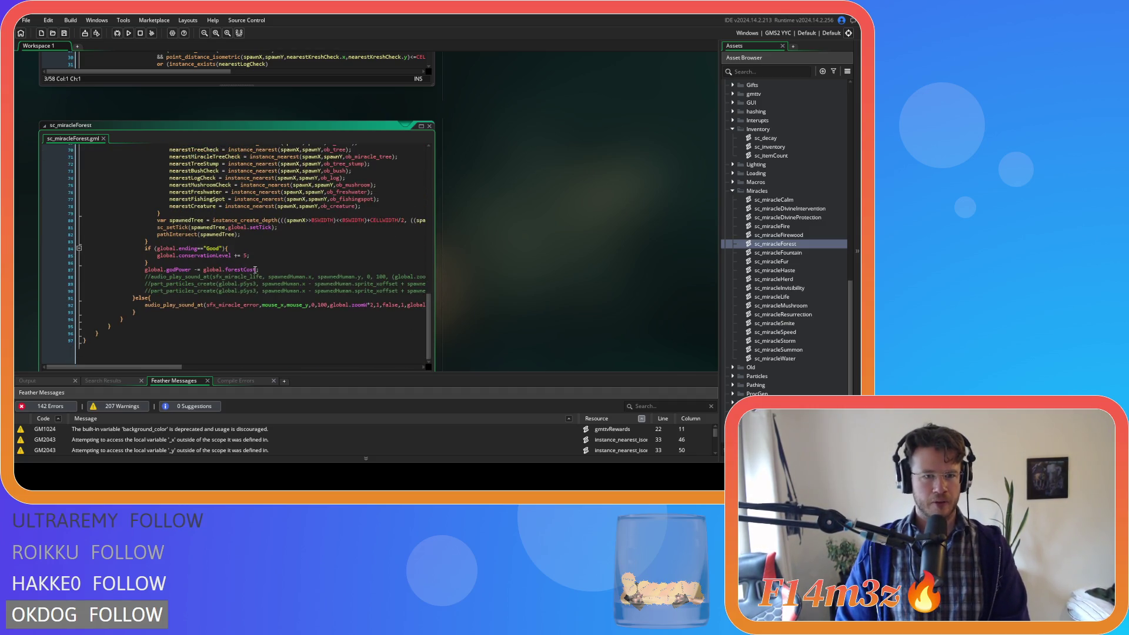
scroll(255, 269, up, 1)
drag(256, 275, 203, 276)
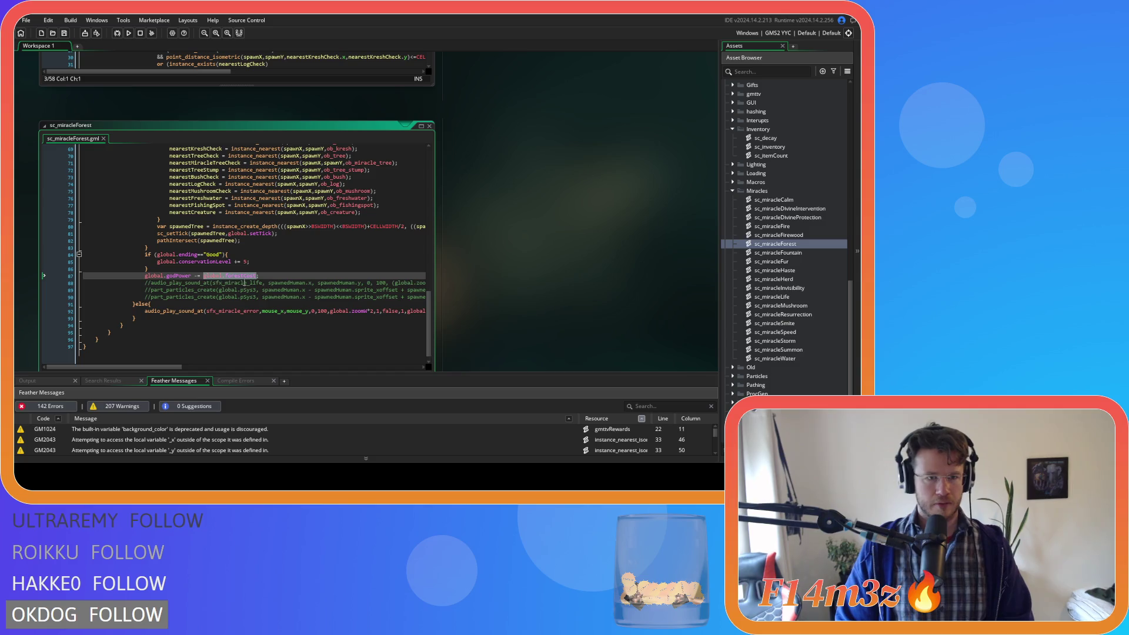
text(cost)
key(ctrl+z)
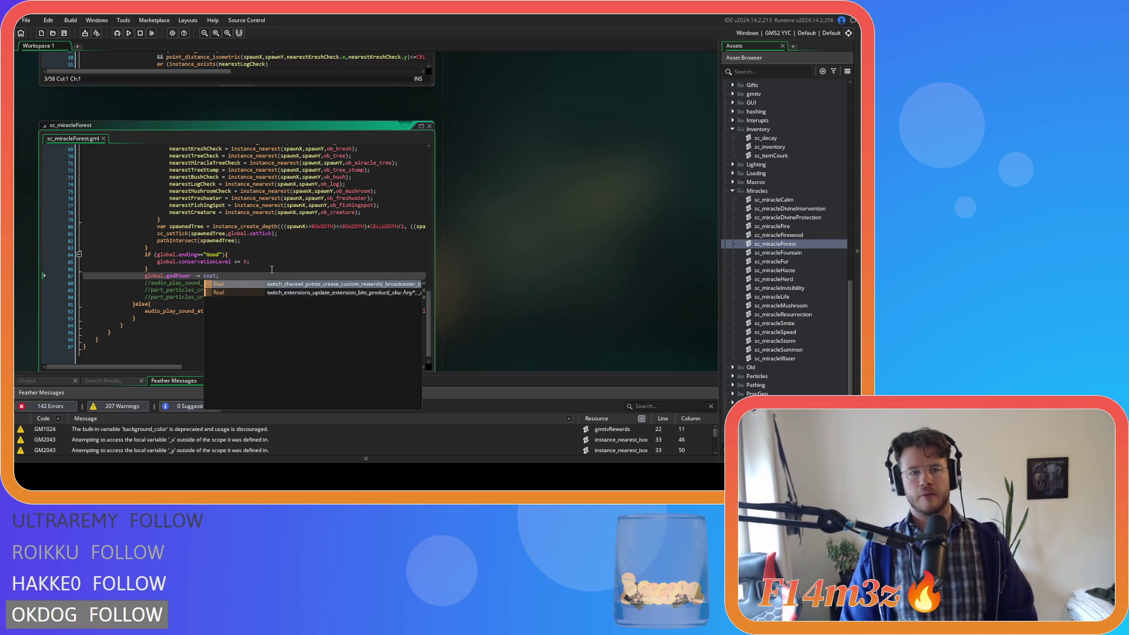
scroll(274, 271, up, 5)
scroll(273, 271, up, 11)
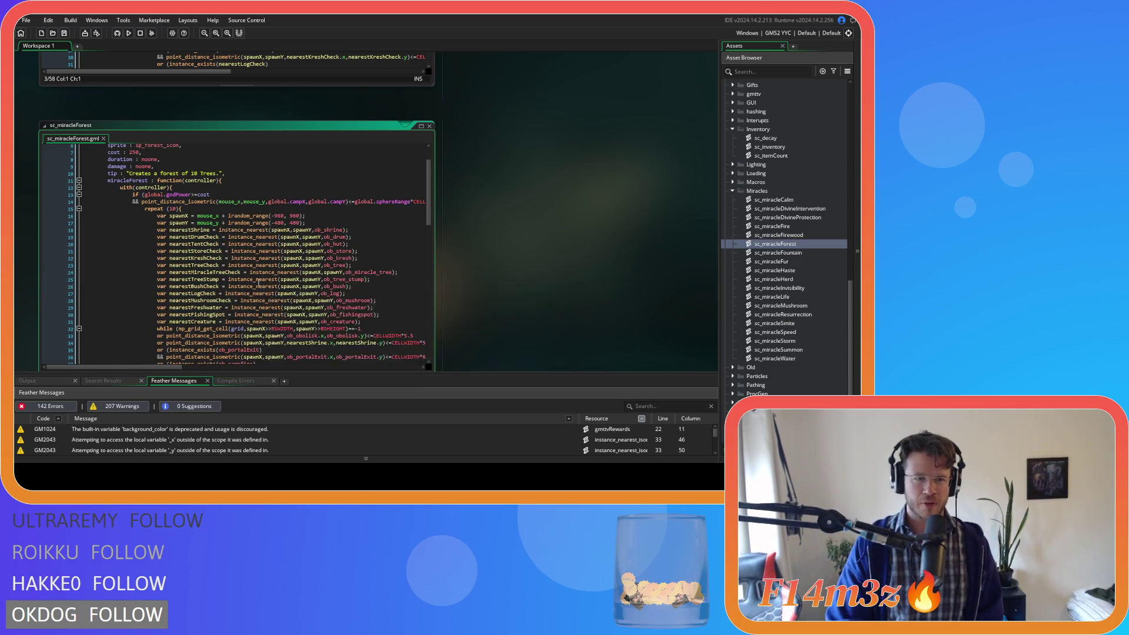
scroll(261, 276, down, 16)
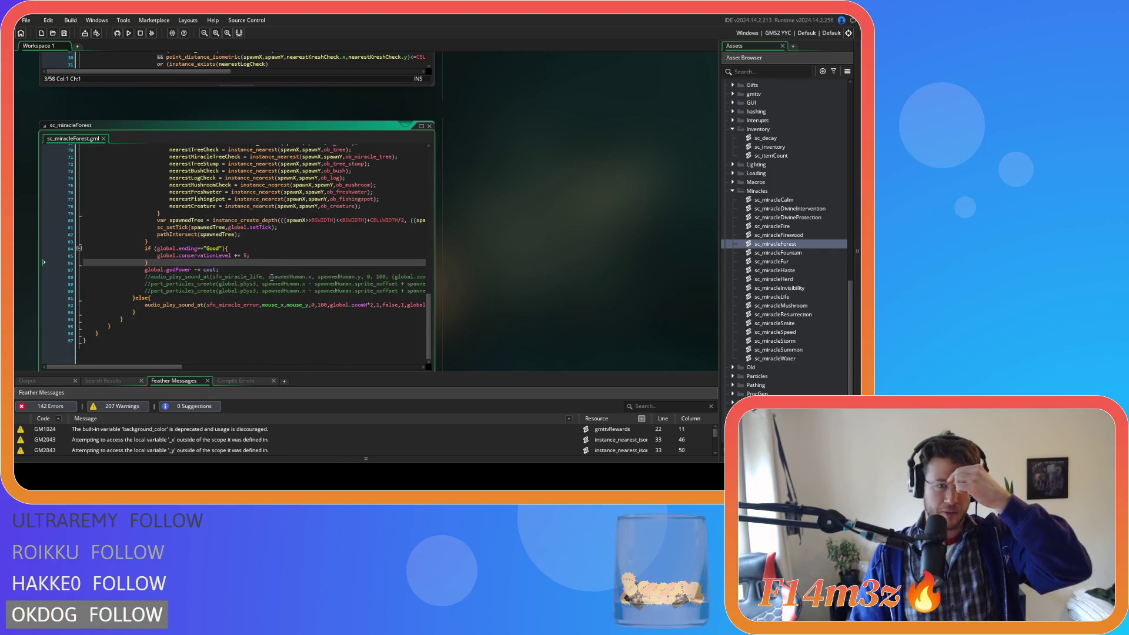
scroll(271, 277, up, 20)
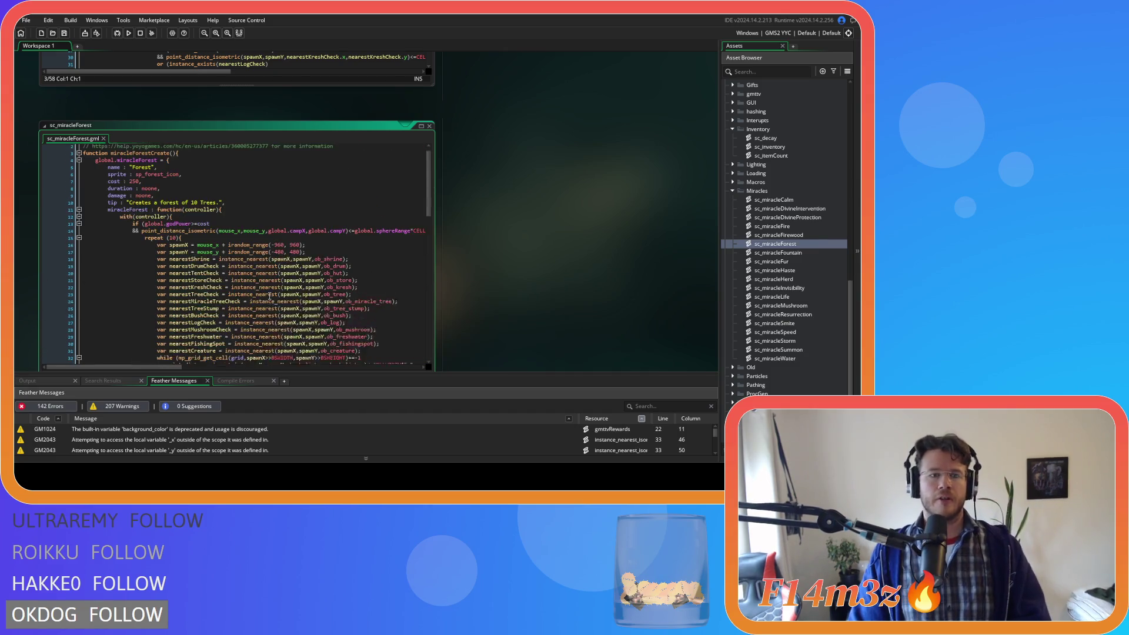
scroll(269, 296, up, 1)
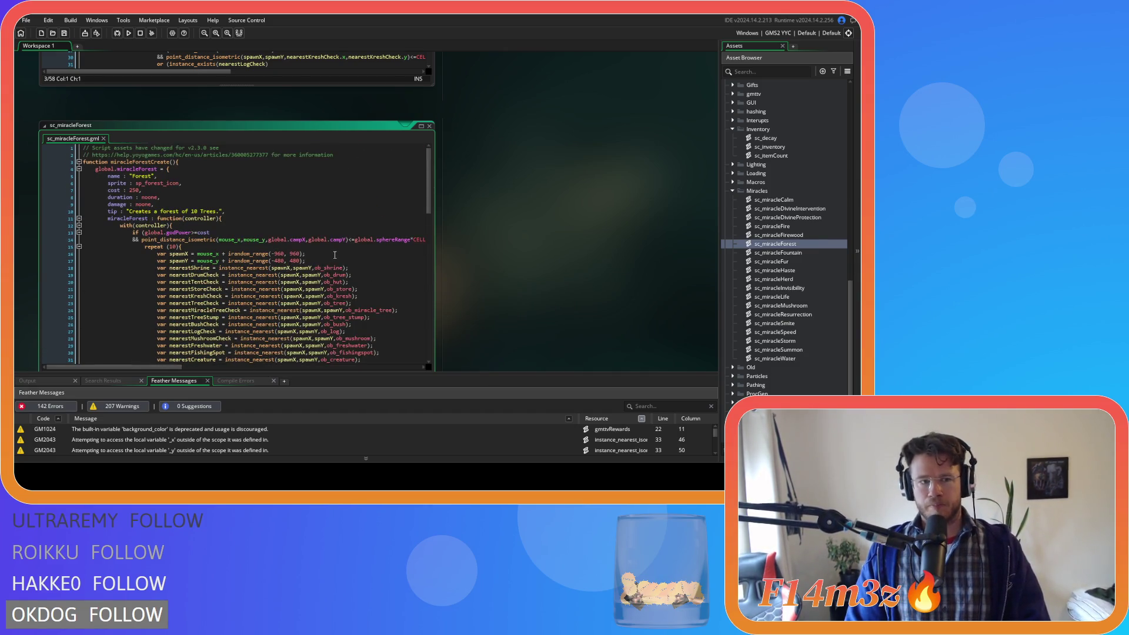
scroll(797, 253, up, 6)
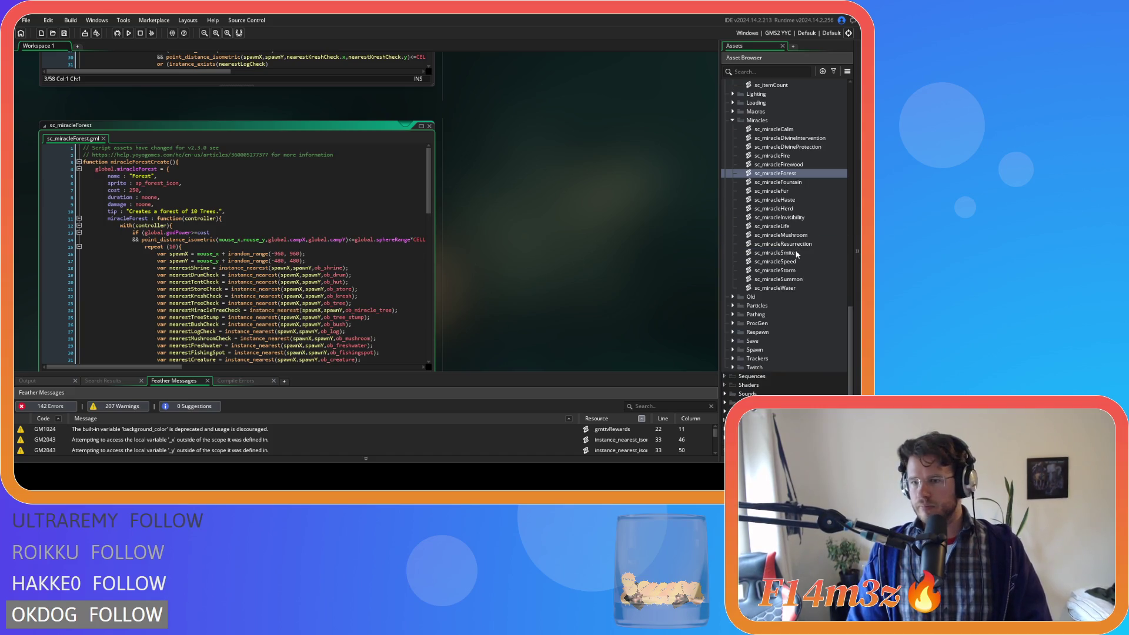
- In sc_powerCosts, delete the global.forestCost line and save the script
double_click(772, 200)
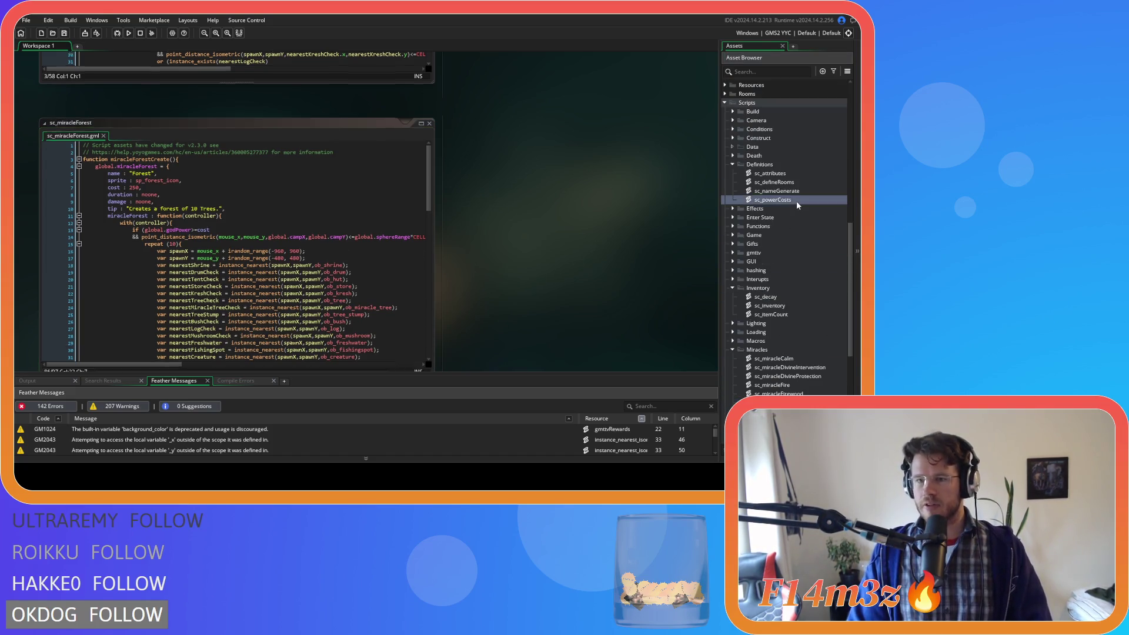
click(282, 178)
drag(290, 179, 168, 186)
key(BackSpace)
key(BackSpace)
click(376, 194)
key(ctrl+s)
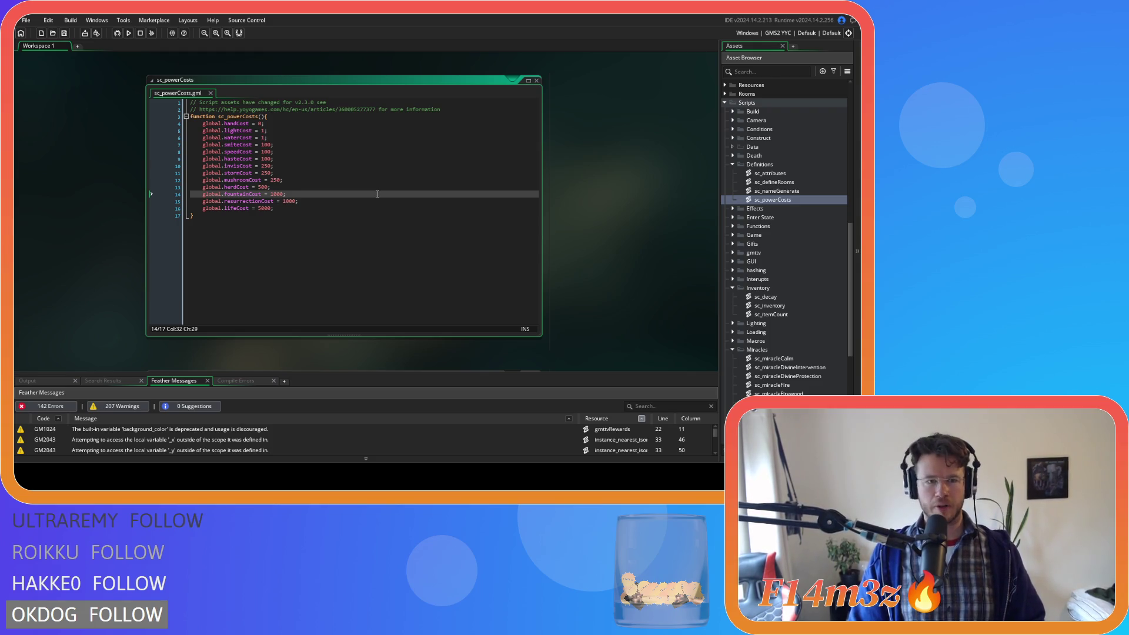
- Collapse and re-expand the Definitions folder in the Asset Browser
click(78, 75)
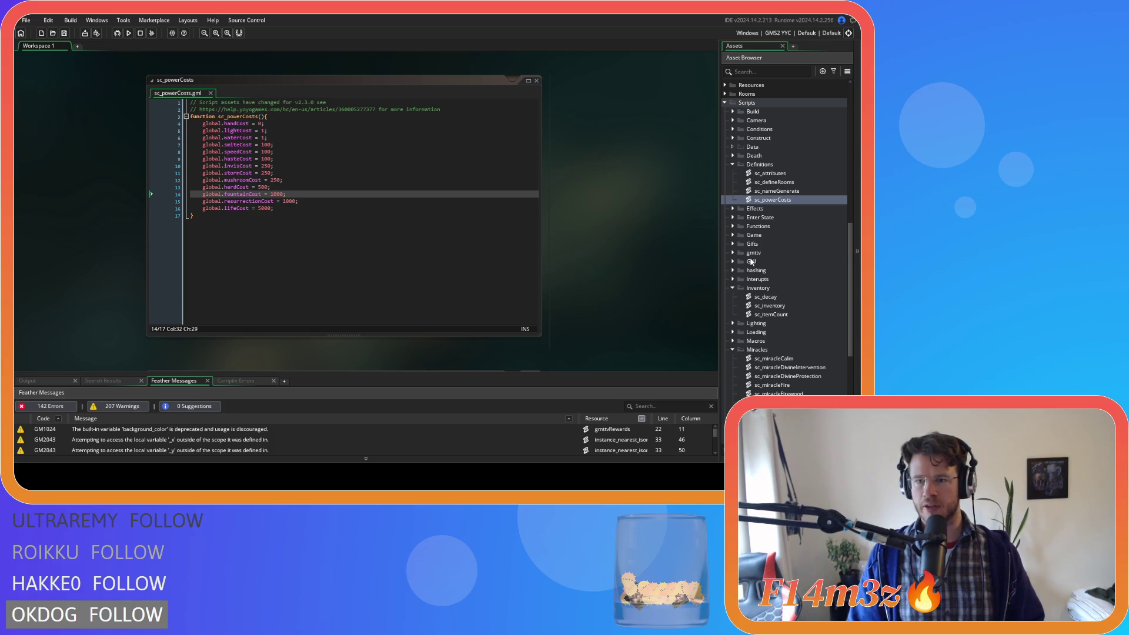
click(732, 165)
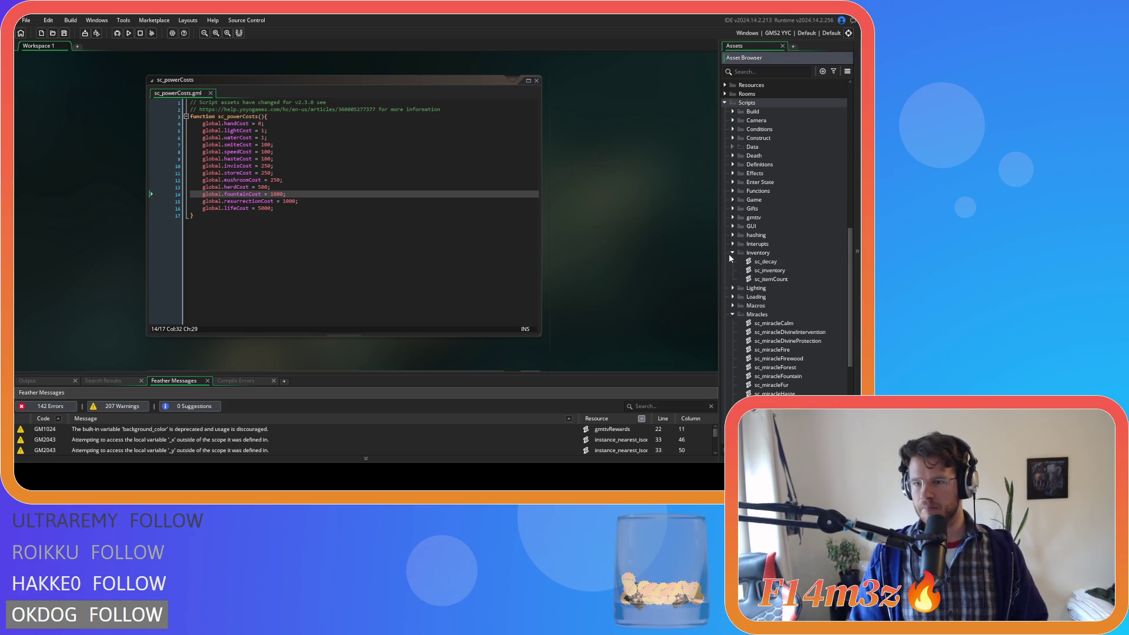
click(733, 165)
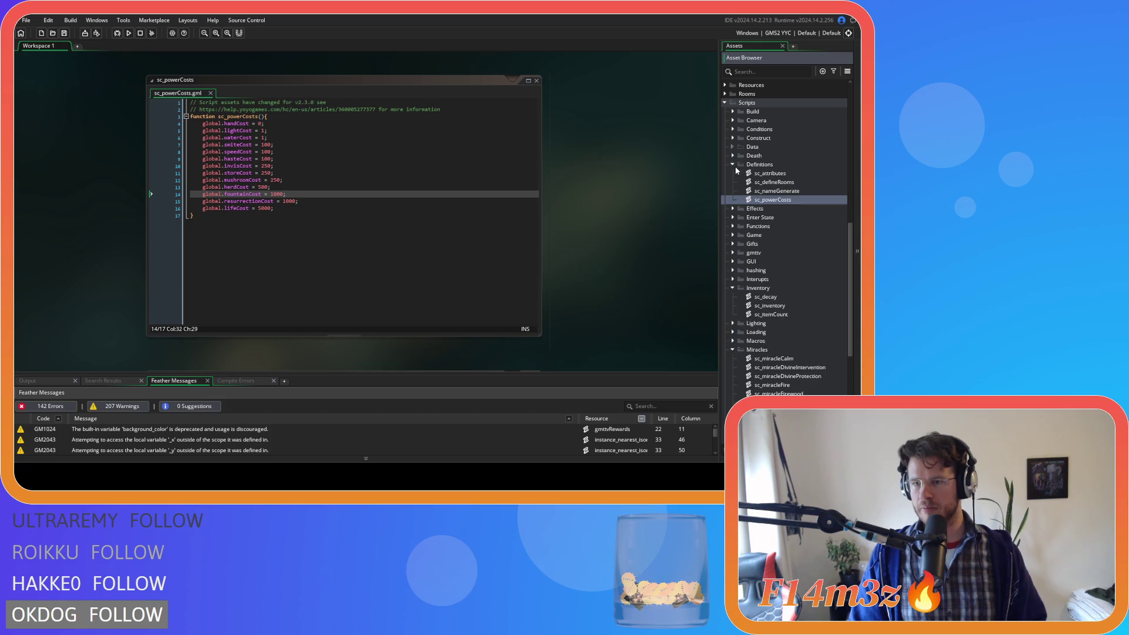
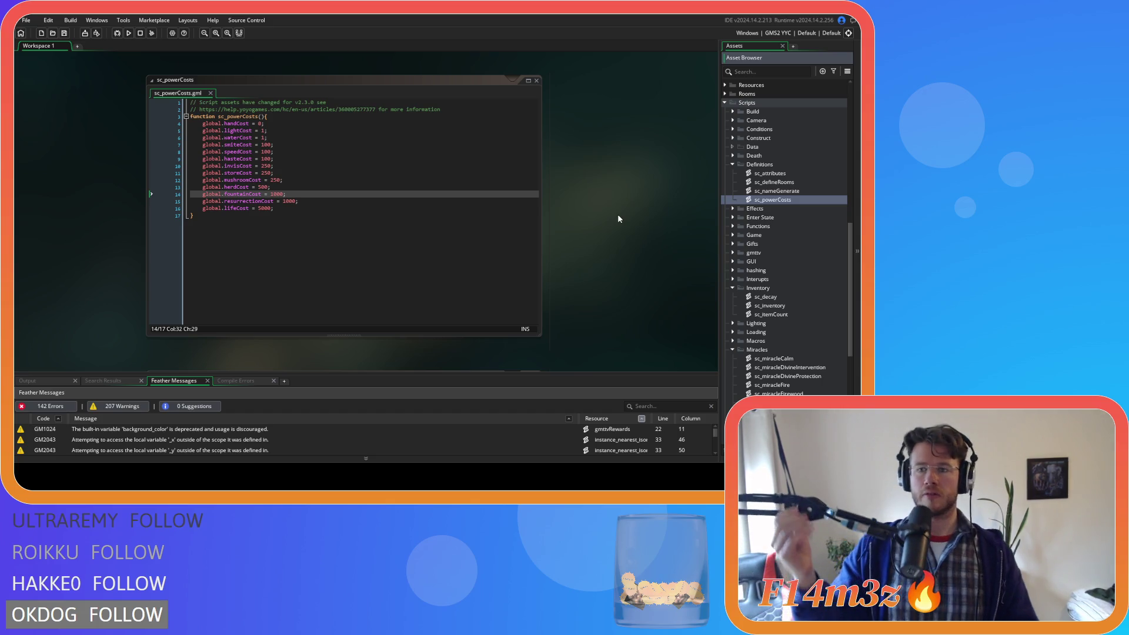
- Open the sc_miracleFountain script from the Miracles folder
scroll(770, 302, down, 5)
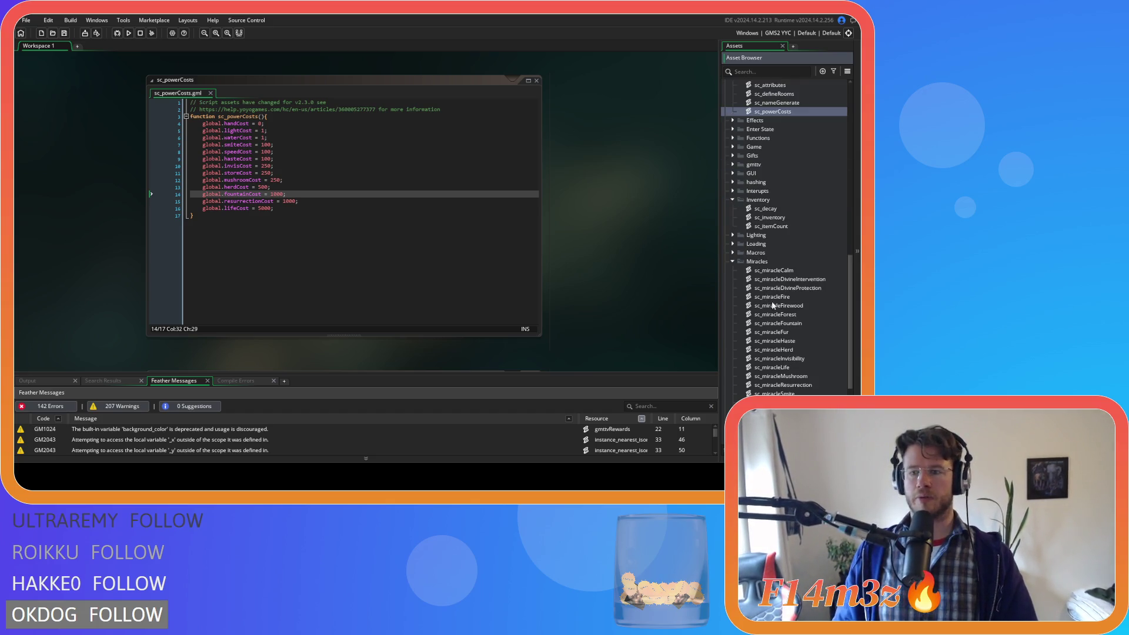
scroll(802, 369, down, 3)
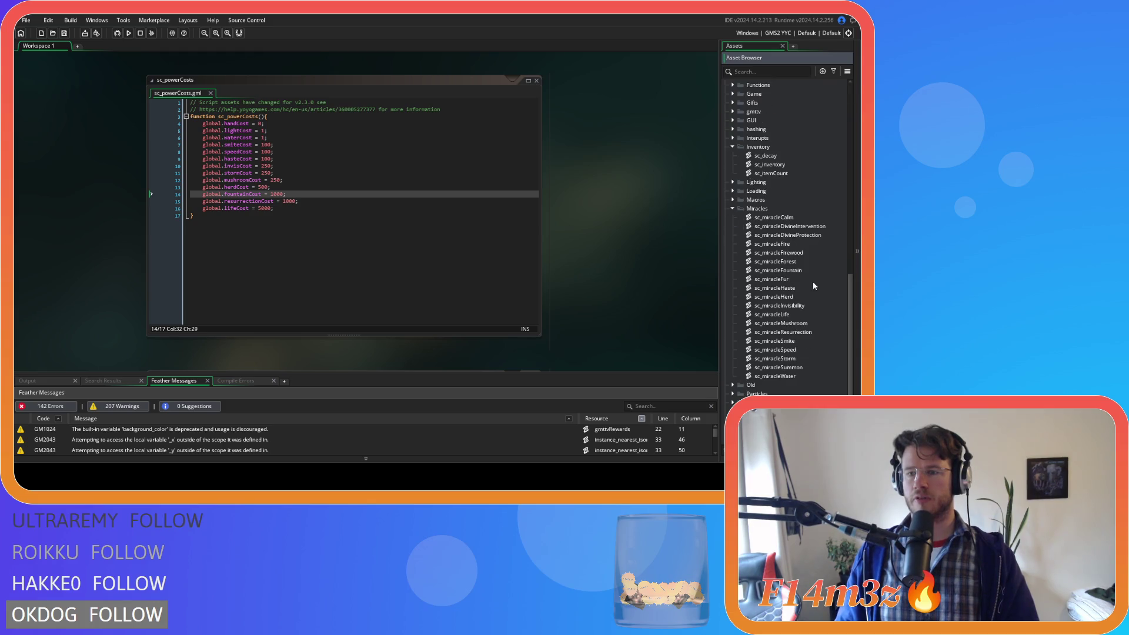
double_click(794, 270)
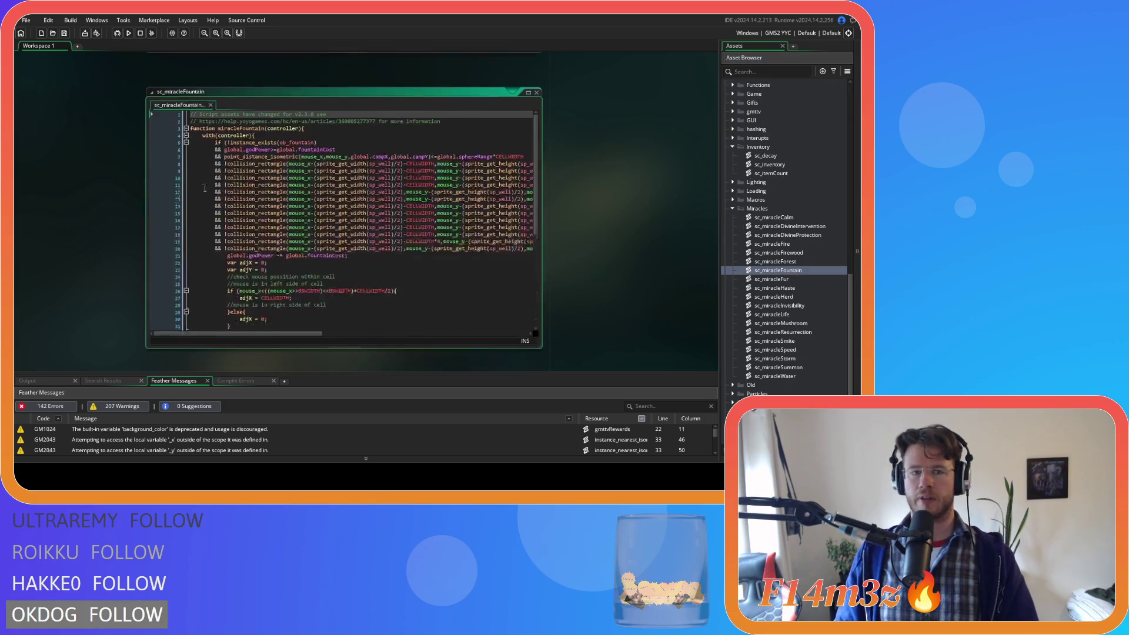
- Select lines 3–10 of the Divine Protection struct and set the caret above the miracleFountain function
scroll(577, 176, down, 5)
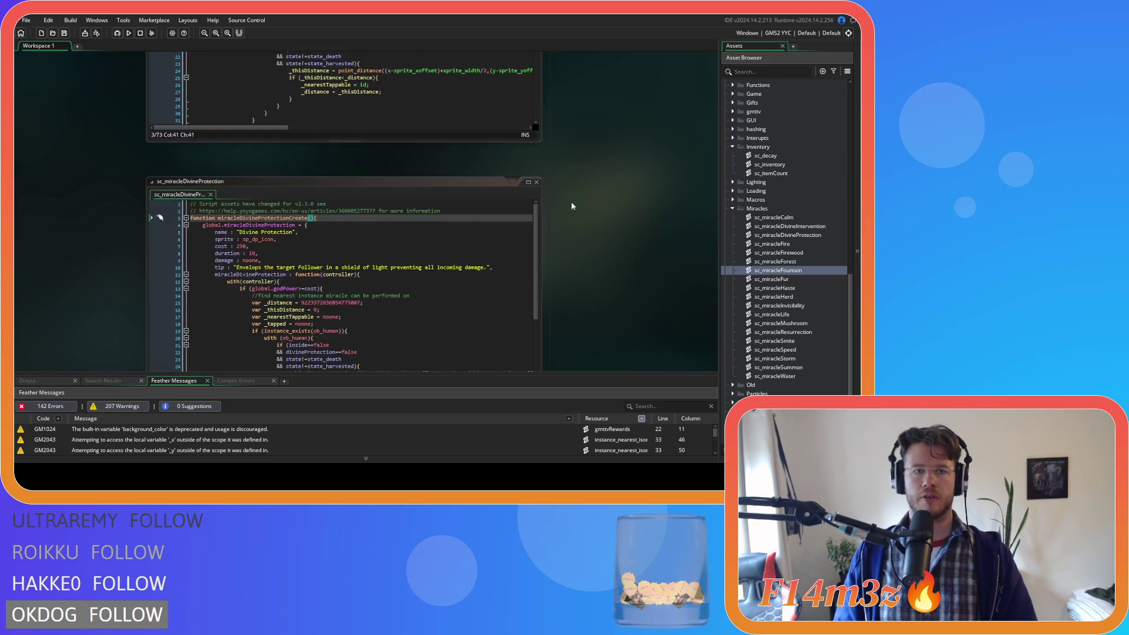
drag(506, 270, 162, 221)
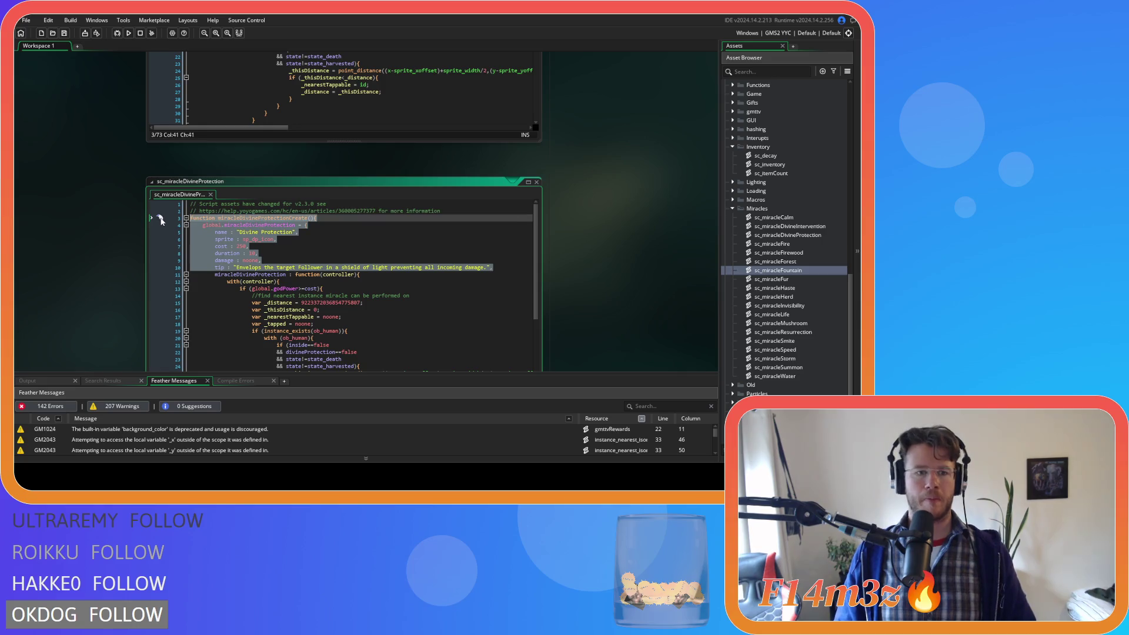
scroll(539, 183, down, 5)
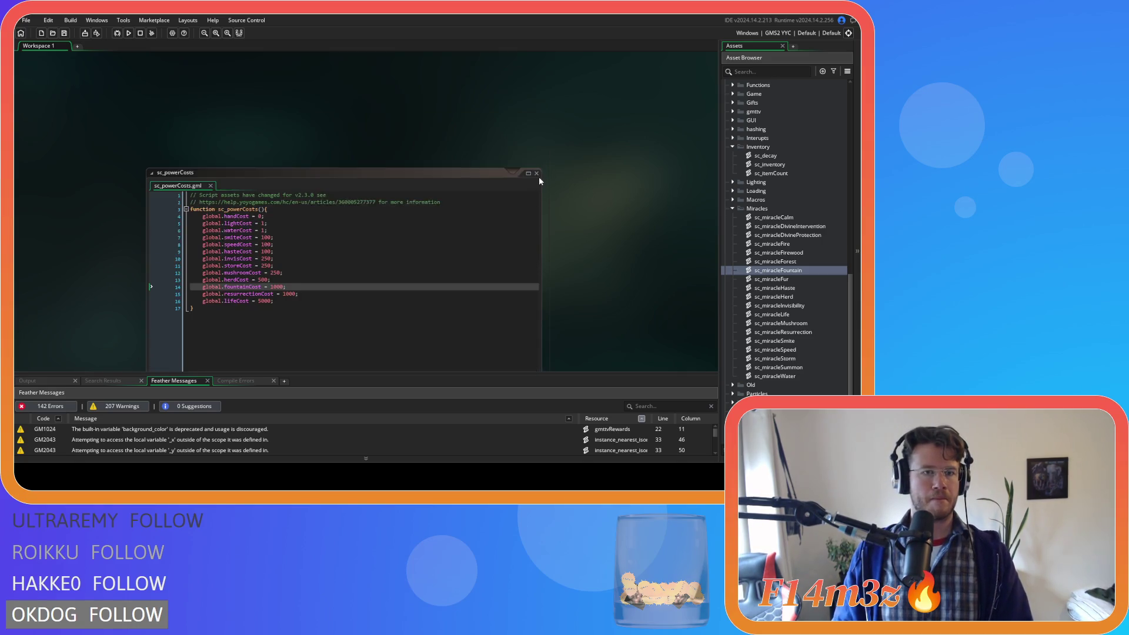
scroll(545, 196, down, 10)
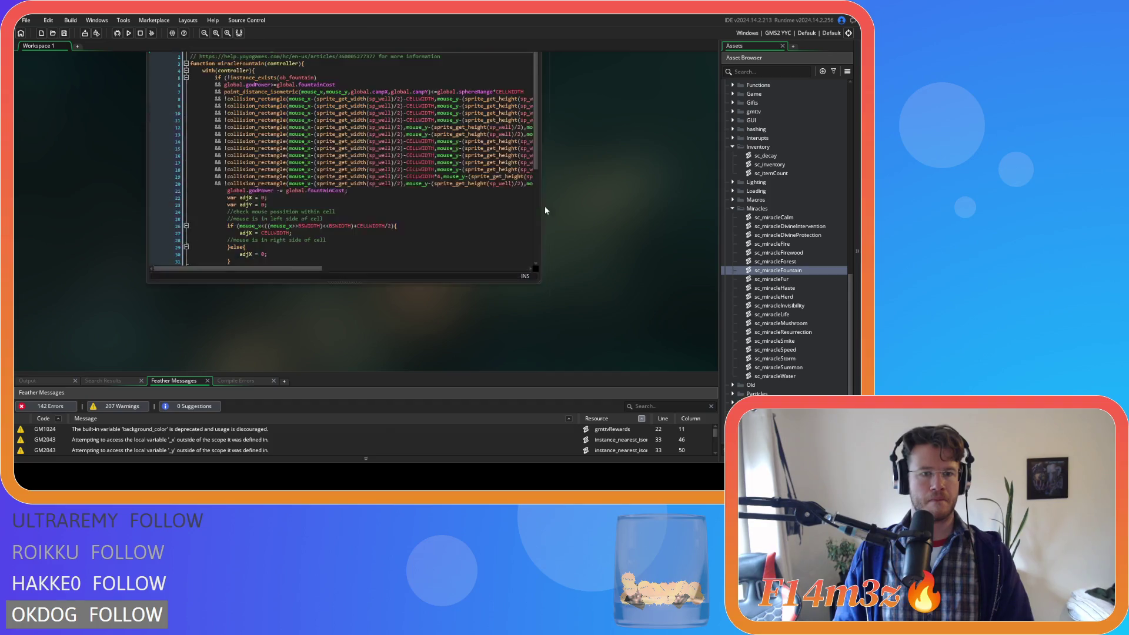
click(274, 191)
- Paste the Divine Protection struct, indent the old function body, and close it with a brace
key(End)
key(Return)
key(ctrl+v)
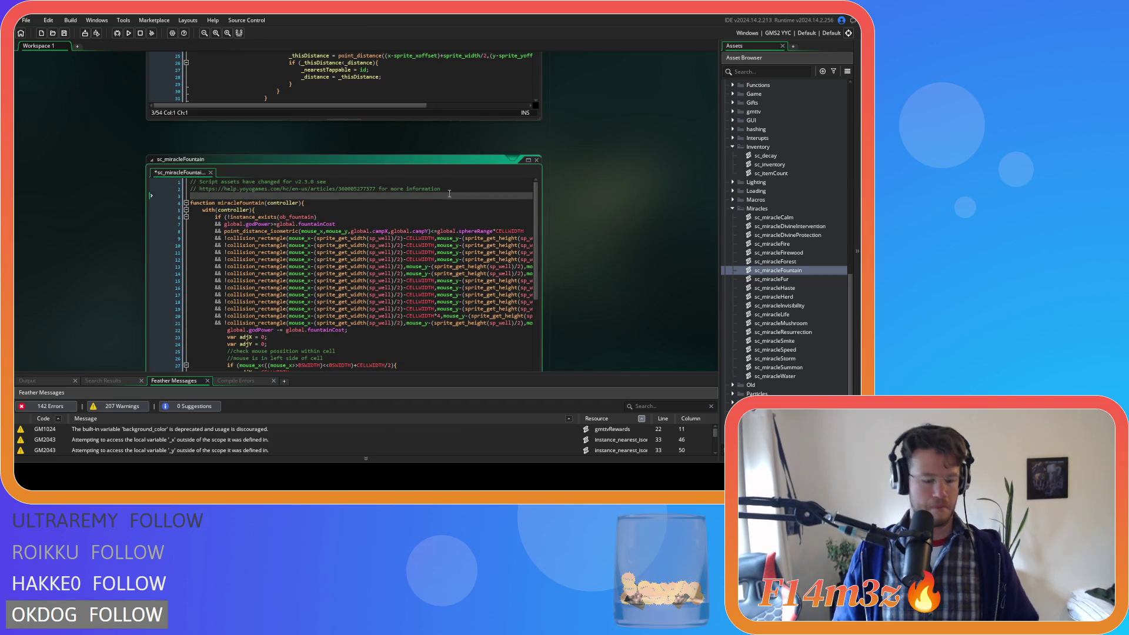
mouse_move(189, 258)
mouse_down()
mouse_move(264, 277)
mouse_move(283, 397)
mouse_move(287, 358)
mouse_up()
key(Tab)
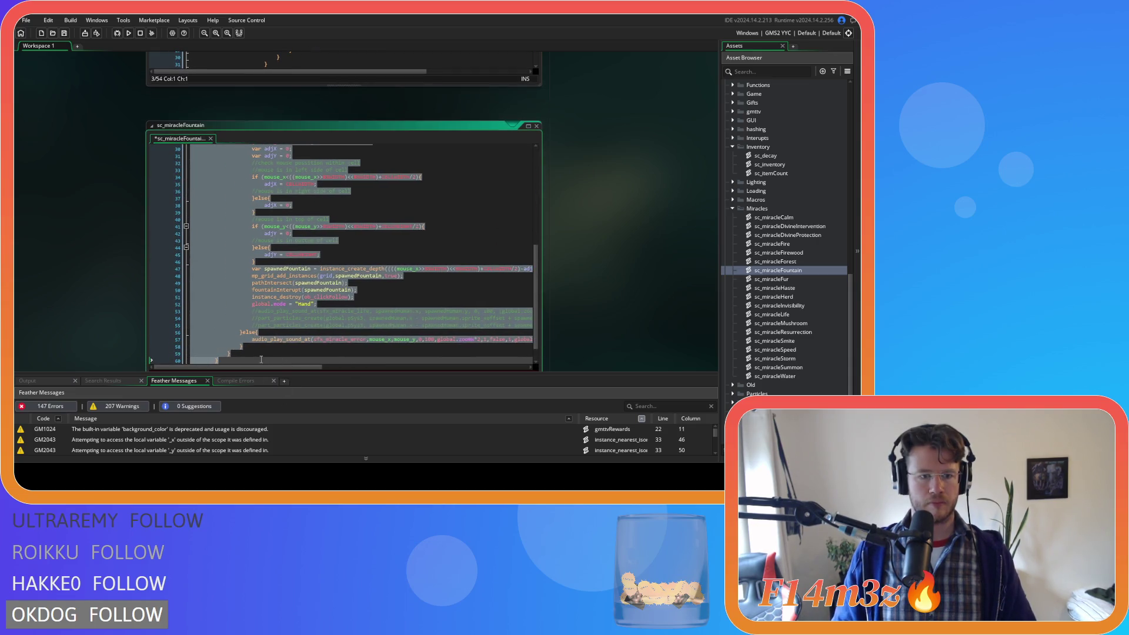
click(287, 358)
key(Return)
text(})
key(Return)
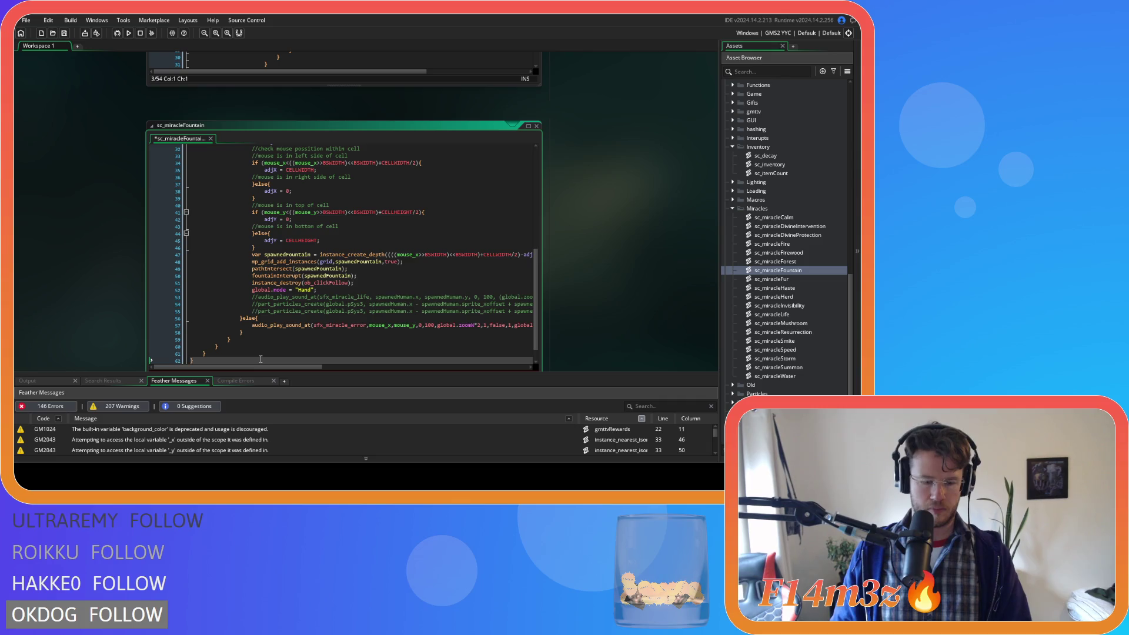
scroll(288, 294, up, 10)
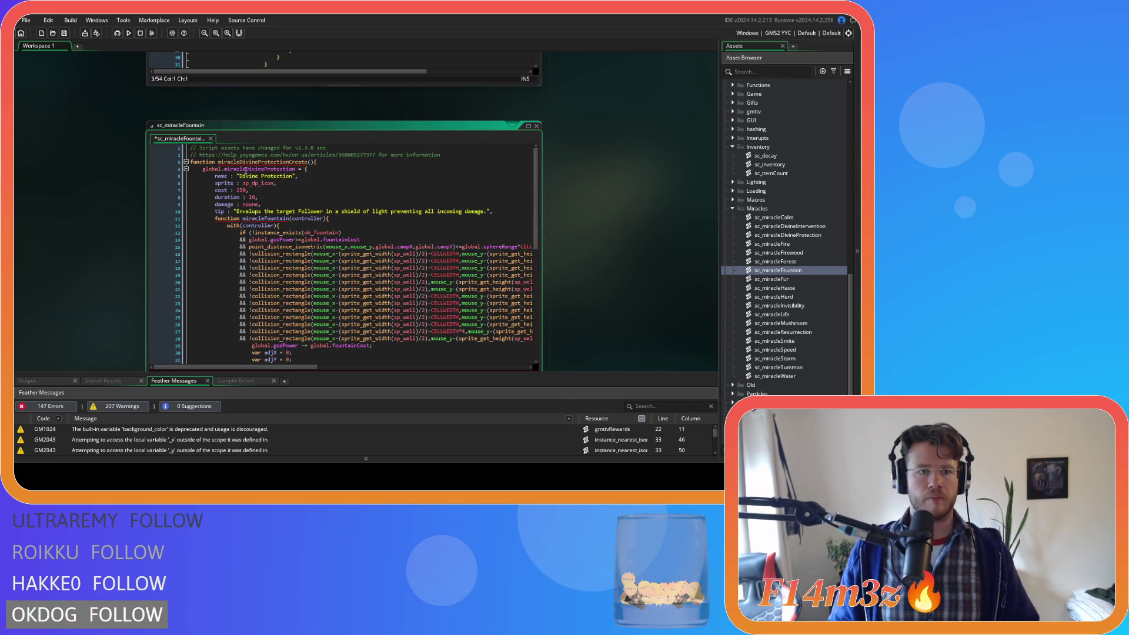
- Rename DivineProtection to Fountain in the create function and global struct names
drag(239, 162, 282, 167)
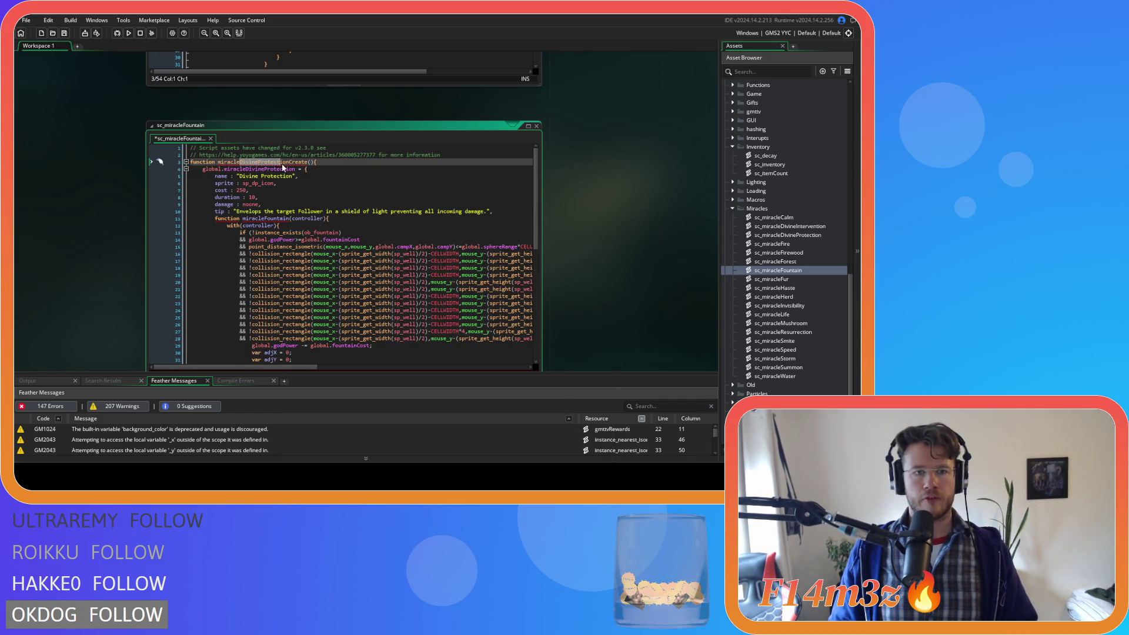
text(Fountain)
click(298, 176)
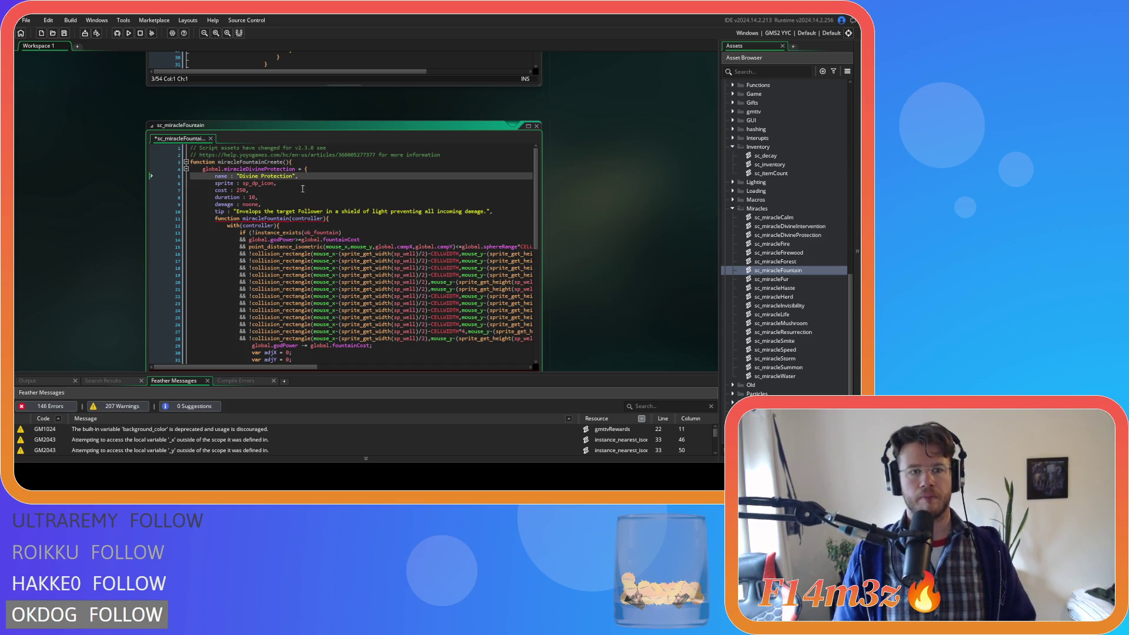
drag(246, 169, 294, 170)
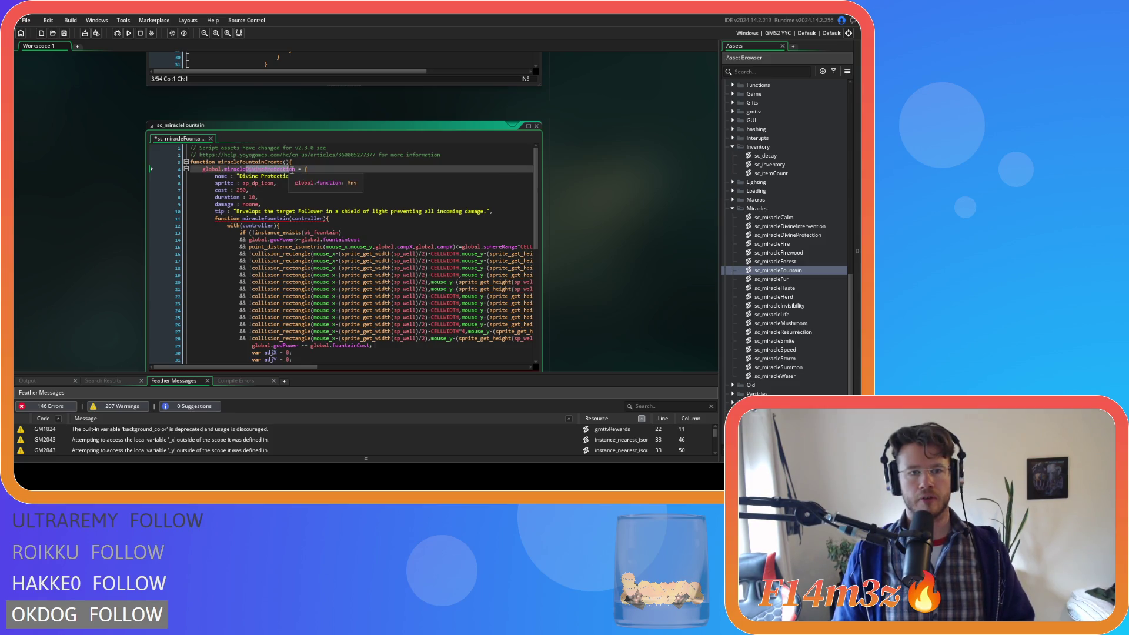
text(Foun)
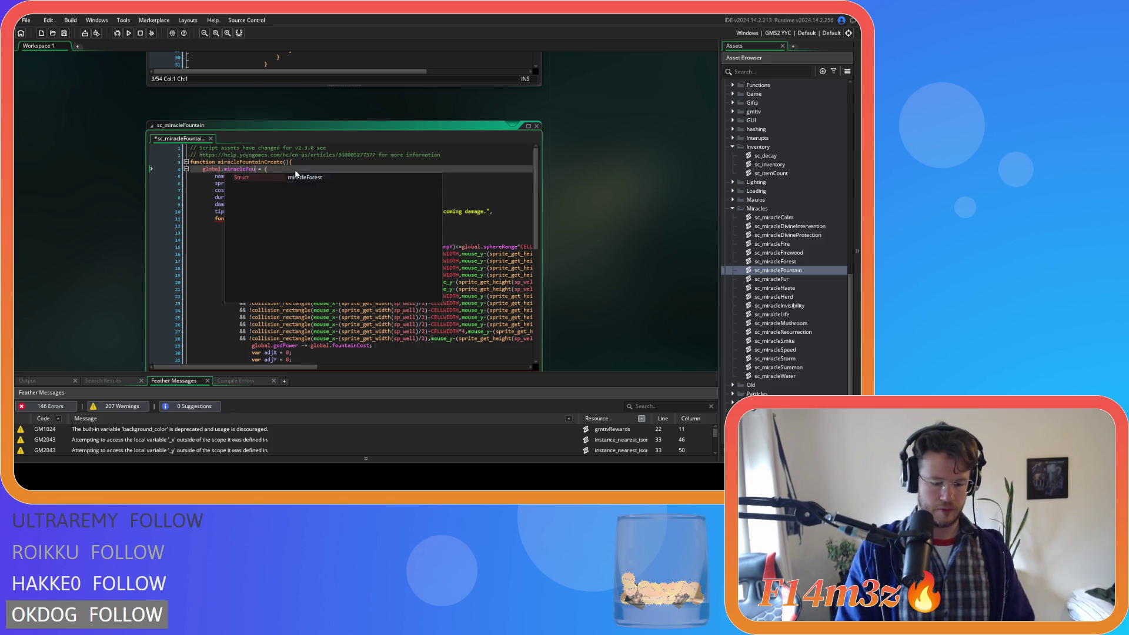
text(tain)
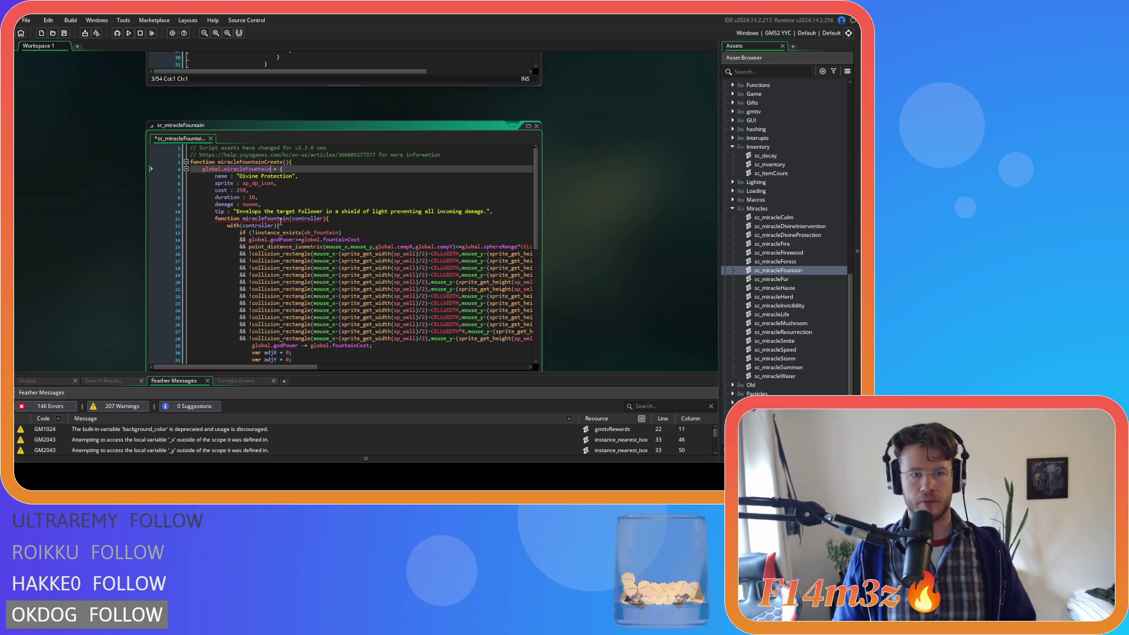
- Turn the old miracleFountain declaration into a ': function' member and save
click(268, 220)
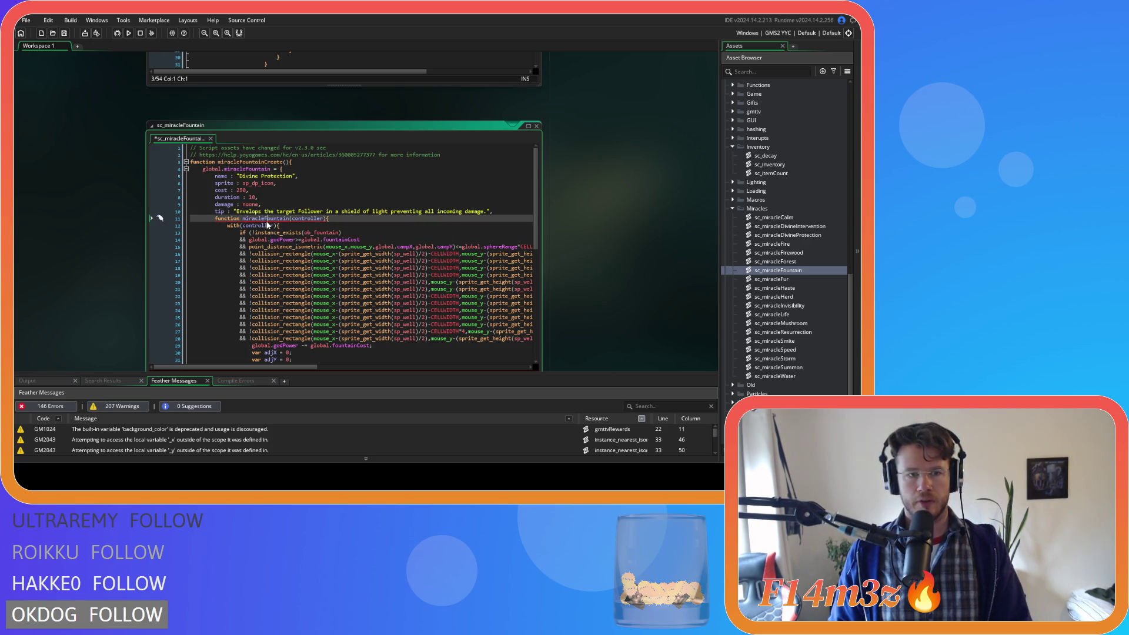
double_click(228, 219)
key(Delete)
key(Delete)
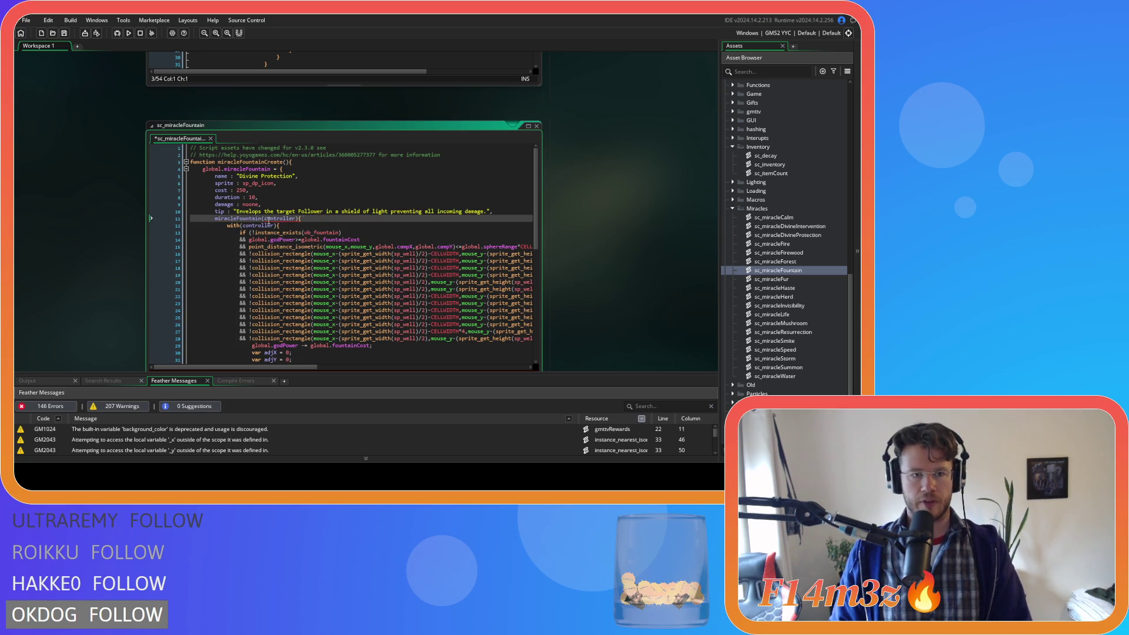
text(: function)
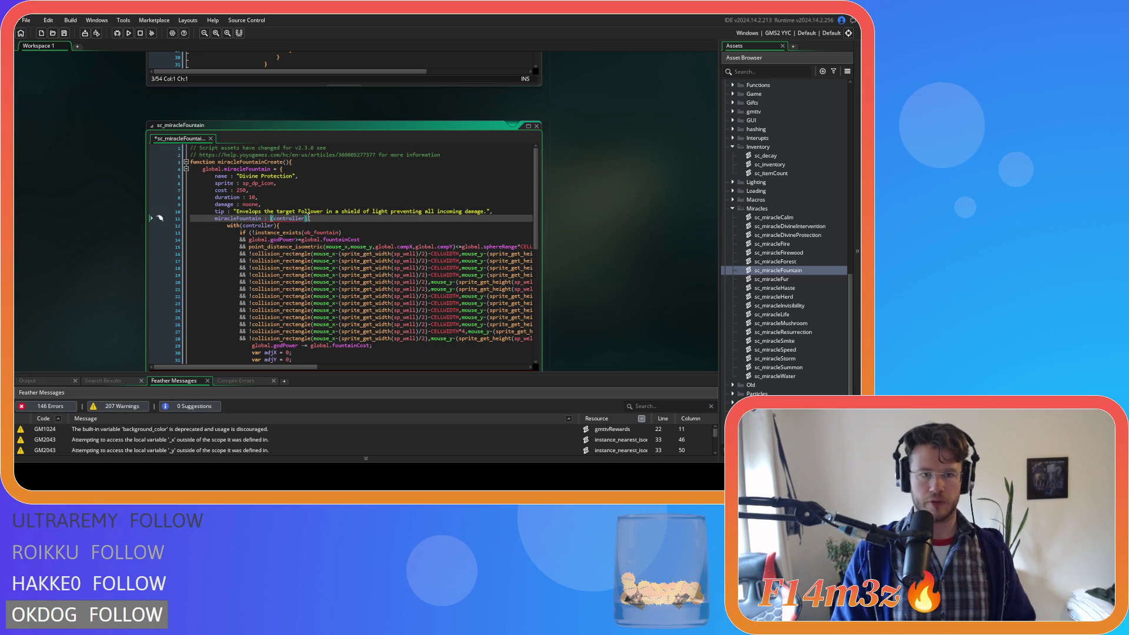
key(ctrl+s)
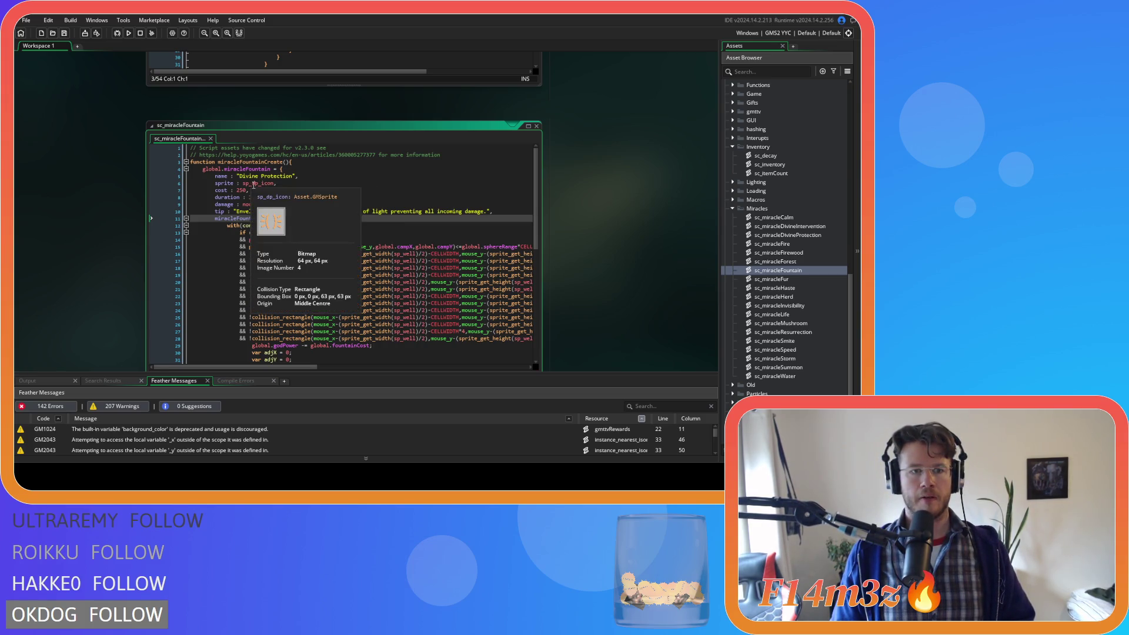
- Change the sprite from sp_dp_icon to the fountain icon and the name to 'Fountain', then save
double_click(256, 184)
text(fountain)
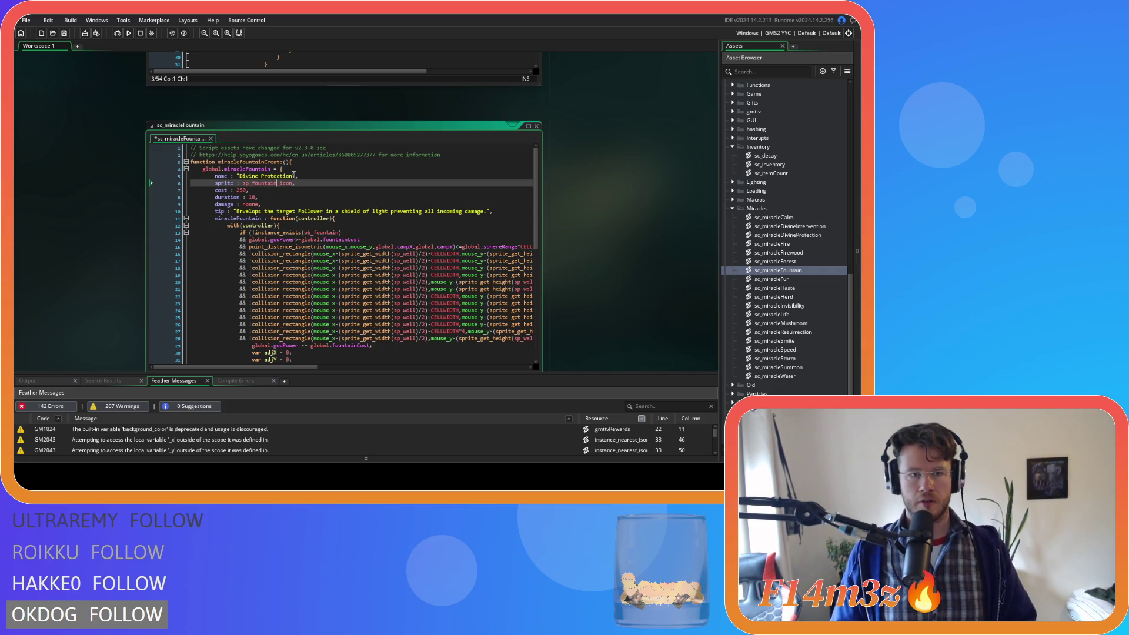
drag(293, 176, 239, 179)
text(Fountain)
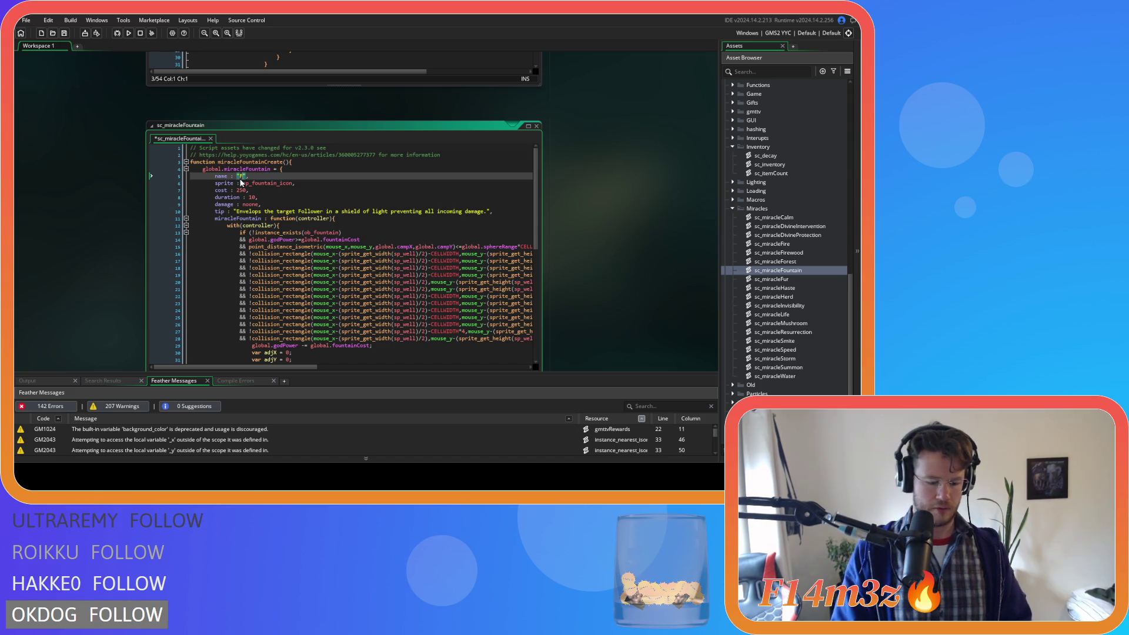
key(ctrl+s)
- Close the sc_miracleDivineProtection and sc_miracleDivineIntervention editors
scroll(119, 241, up, 5)
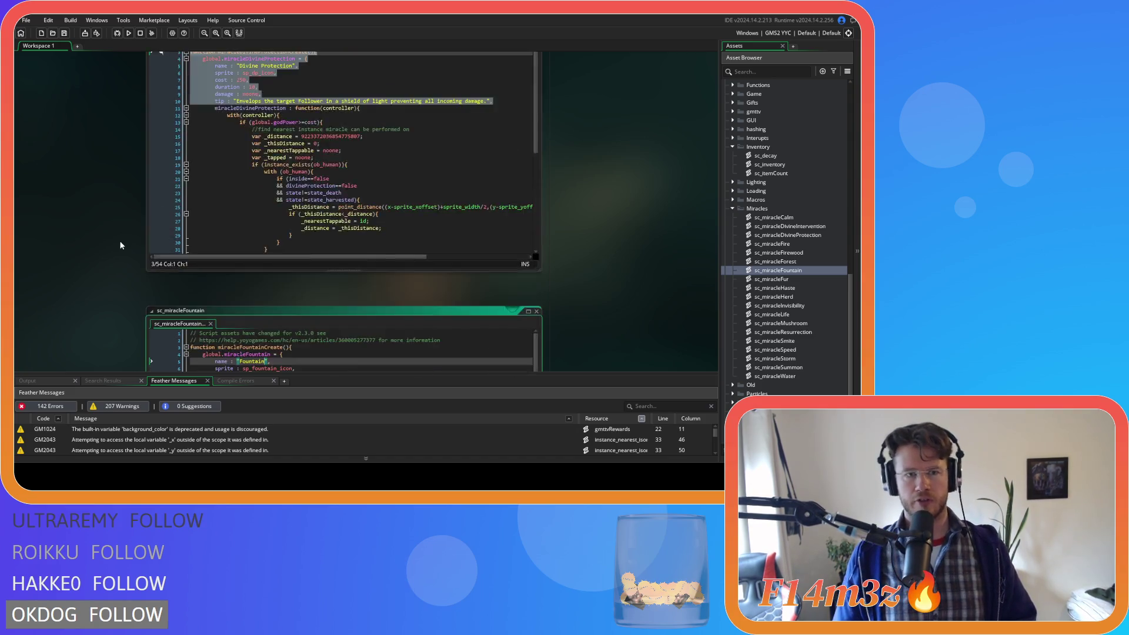
click(238, 175)
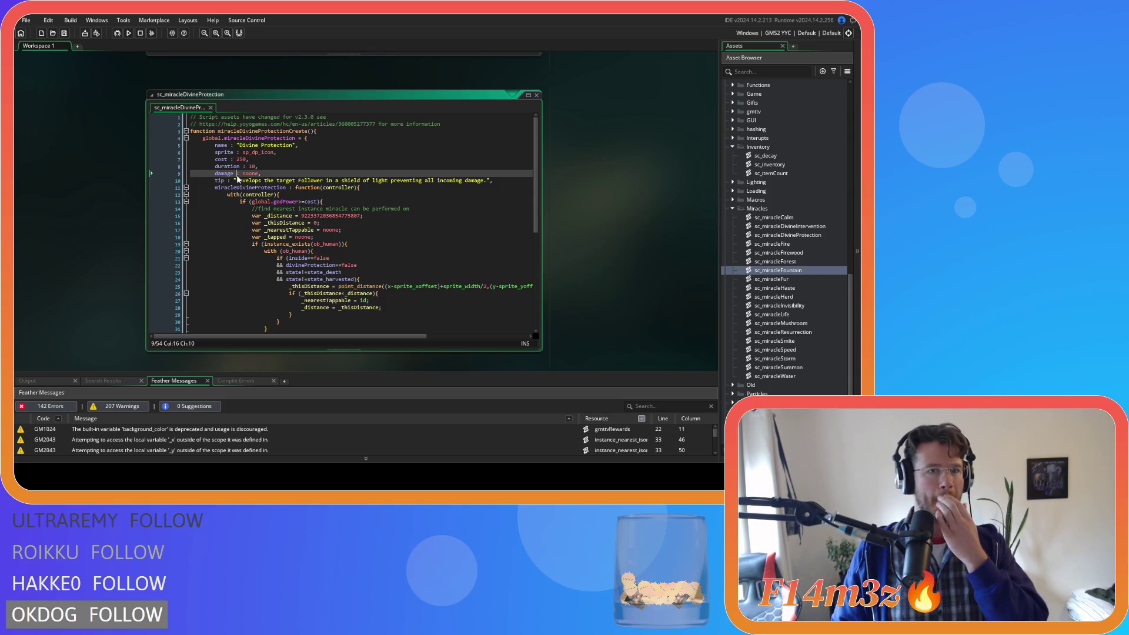
scroll(545, 223, up, 5)
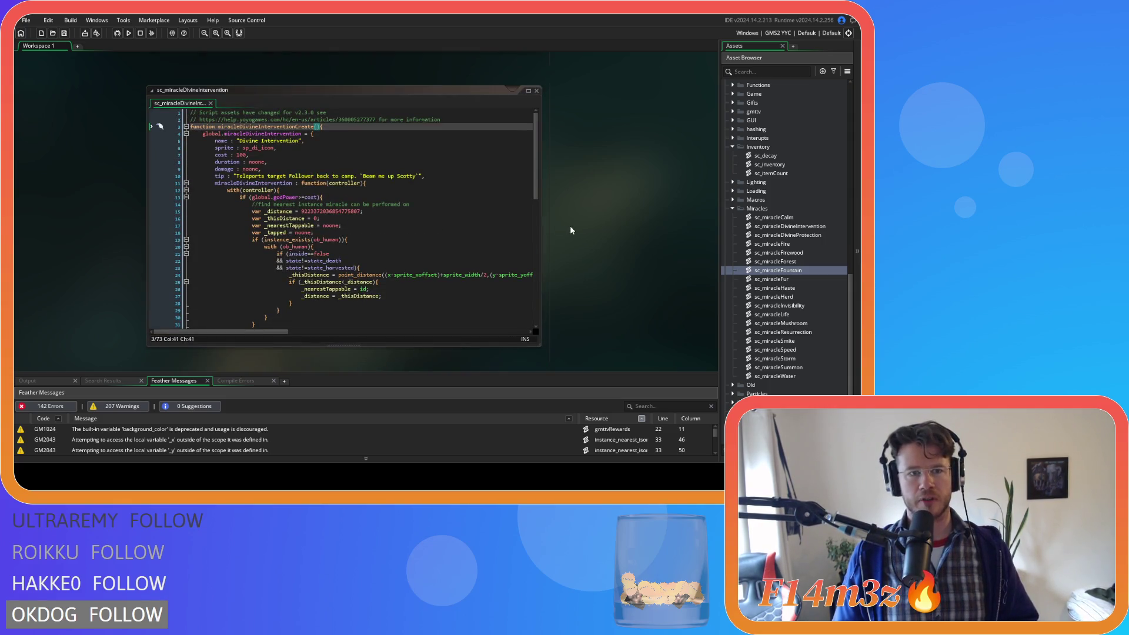
scroll(570, 228, down, 3)
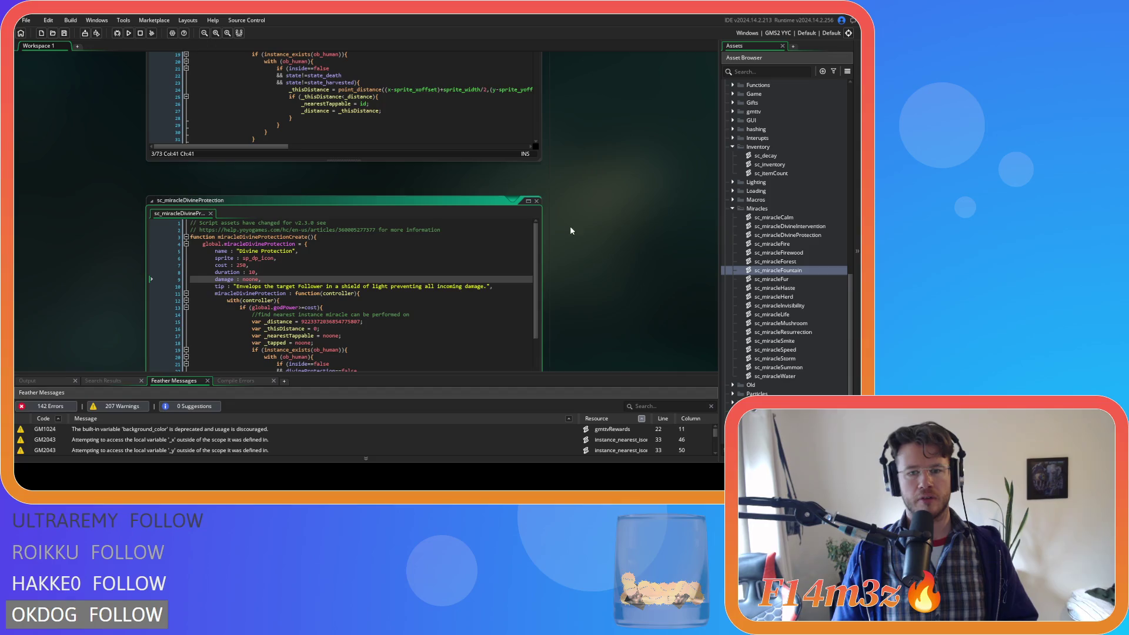
click(537, 201)
scroll(571, 217, up, 3)
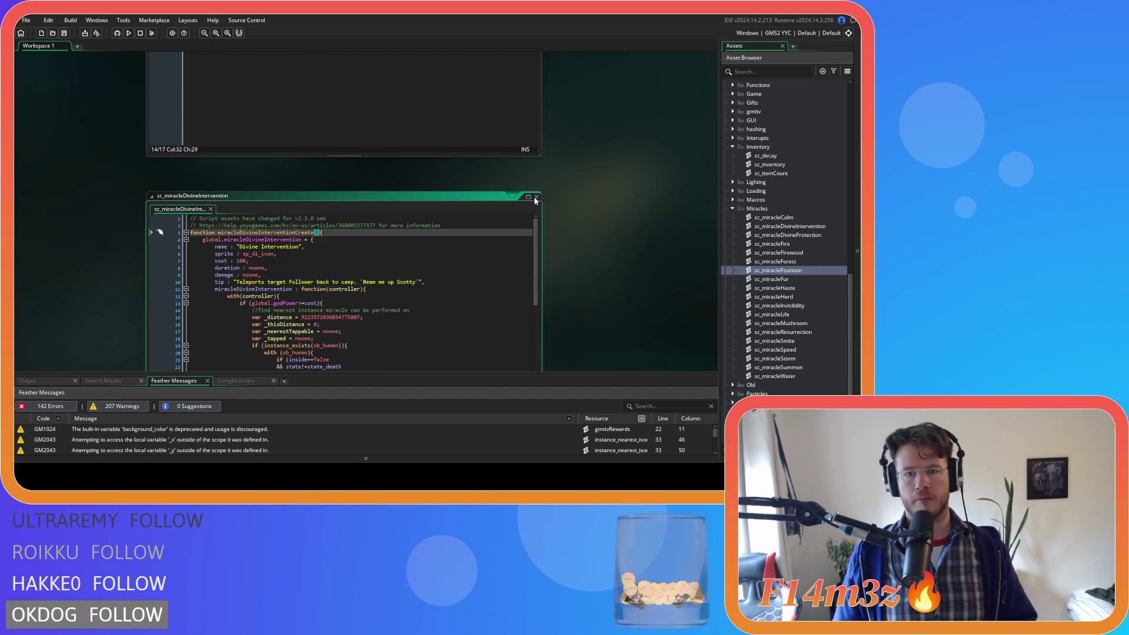
click(535, 200)
scroll(570, 232, up, 3)
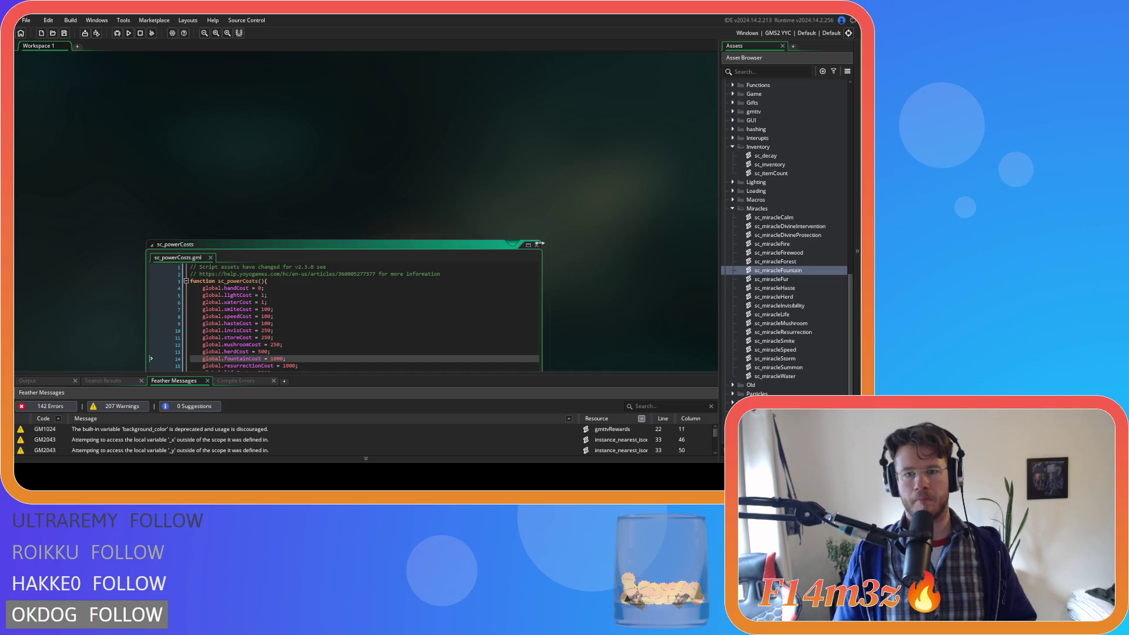
scroll(542, 250, down, 5)
scroll(541, 258, down, 5)
scroll(537, 263, up, 5)
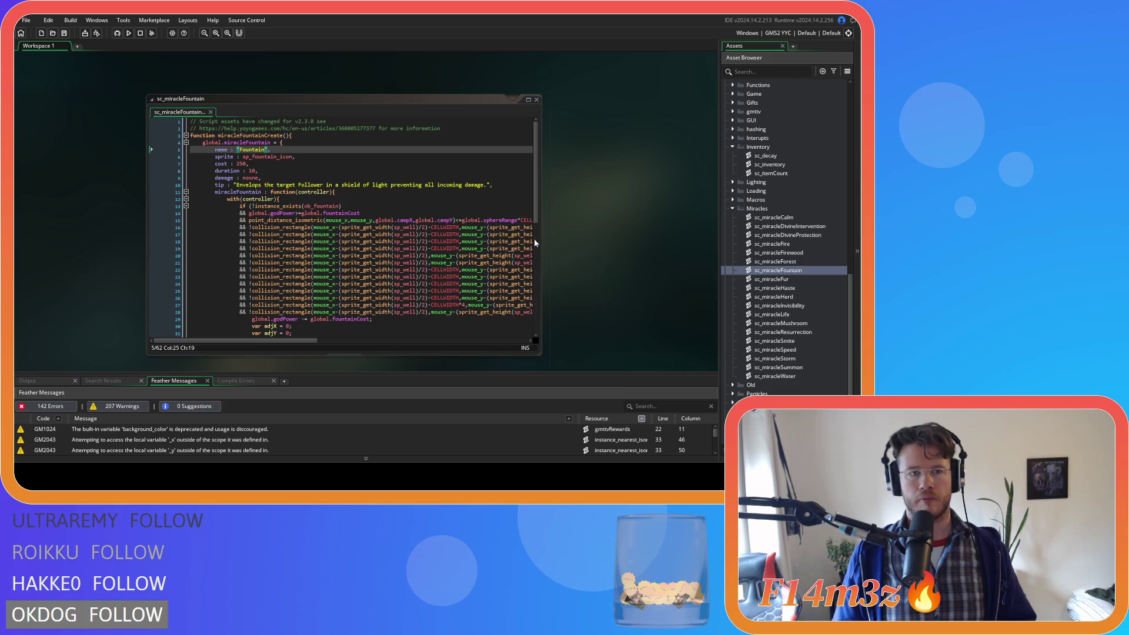
- Change the Fountain's cost from 250 to 1000 and save the script
double_click(241, 164)
text(100)
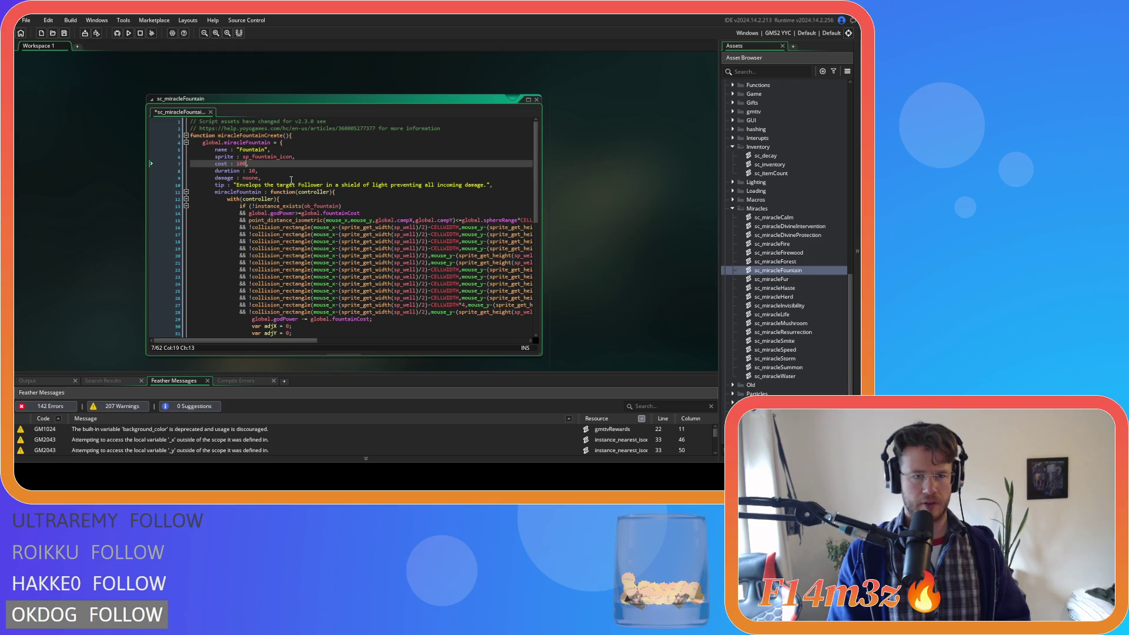
key(ctrl+s)
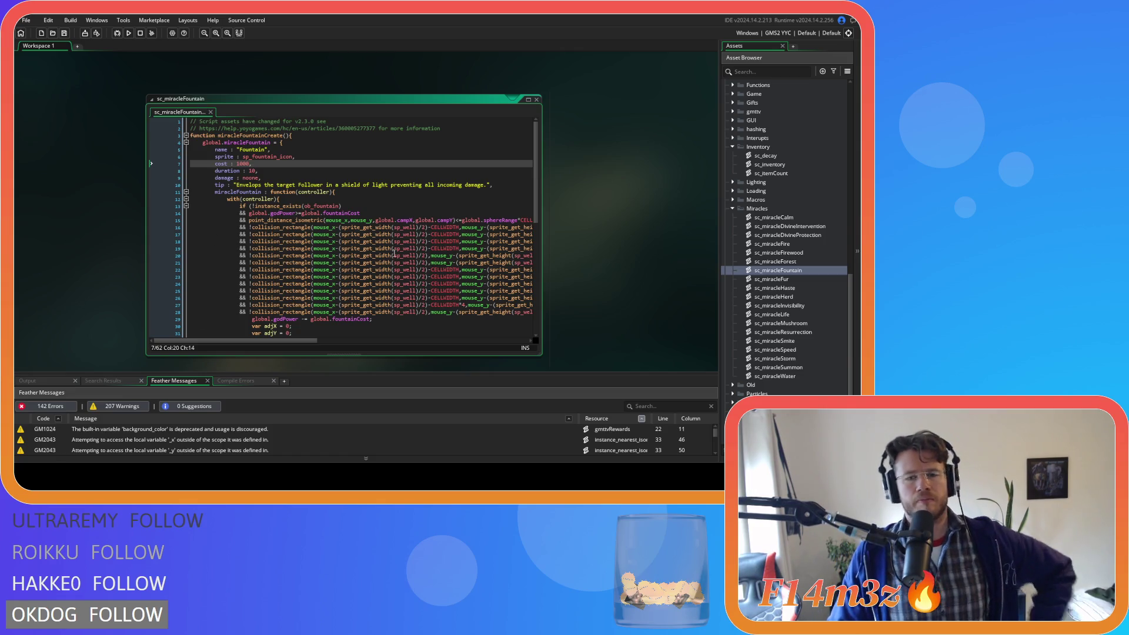
scroll(577, 272, down, 1)
scroll(630, 264, up, 3)
scroll(630, 263, down, 3)
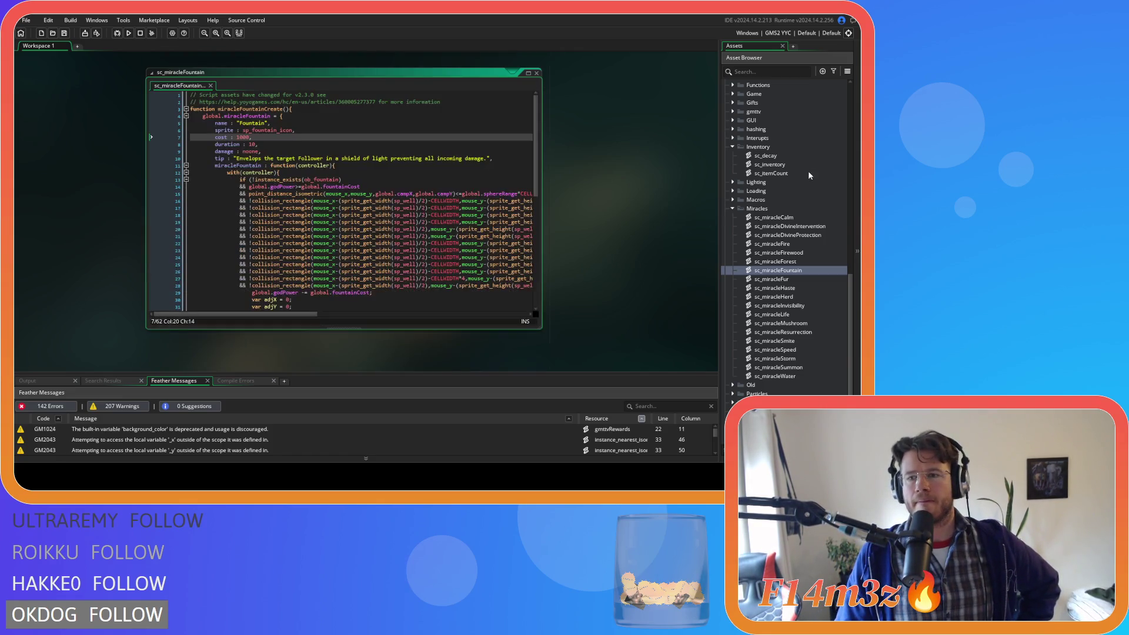
scroll(808, 175, up, 8)
- Open sc_powerCosts, delete the global.fountainCost line, and save it
click(775, 271)
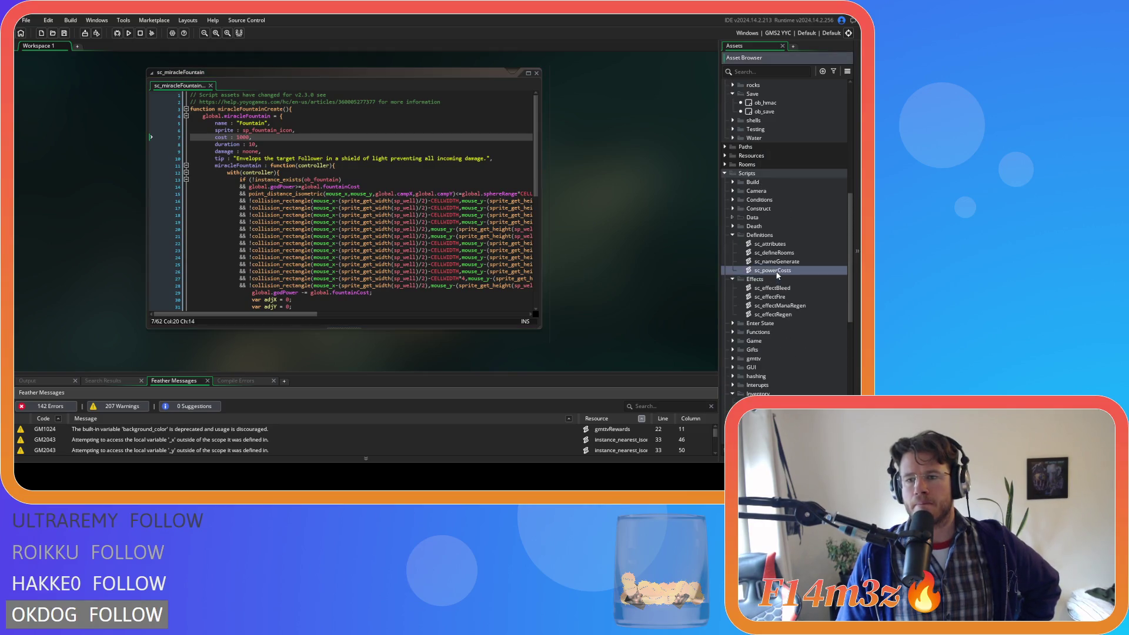
click(732, 279)
double_click(771, 270)
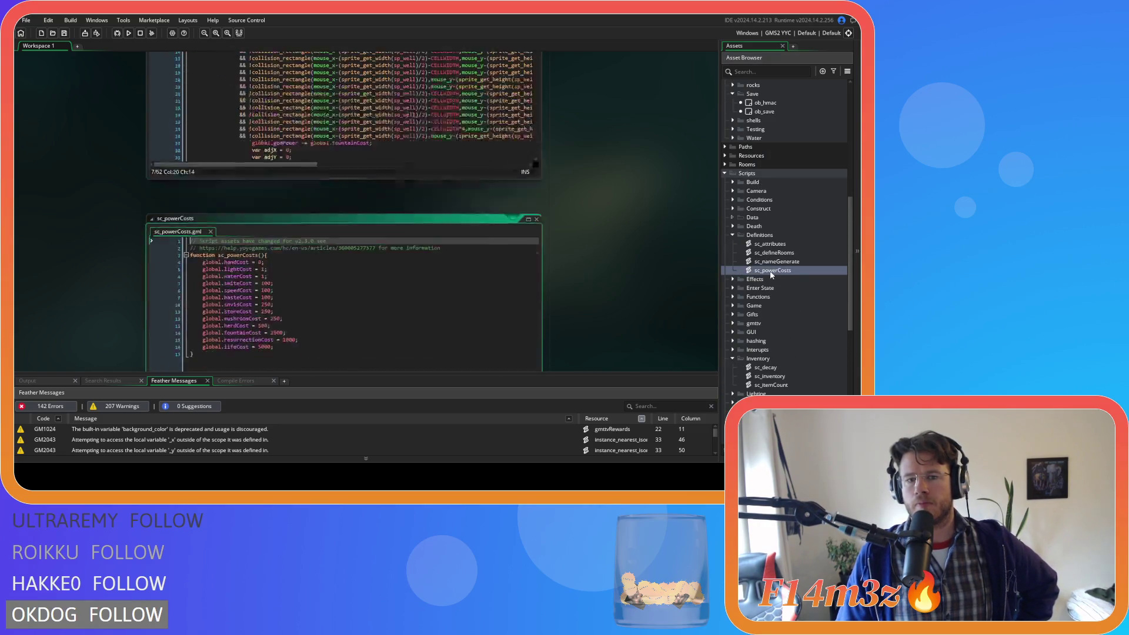
click(292, 195)
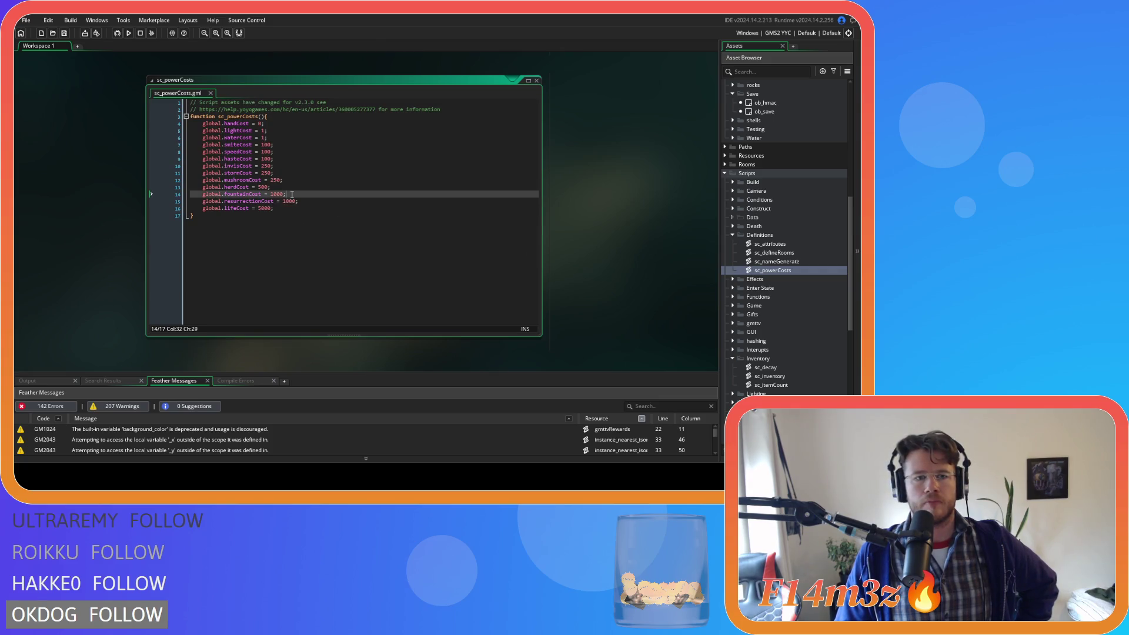
key(shift+Home)
key(BackSpace)
key(BackSpace)
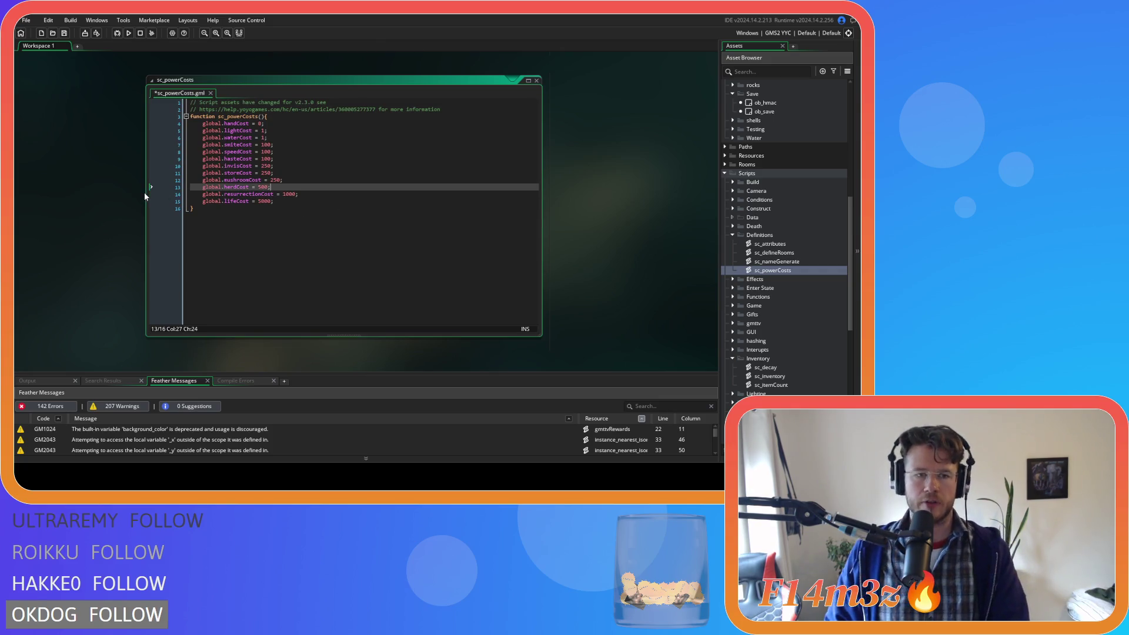
key(ctrl+s)
scroll(71, 229, up, 5)
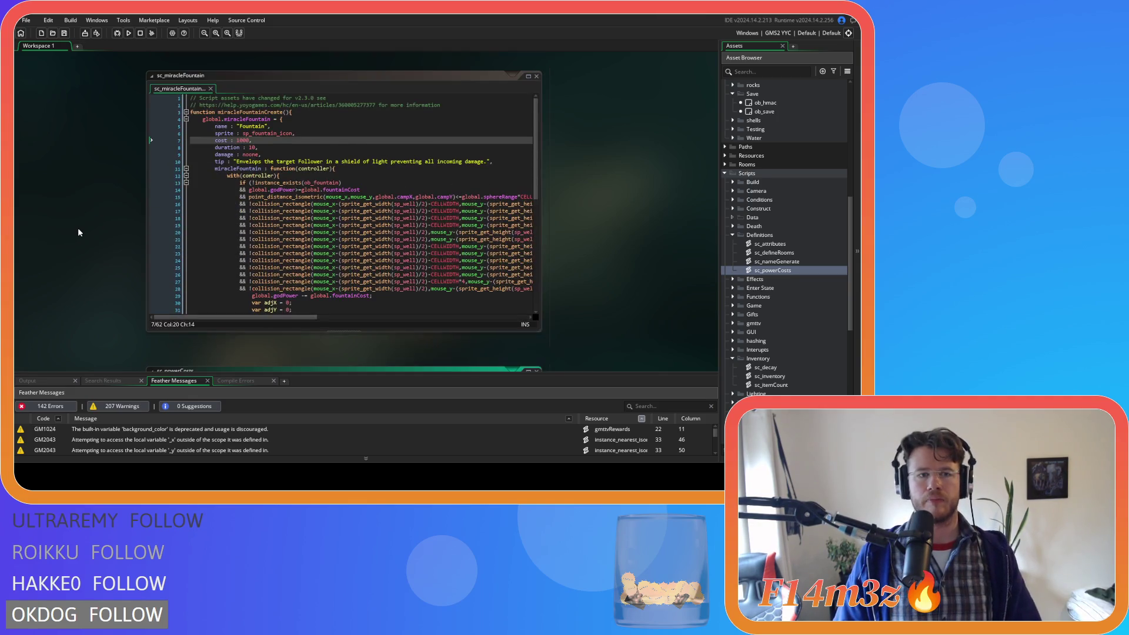
click(283, 153)
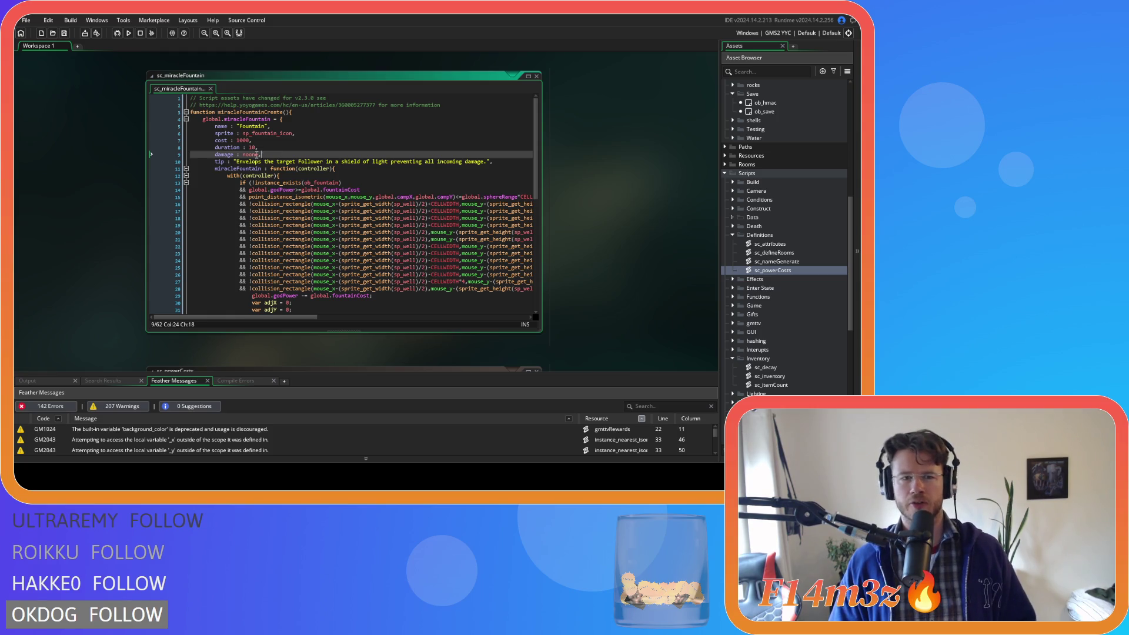
- Replace the Fountain's duration value 10 on line 8 with noone
click(268, 147)
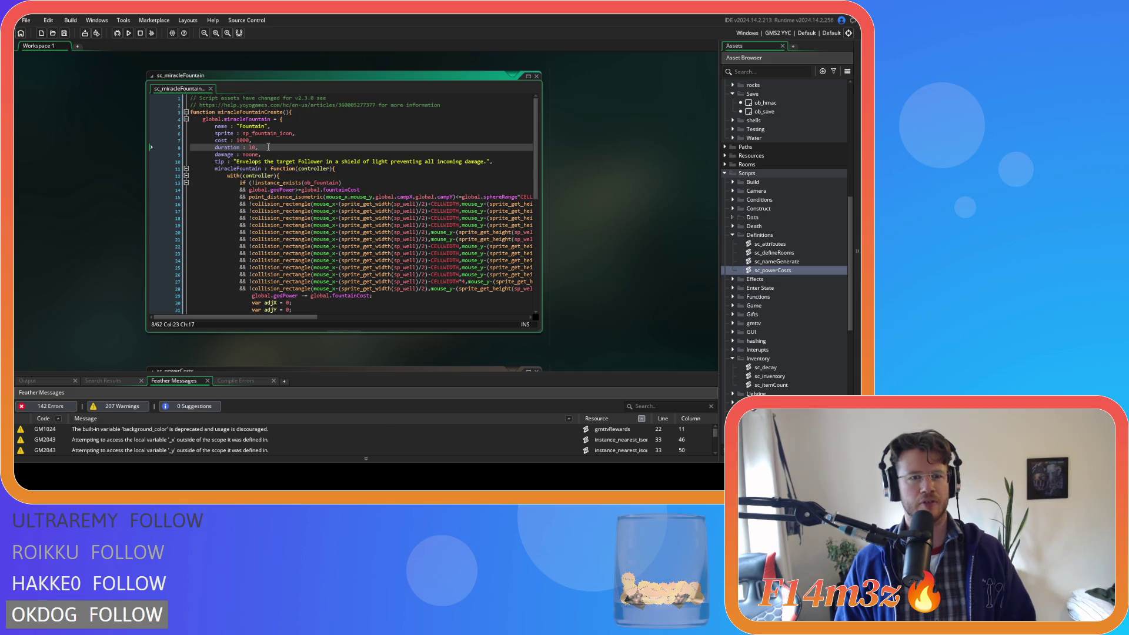
click(252, 147)
key(BackSpace)
text(7)
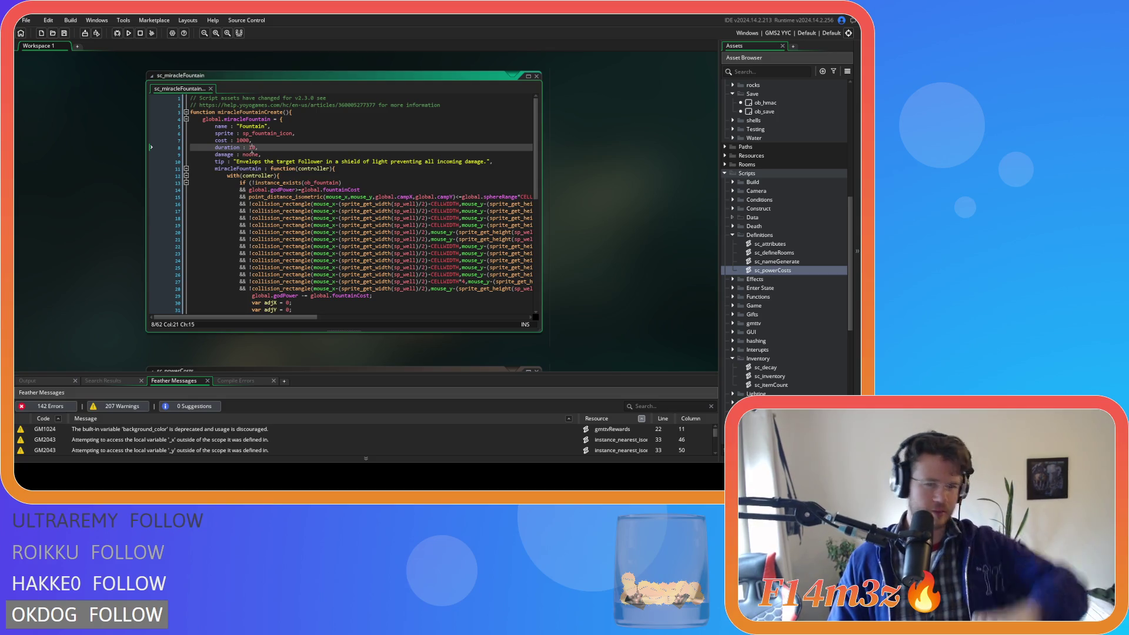
key(BackSpace)
text(1)
key(End)
click(274, 152)
click(251, 147)
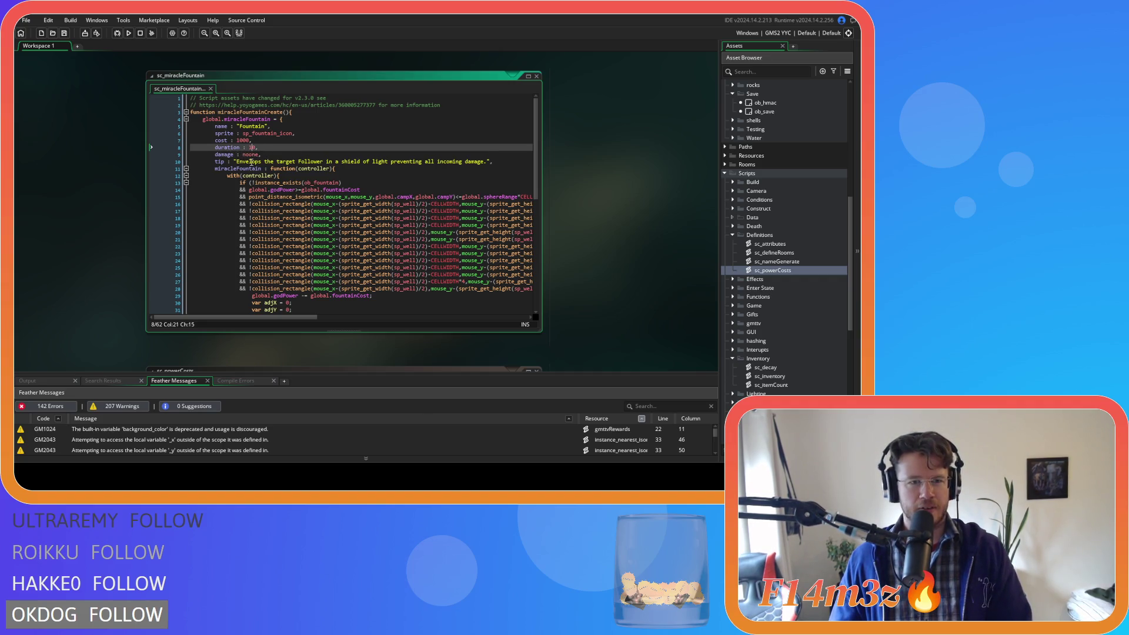
double_click(252, 148)
text(noone)
click(289, 152)
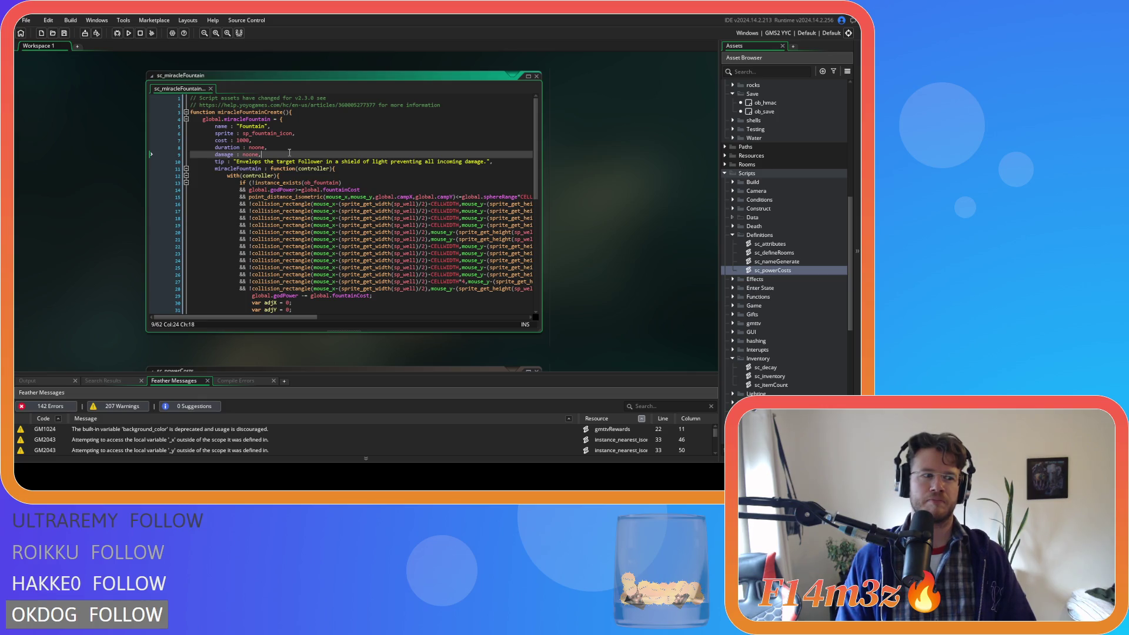
- Replace the old tip on line 10 with the new Fountain drinking-water description
drag(486, 162, 238, 161)
key(BackSpace)
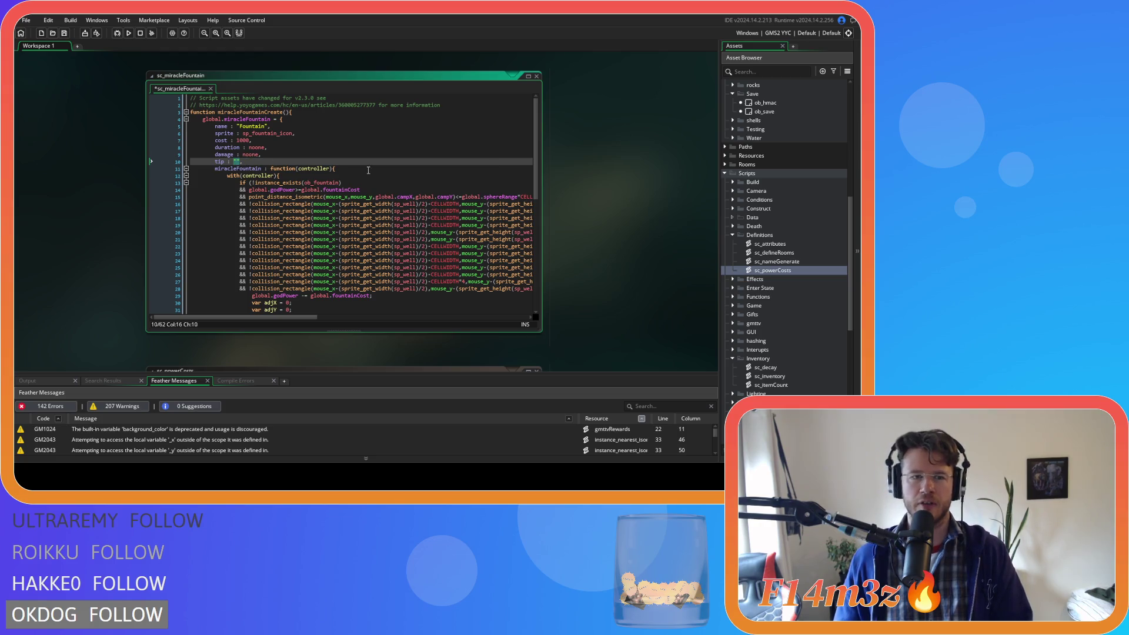
text(Creates a )
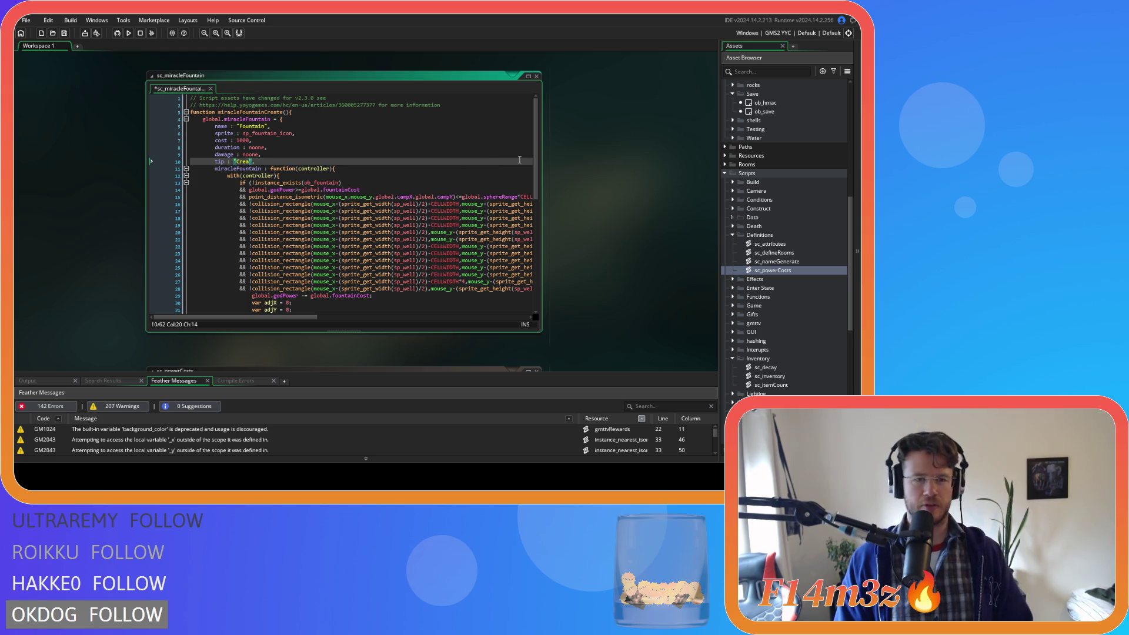
text(fountain)
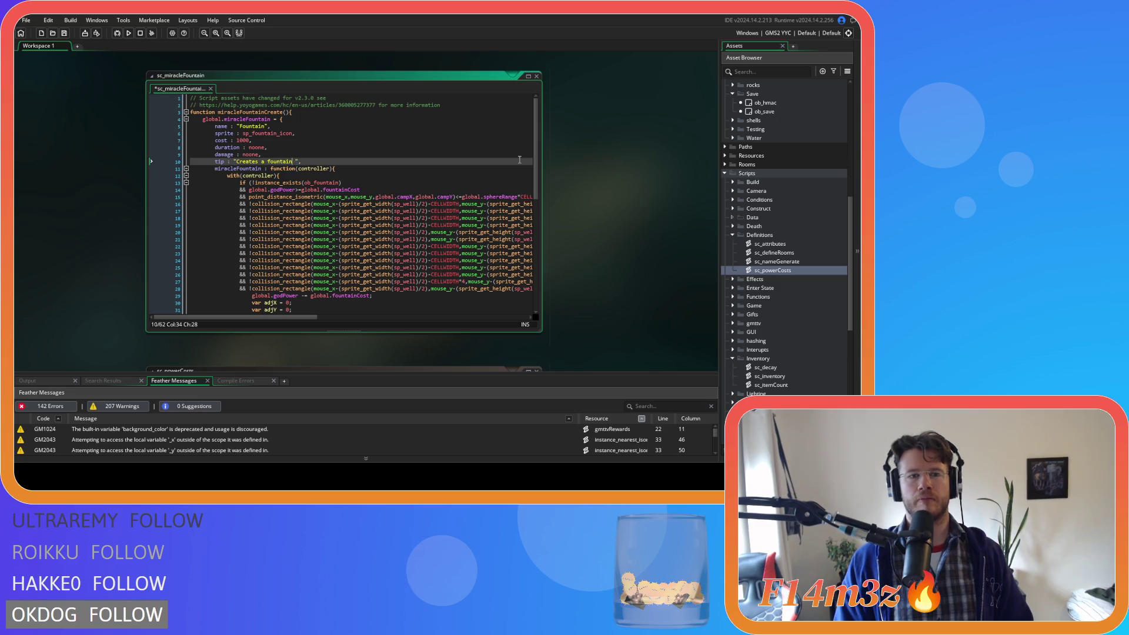
key(Delete)
text(F)
key(Right)
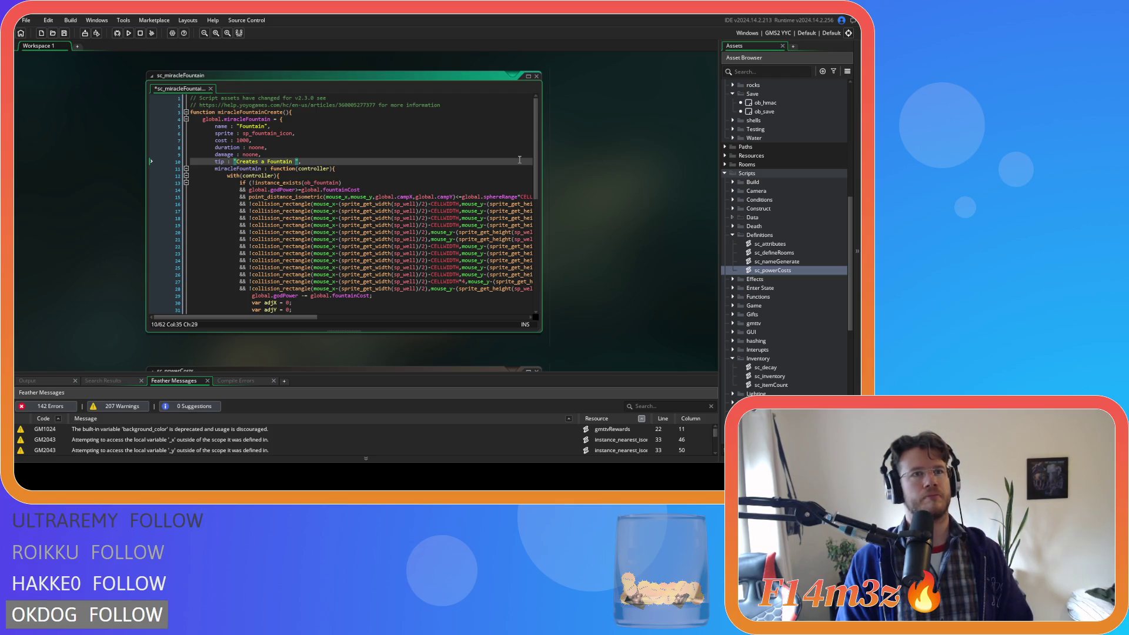
text(that prov)
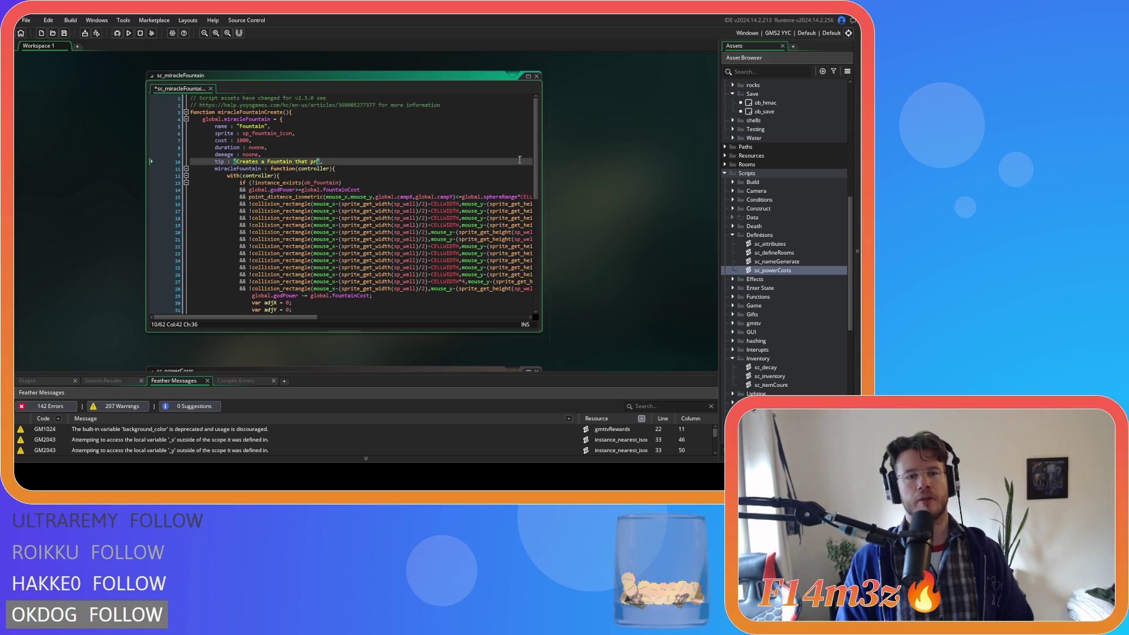
text(ides an )
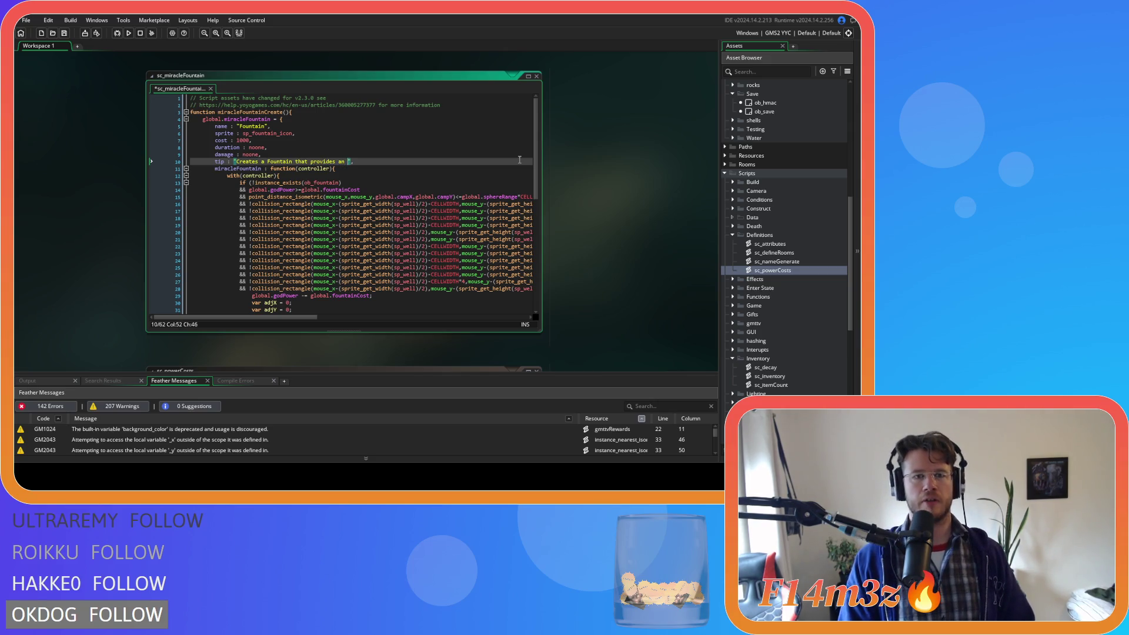
text(infinite supp)
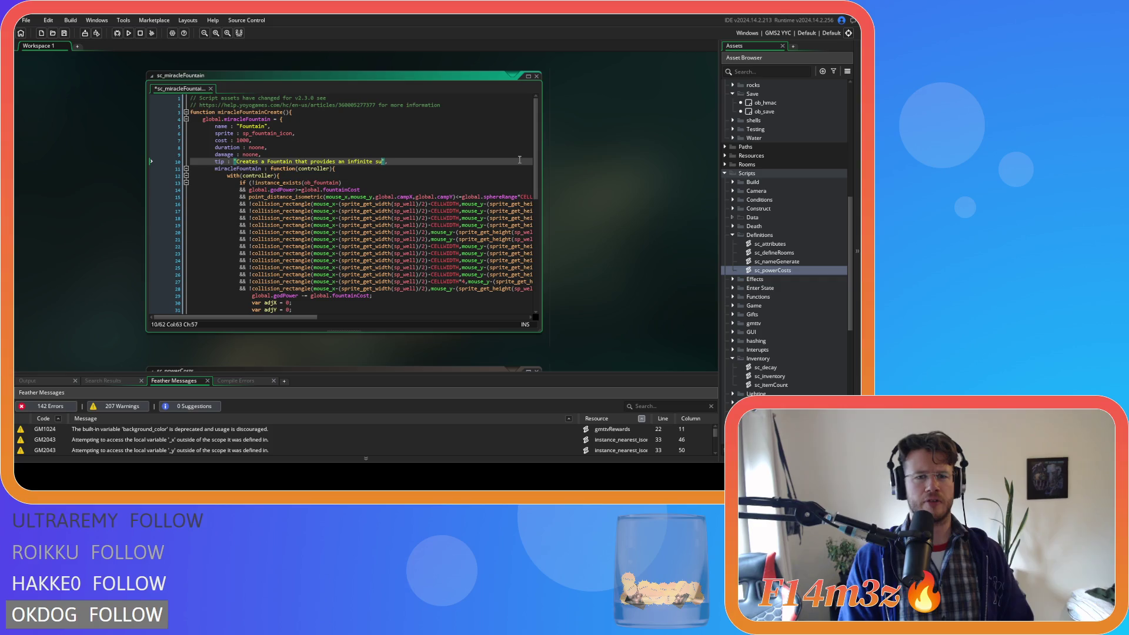
text(ly of fresh drinking water.)
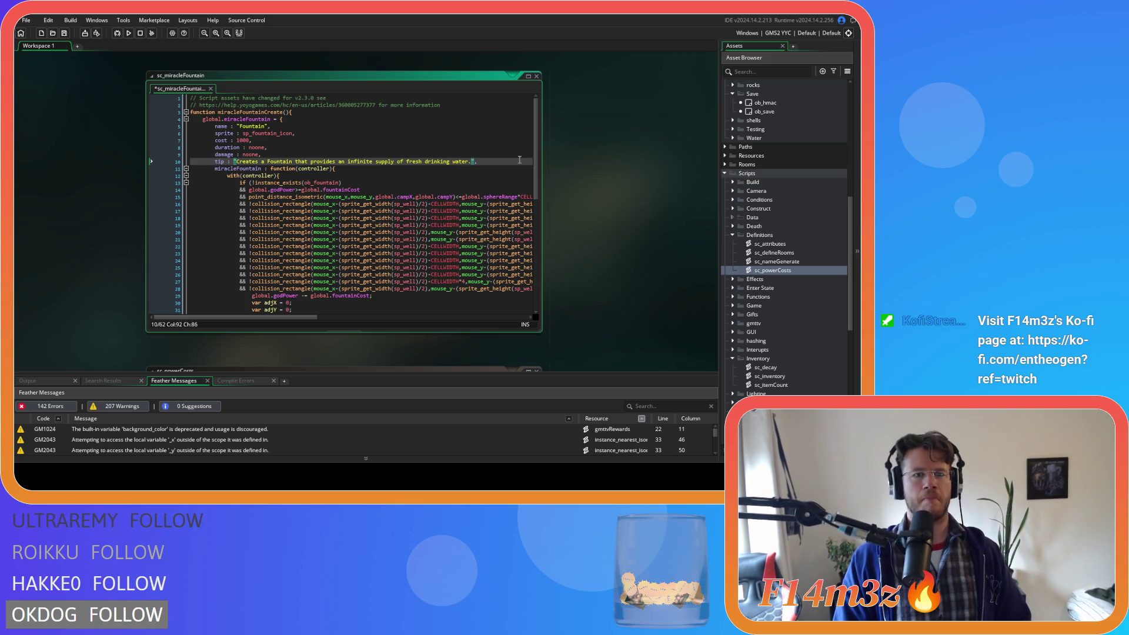